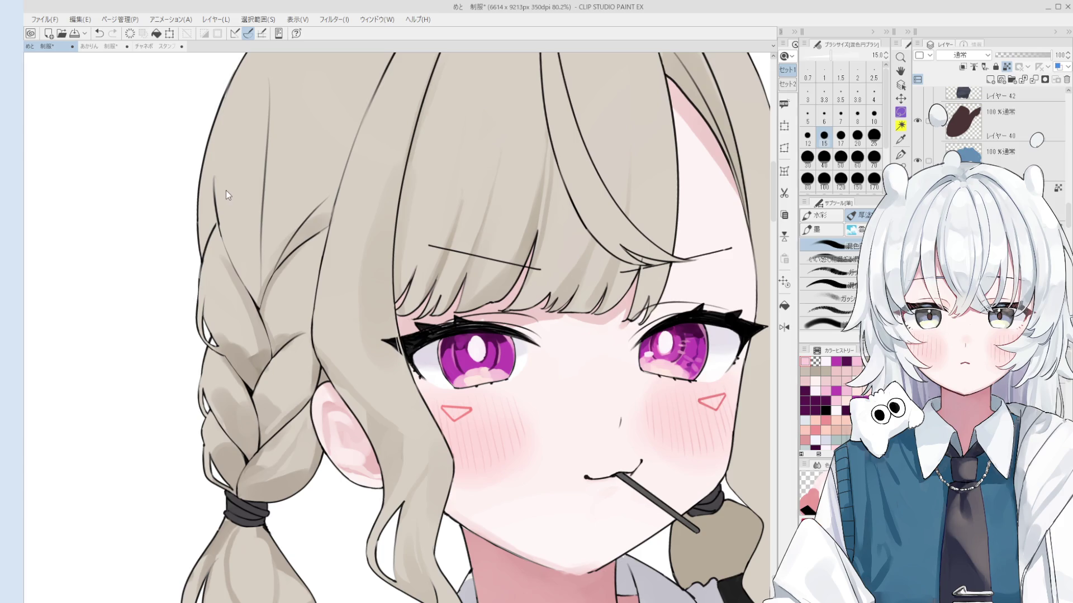
Select the eyelash layer and repaint the left eye's black lash corner tip soft brown.
{"action": "key", "text": "o"}
{"action": "scroll", "coordinate": [386, 358], "scroll_direction": "down", "scroll_amount": 3}
{"action": "left_click", "coordinate": [389, 345]}
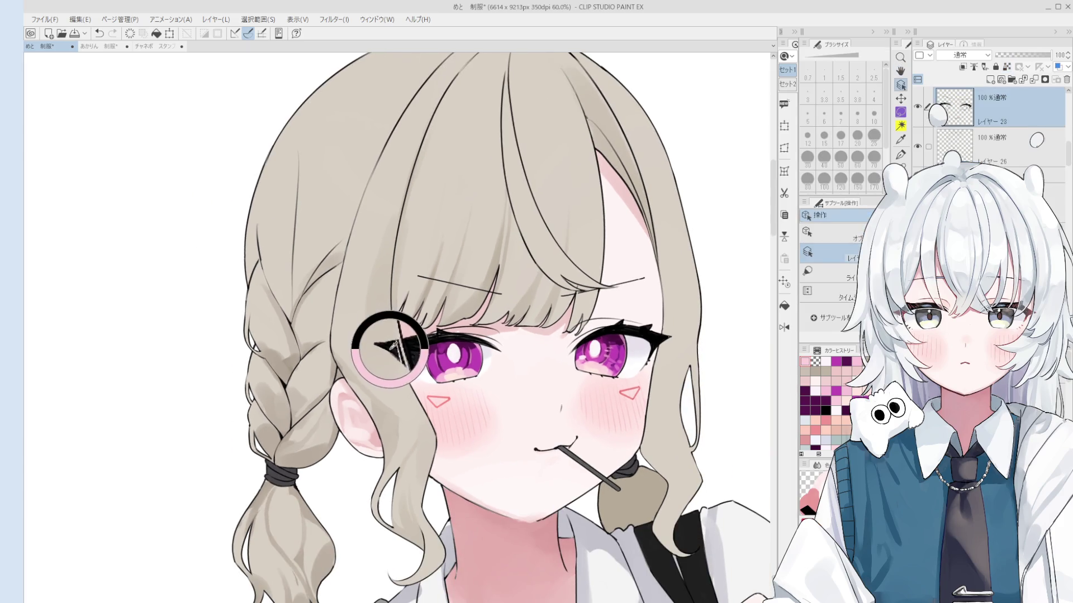
{"action": "scroll", "coordinate": [387, 346], "scroll_direction": "up", "scroll_amount": 2}
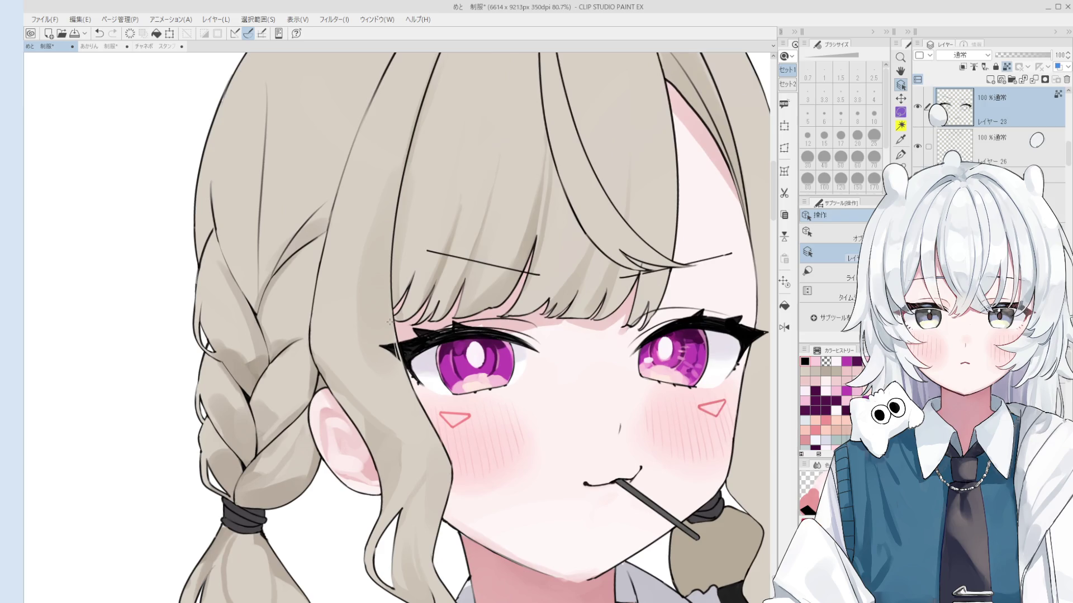
{"action": "key", "text": "b"}
{"action": "left_click", "coordinate": [384, 348]}
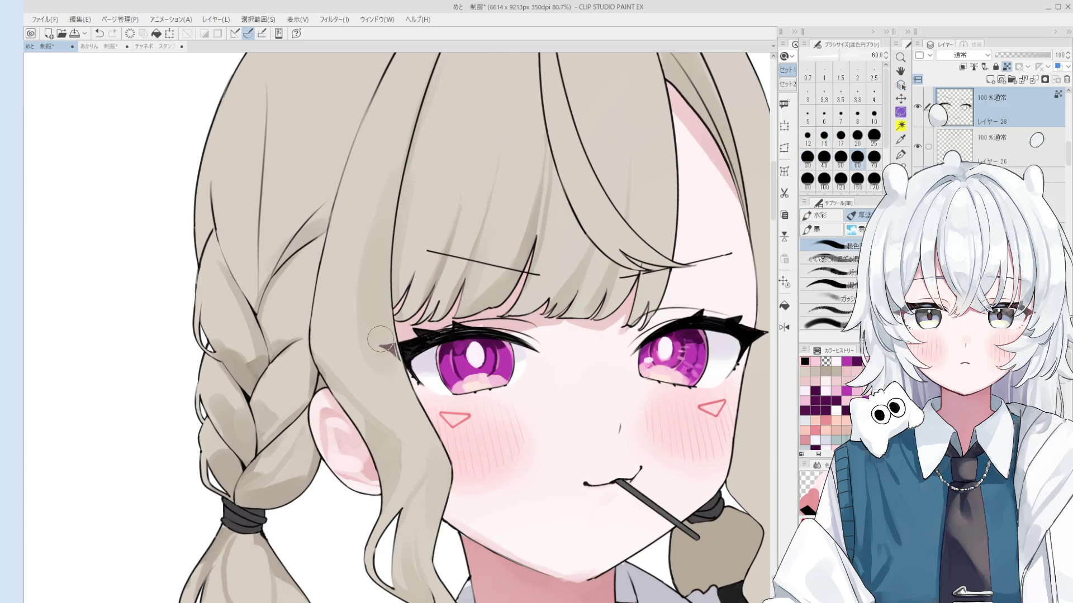
{"action": "left_click_drag", "start_coordinate": [746, 342], "coordinate": [659, 370]}
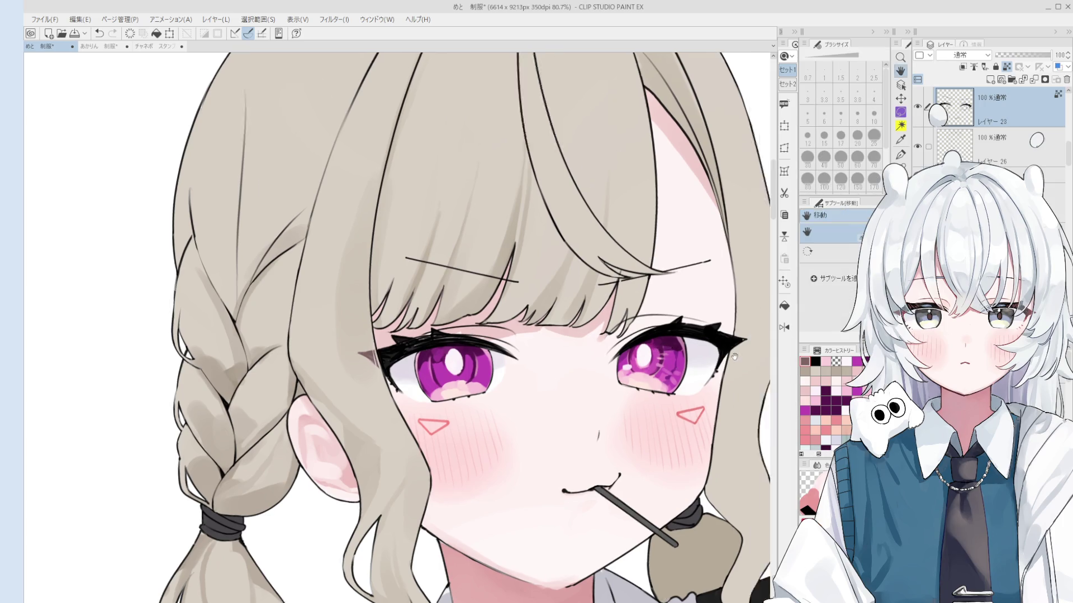
{"action": "scroll", "coordinate": [659, 370], "scroll_direction": "down", "scroll_amount": 1}
{"action": "scroll", "coordinate": [767, 435], "scroll_direction": "down", "scroll_amount": 1}
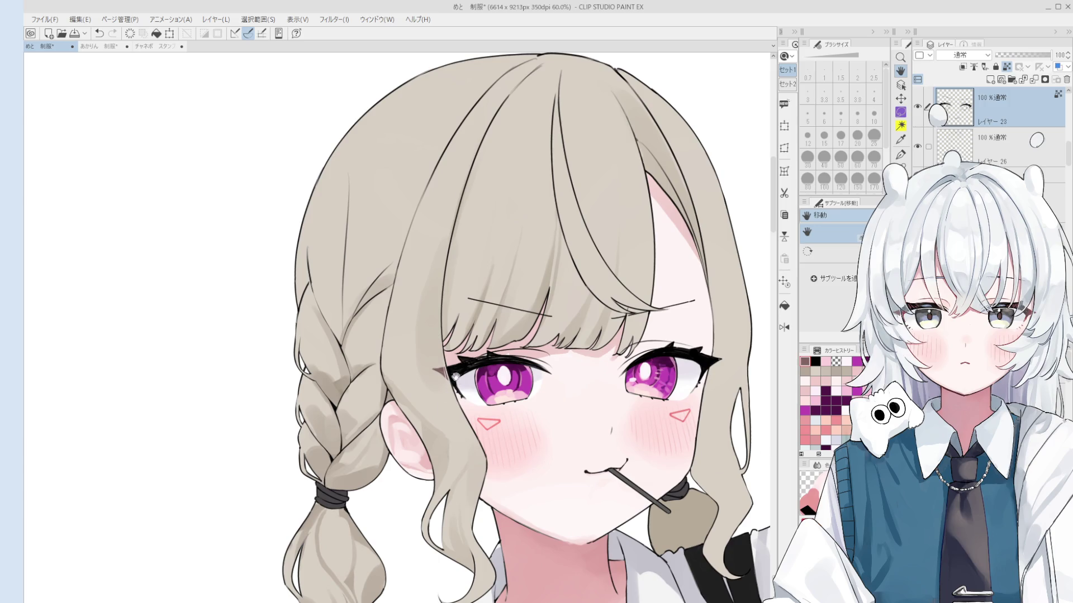
{"action": "key", "text": "b"}
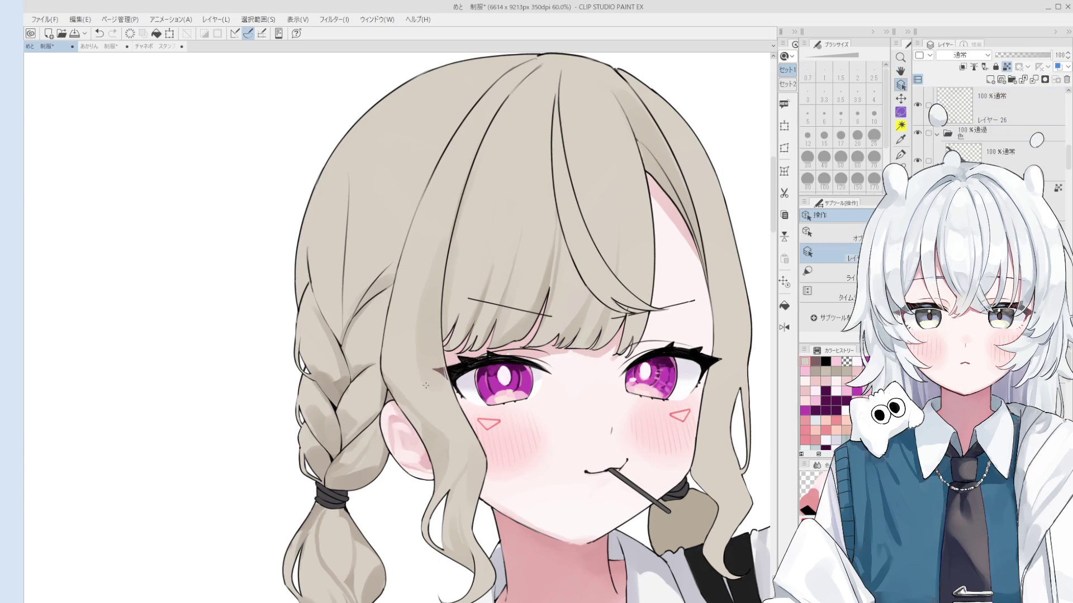
Soften the hair edge left of the eye at brush size 20, then sample the face's skin colour.
{"action": "key", "text": "bracketleft"}
{"action": "key", "text": "bracketleft"}
{"action": "key", "text": "bracketleft"}
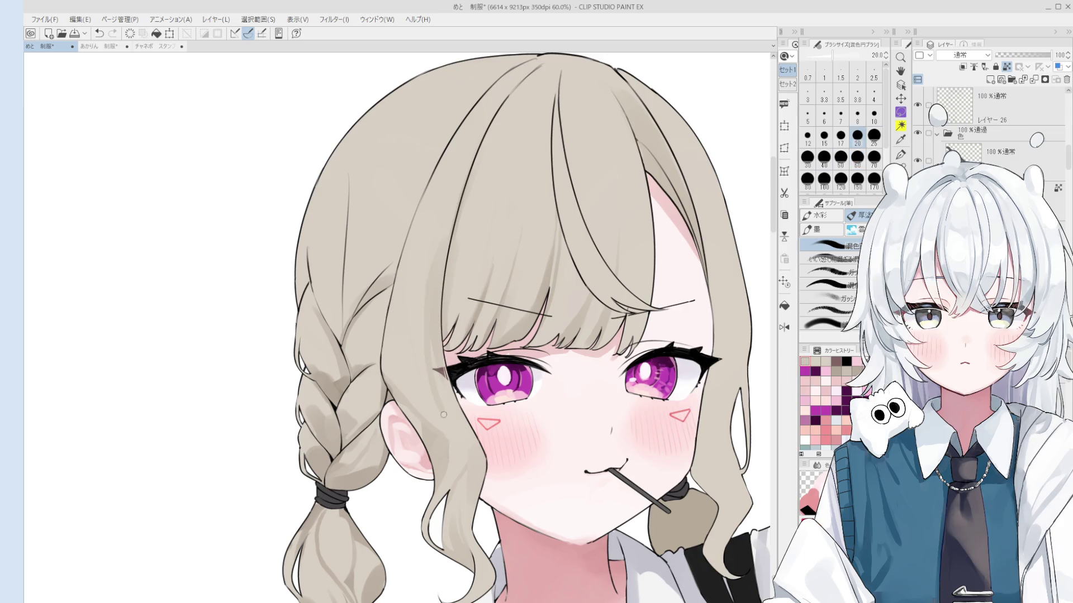
{"action": "scroll", "coordinate": [458, 433], "scroll_direction": "down", "scroll_amount": 1}
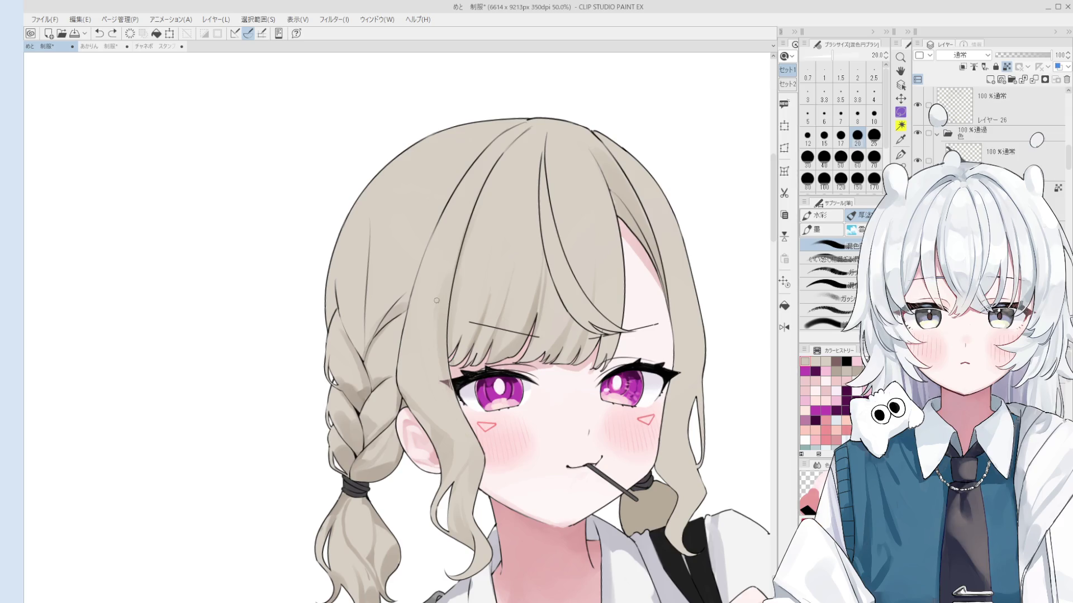
{"action": "left_click_drag", "start_coordinate": [437, 362], "coordinate": [452, 418]}
{"action": "key", "text": "bracketright"}
{"action": "key", "text": "bracketright"}
{"action": "key", "text": "bracketright"}
{"action": "scroll", "coordinate": [444, 391], "scroll_direction": "down", "scroll_amount": 2}
{"action": "left_click", "coordinate": [444, 438], "text": "alt"}
{"action": "key", "text": "bracketleft"}
{"action": "key", "text": "bracketleft"}
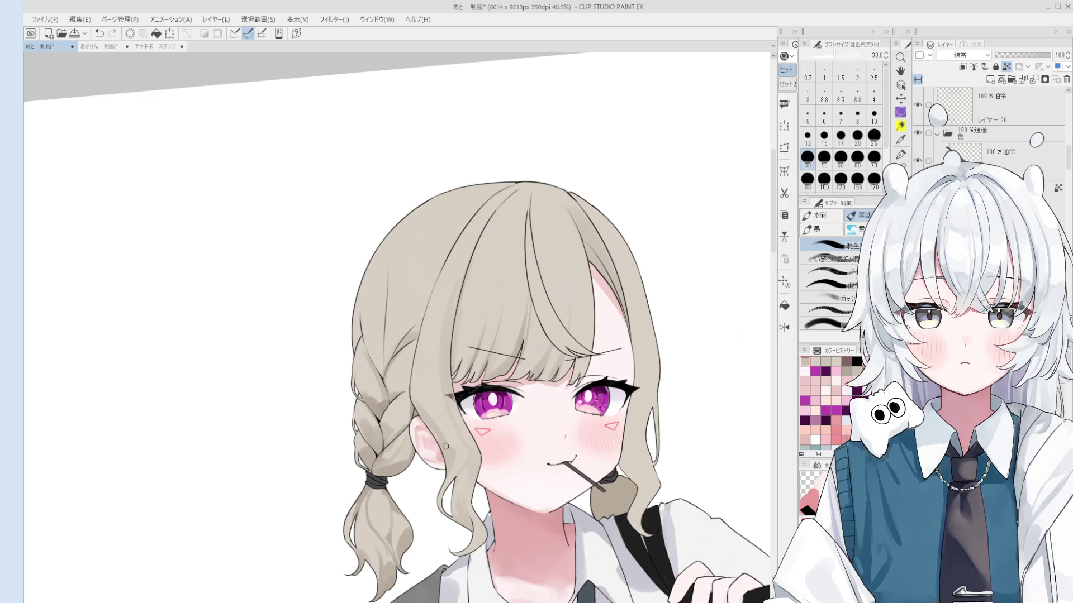
{"action": "scroll", "coordinate": [442, 440], "scroll_direction": "down", "scroll_amount": 1}
{"action": "key", "text": "bracketright"}
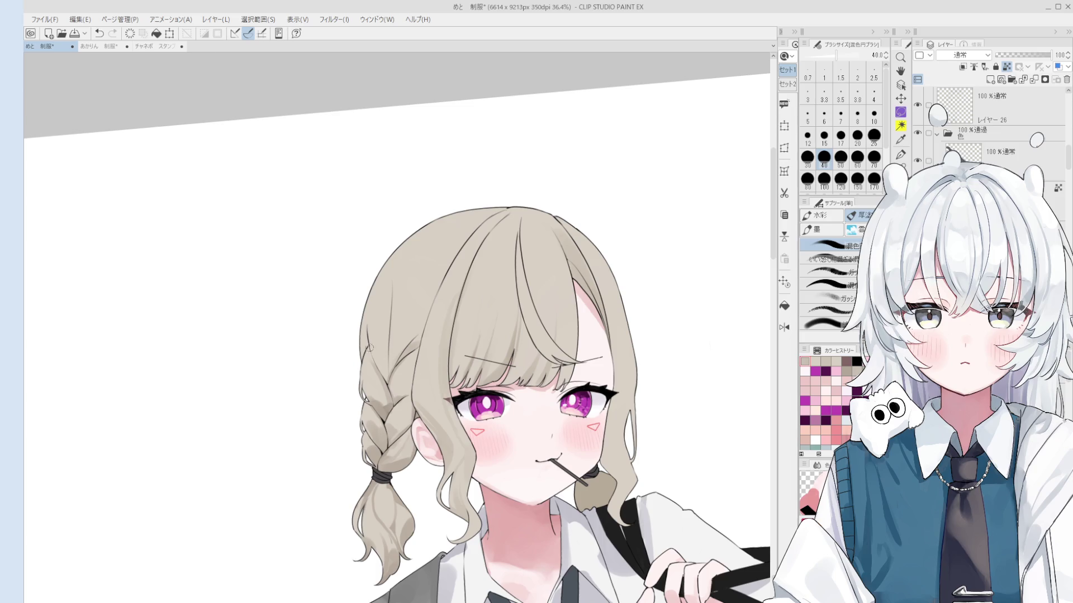
Paint a transparent-colour stroke along the hair line at brush size 17.
{"action": "key", "text": "c"}
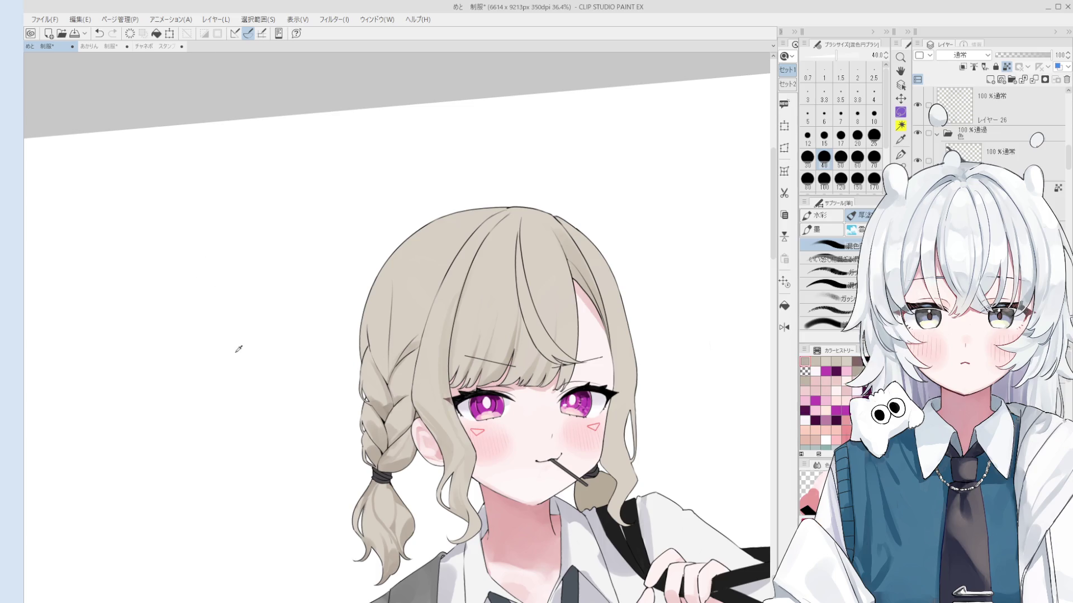
{"action": "scroll", "coordinate": [438, 360], "scroll_direction": "up", "scroll_amount": 3}
{"action": "key", "text": "bracketleft"}
{"action": "key", "text": "bracketleft"}
{"action": "key", "text": "bracketleft"}
{"action": "left_click_drag", "start_coordinate": [468, 456], "coordinate": [466, 247]}
{"action": "key", "text": "ctrl+z"}
{"action": "key", "text": "ctrl+y"}
{"action": "key", "text": "bracketright"}
{"action": "key", "text": "bracketright"}
{"action": "key", "text": "bracketright"}
{"action": "key", "text": "bracketright"}
{"action": "key", "text": "bracketright"}
{"action": "key", "text": "bracketright"}
Blend light skin pink beside the ear, save, and soften the braid's hair edge.
{"action": "left_click", "coordinate": [469, 491], "text": "alt"}
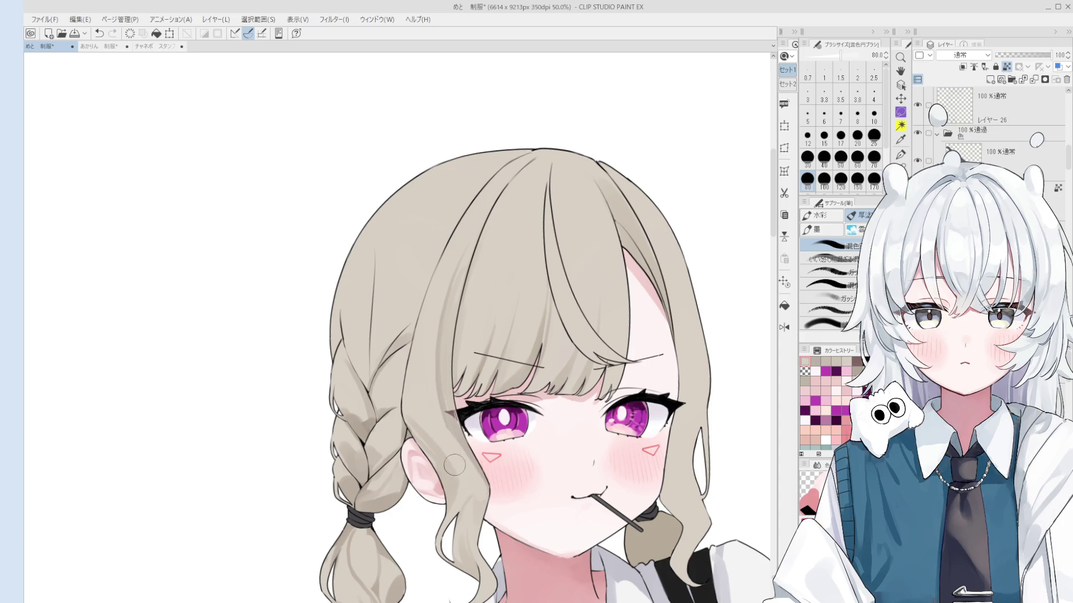
{"action": "mouse_move", "coordinate": [452, 458]}
{"action": "left_mouse_down"}
{"action": "mouse_move", "coordinate": [480, 505]}
{"action": "mouse_move", "coordinate": [467, 496]}
{"action": "left_mouse_up"}
{"action": "key", "text": "bracketleft"}
{"action": "key", "text": "ctrl+s"}
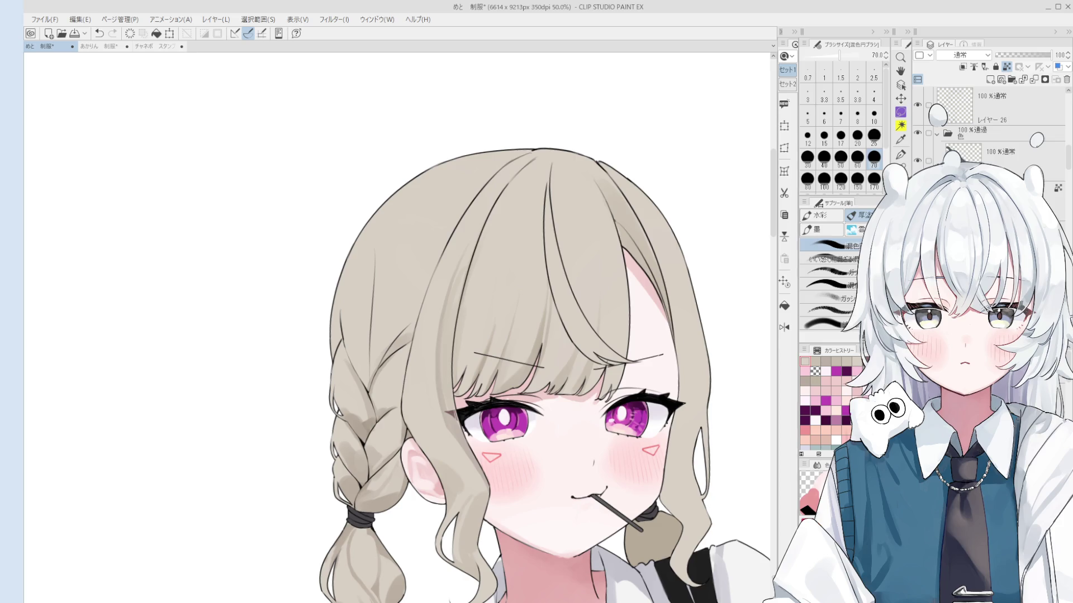
{"action": "left_click_drag", "start_coordinate": [402, 391], "coordinate": [412, 385]}
Redraw the hair stroke beside the left eye with a size 25 opaque brush.
{"action": "key", "text": "b"}
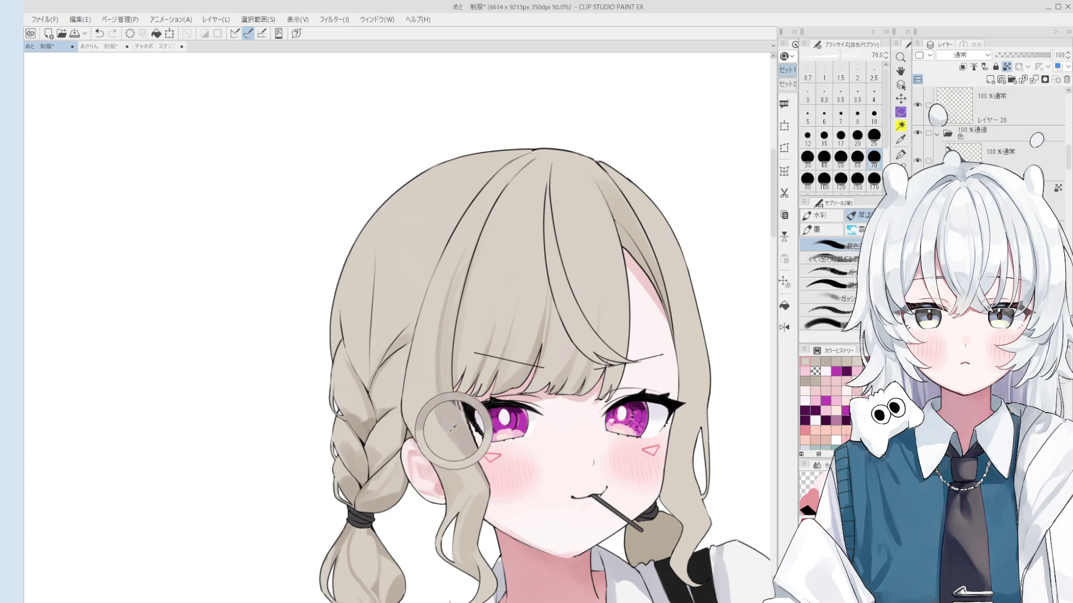
{"action": "key", "text": "bracketleft"}
{"action": "key", "text": "bracketleft"}
{"action": "key", "text": "bracketleft"}
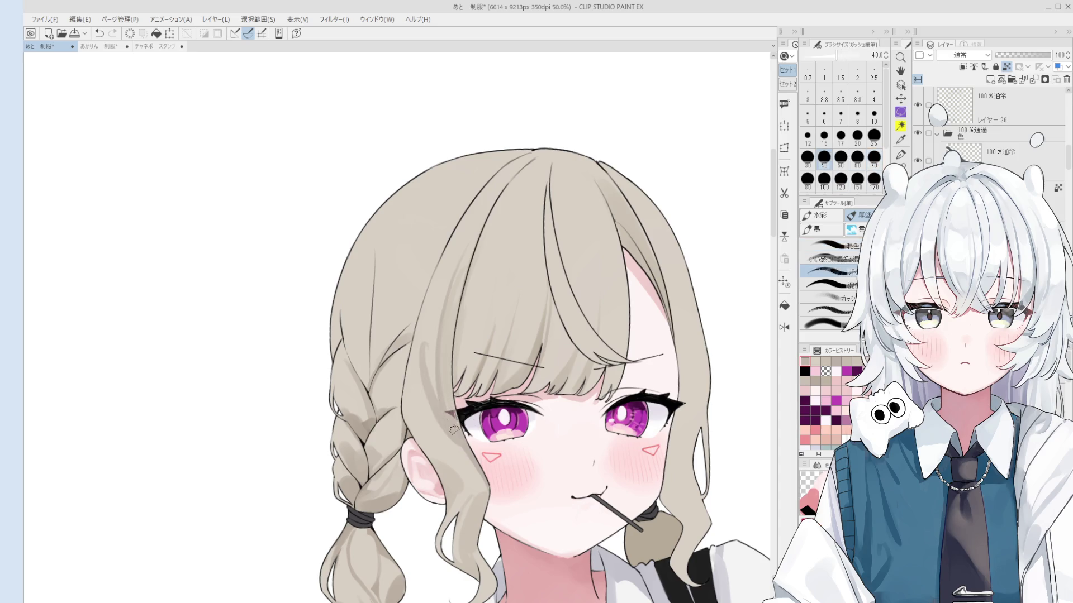
{"action": "key", "text": "ctrl+z"}
{"action": "left_click_drag", "start_coordinate": [424, 292], "coordinate": [442, 413]}
{"action": "key", "text": "ctrl+z"}
{"action": "left_click_drag", "start_coordinate": [434, 297], "coordinate": [449, 410]}
{"action": "scroll", "coordinate": [449, 411], "scroll_direction": "down", "scroll_amount": 2}
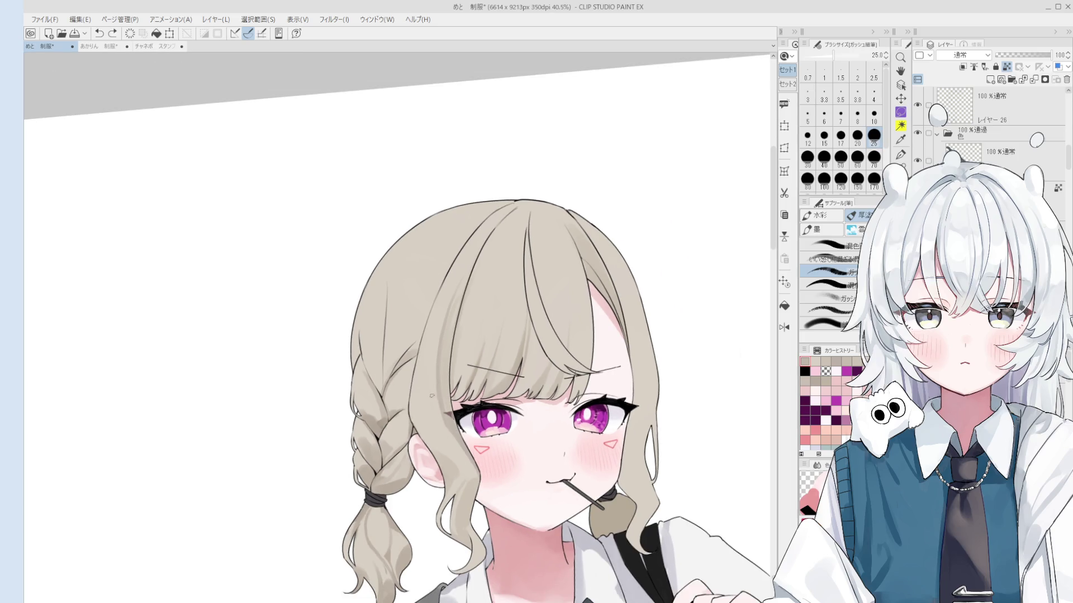
Discard a trial dark strand and blend colour into the top of the hair at size 80.
{"action": "key", "text": "bracketright"}
{"action": "key", "text": "bracketright"}
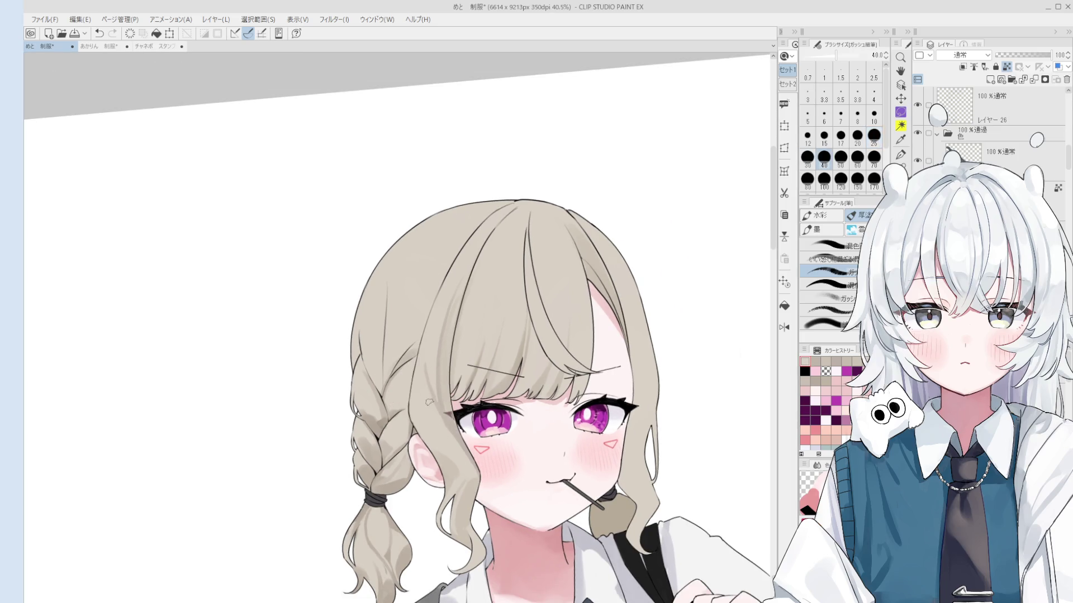
{"action": "left_click_drag", "start_coordinate": [473, 298], "coordinate": [465, 337]}
{"action": "key", "text": "ctrl+z"}
{"action": "key", "text": "bracketright"}
{"action": "key", "text": "bracketright"}
{"action": "key", "text": "bracketright"}
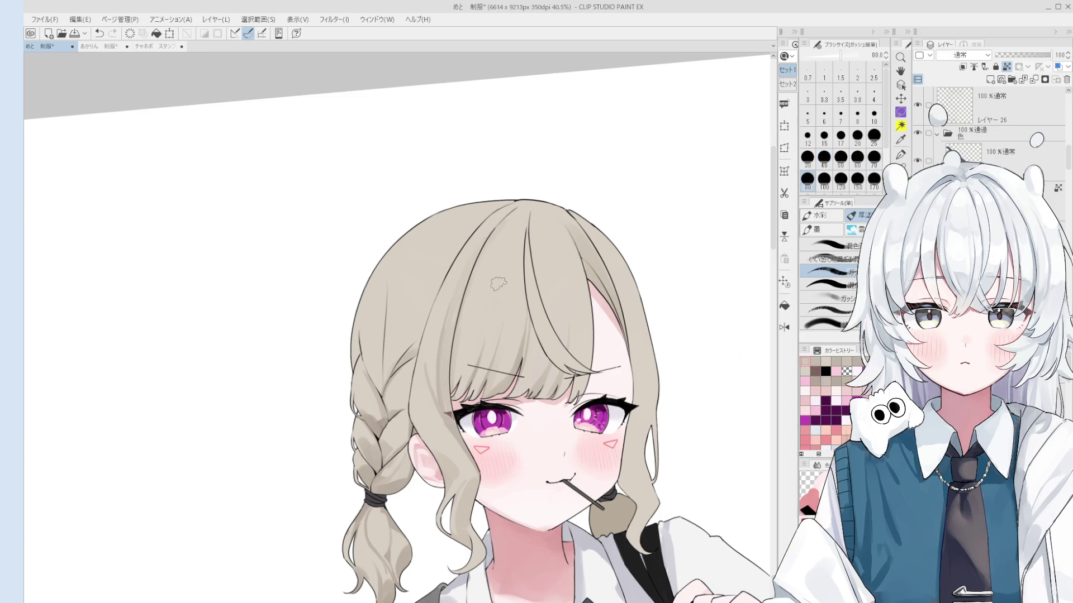
{"action": "left_click_drag", "start_coordinate": [497, 286], "coordinate": [492, 262]}
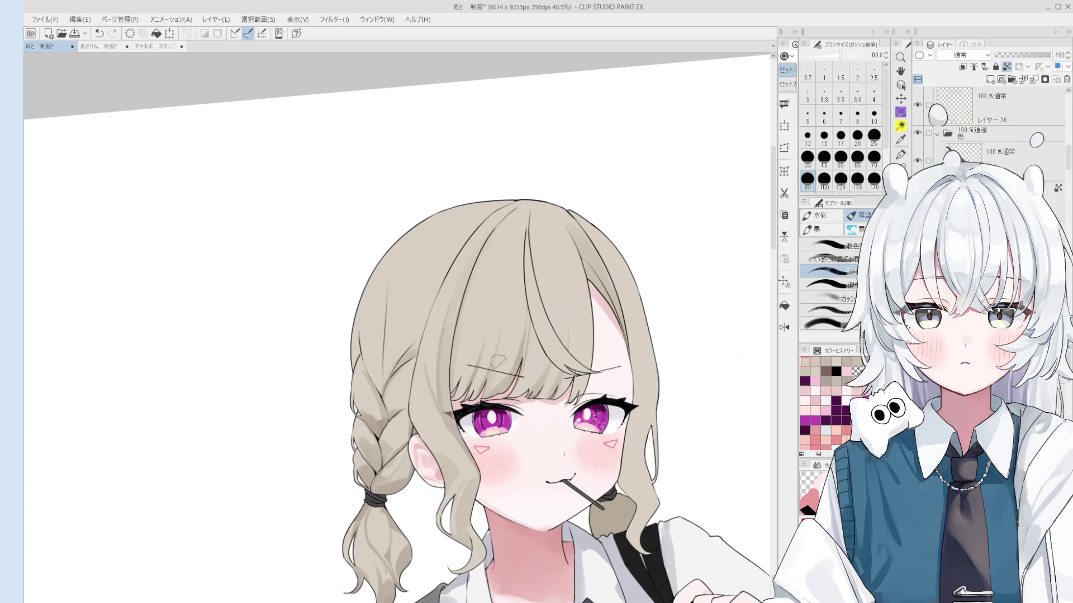
Sample hair colours from the head, adjusting the brush between sizes 30 and 60.
{"action": "left_click", "coordinate": [473, 275]}
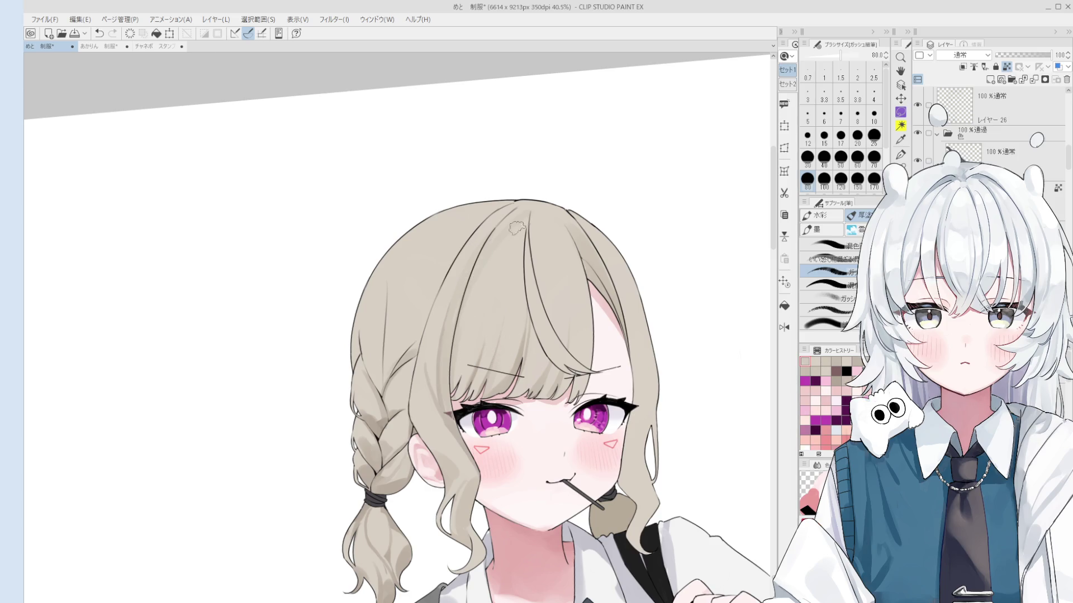
{"action": "key", "text": "bracketleft"}
{"action": "scroll", "coordinate": [525, 218], "scroll_direction": "down", "scroll_amount": 1}
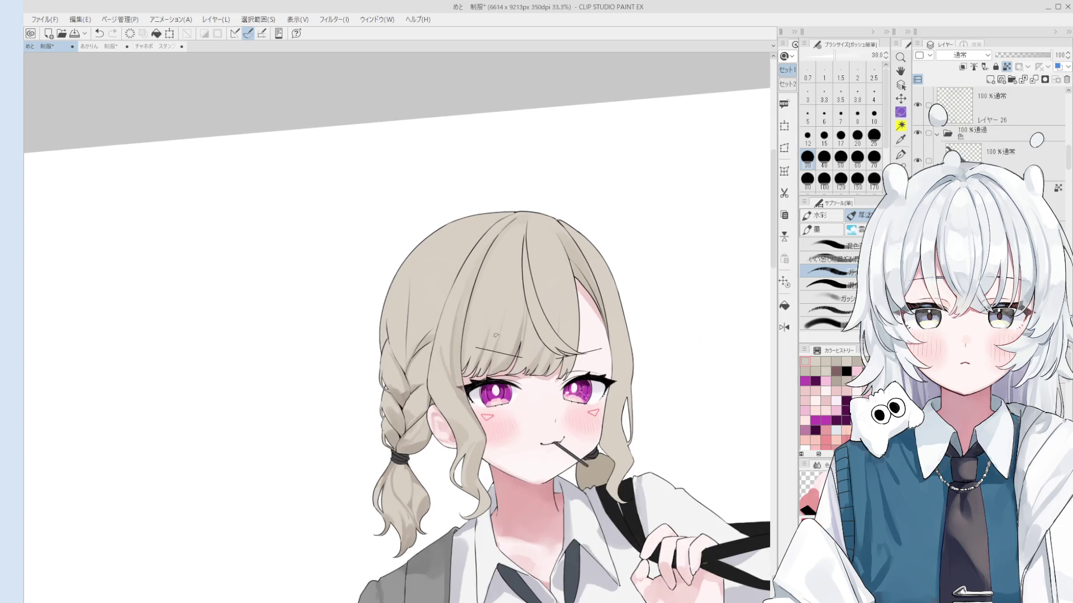
{"action": "key", "text": "bracketright"}
{"action": "key", "text": "bracketright"}
{"action": "key", "text": "bracketright"}
{"action": "left_click", "coordinate": [461, 372]}
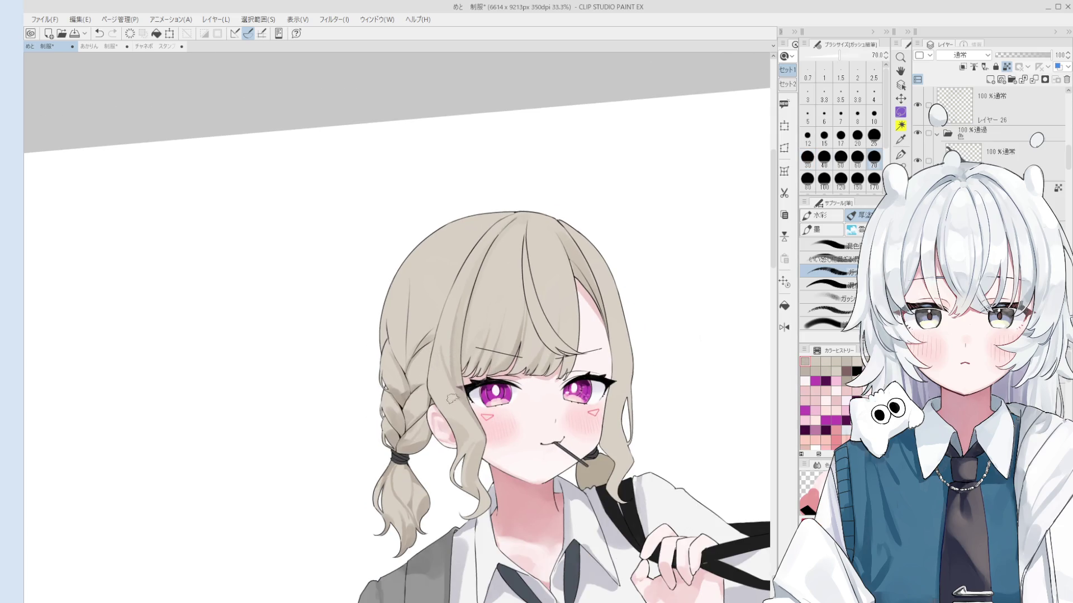
{"action": "scroll", "coordinate": [445, 352], "scroll_direction": "up", "scroll_amount": 1}
{"action": "key", "text": "bracketleft"}
{"action": "key", "text": "bracketleft"}
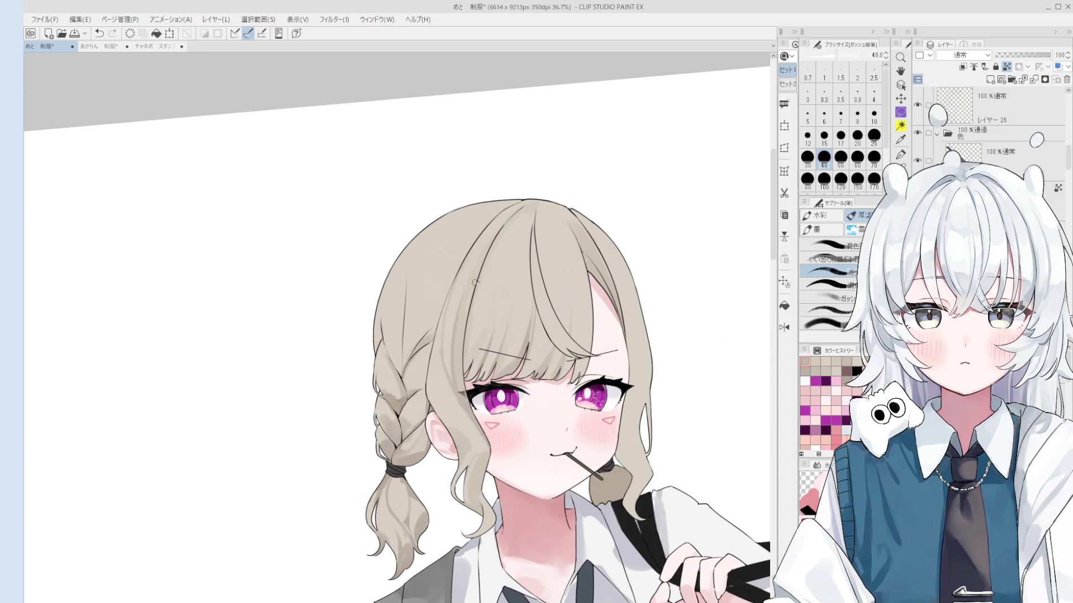
{"action": "key", "text": "bracketright"}
{"action": "key", "text": "bracketright"}
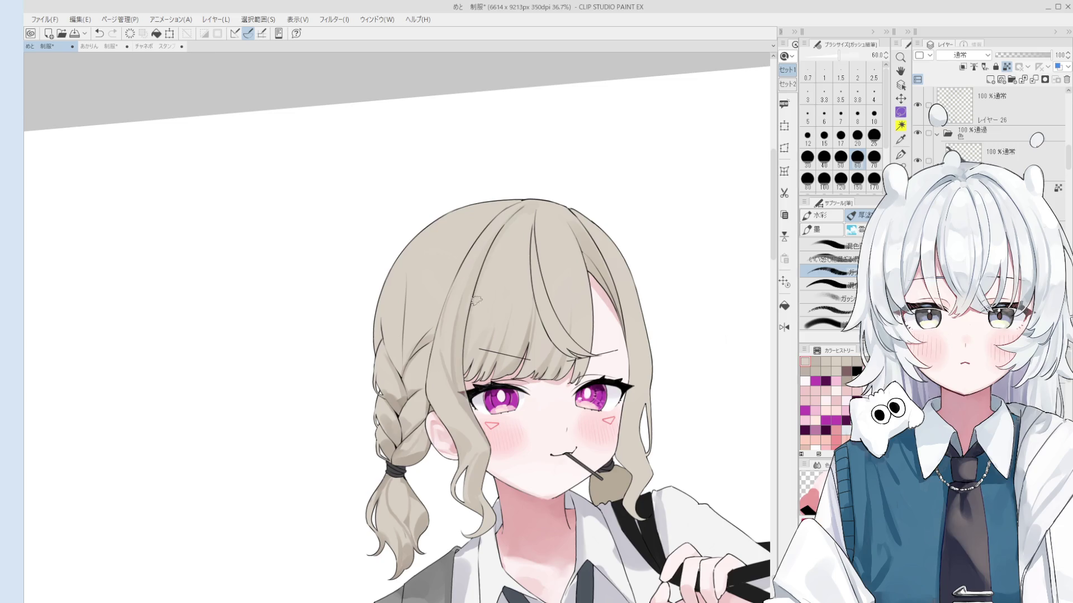
{"action": "scroll", "coordinate": [480, 403], "scroll_direction": "up", "scroll_amount": 1}
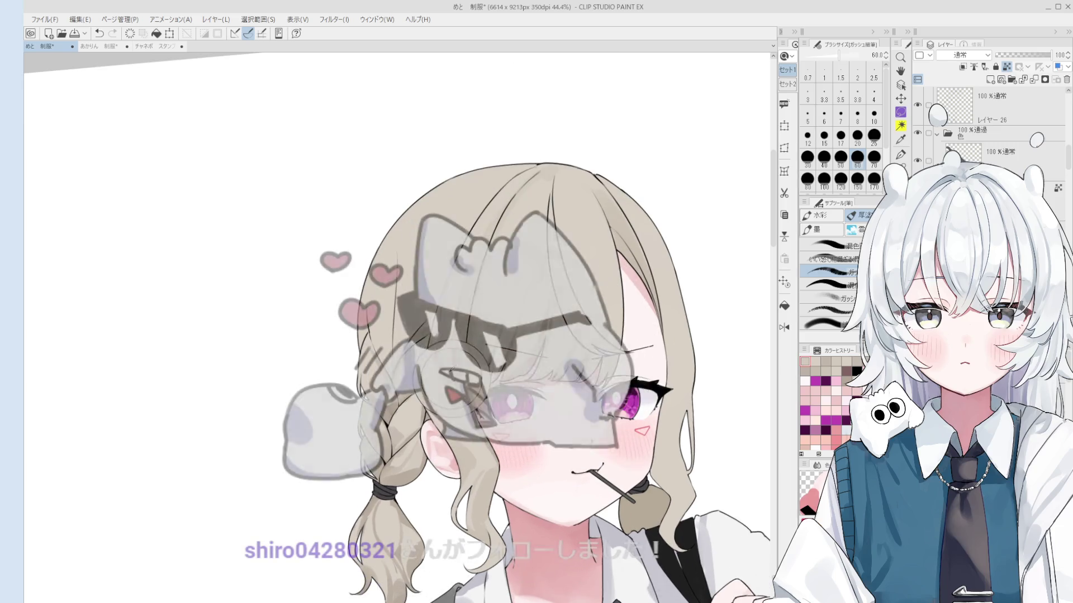
{"action": "key", "text": "bracketleft"}
{"action": "key", "text": "bracketleft"}
{"action": "key", "text": "bracketleft"}
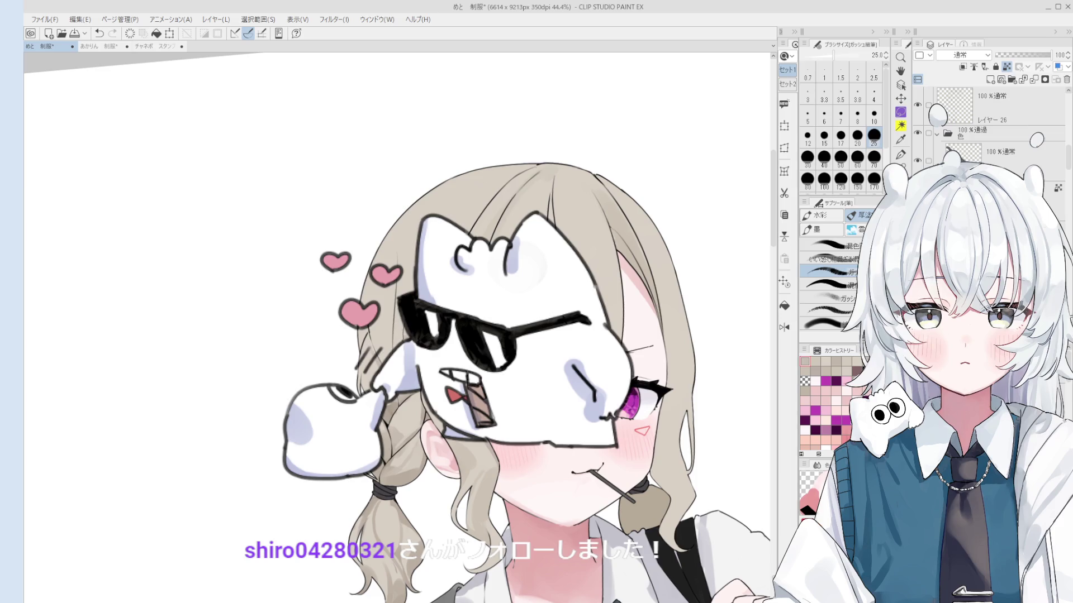
{"action": "scroll", "coordinate": [486, 327], "scroll_direction": "up", "scroll_amount": 2}
{"action": "key", "text": "bracketright"}
{"action": "key", "text": "bracketright"}
{"action": "key", "text": "bracketright"}
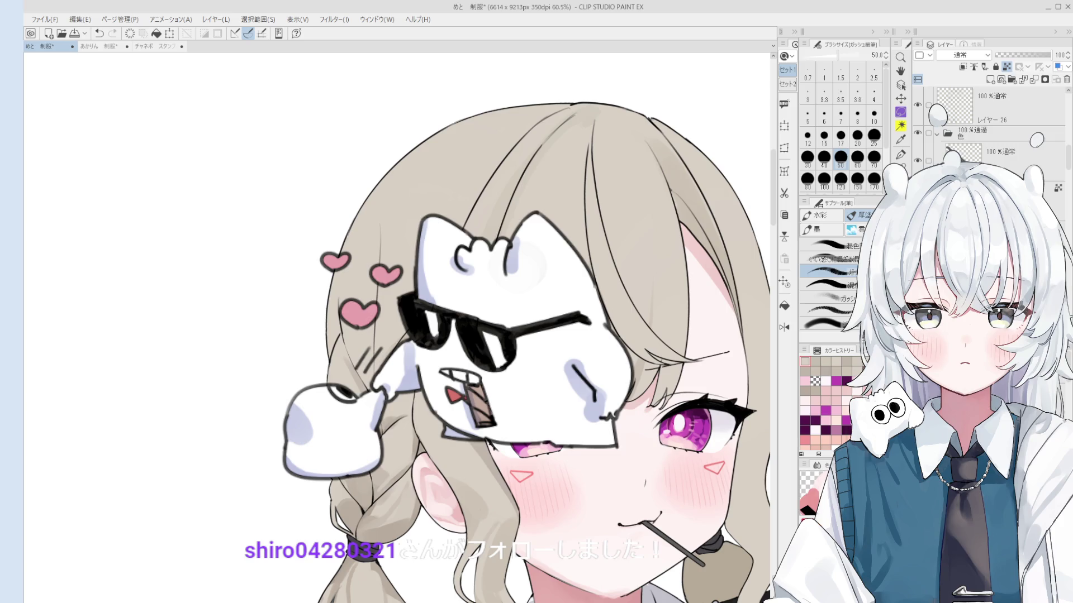
{"action": "key", "text": "ctrl+z"}
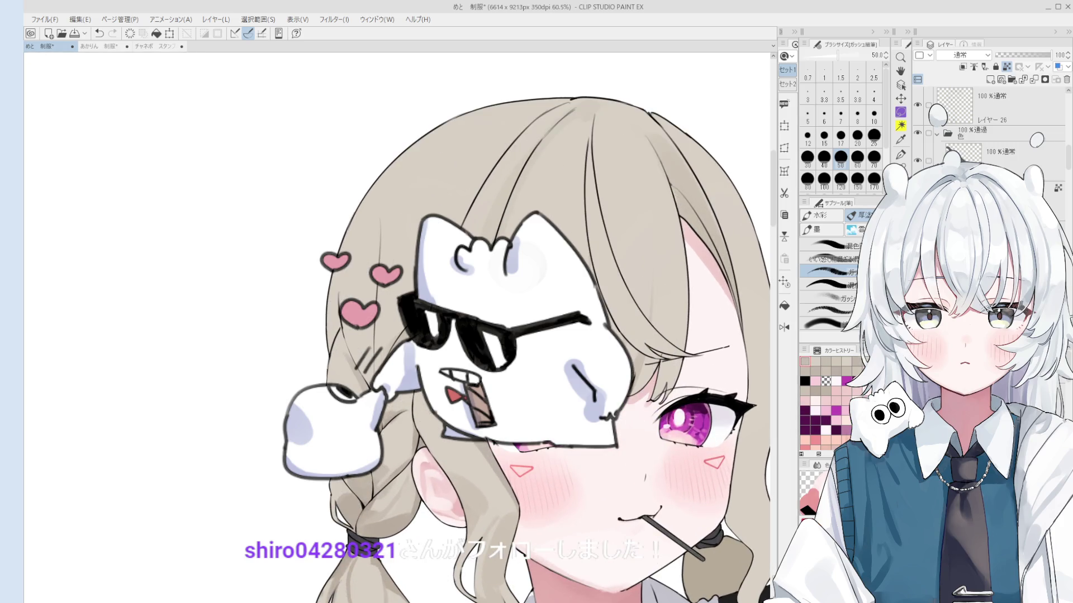
{"action": "key", "text": "bracketleft"}
{"action": "key", "text": "bracketleft"}
{"action": "key", "text": "bracketright"}
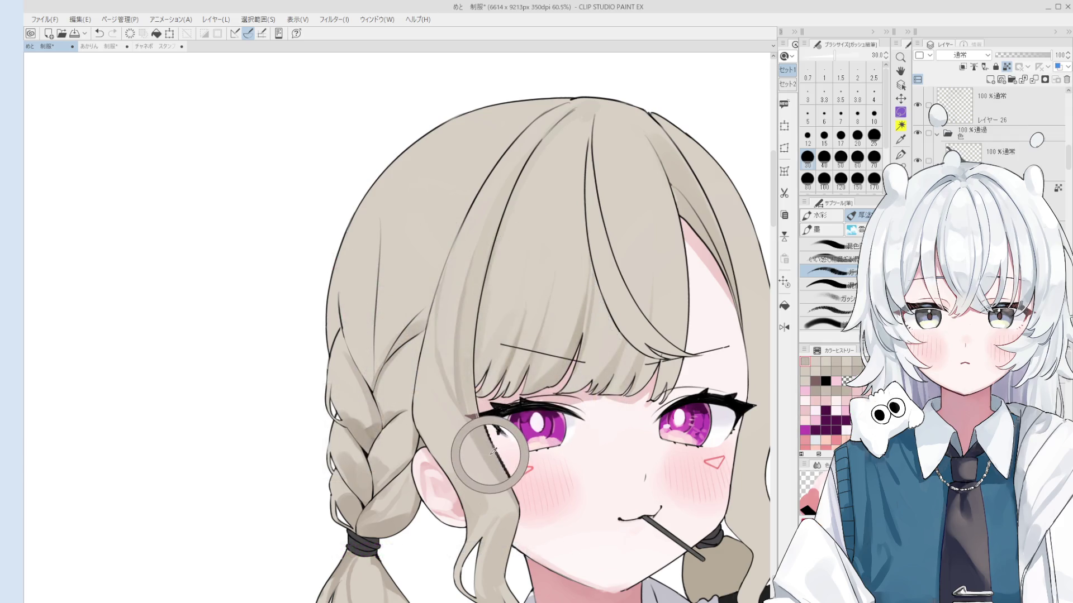
{"action": "key", "text": "bracketright"}
{"action": "left_click_drag", "start_coordinate": [476, 450], "coordinate": [444, 403]}
{"action": "key", "text": "ctrl+z"}
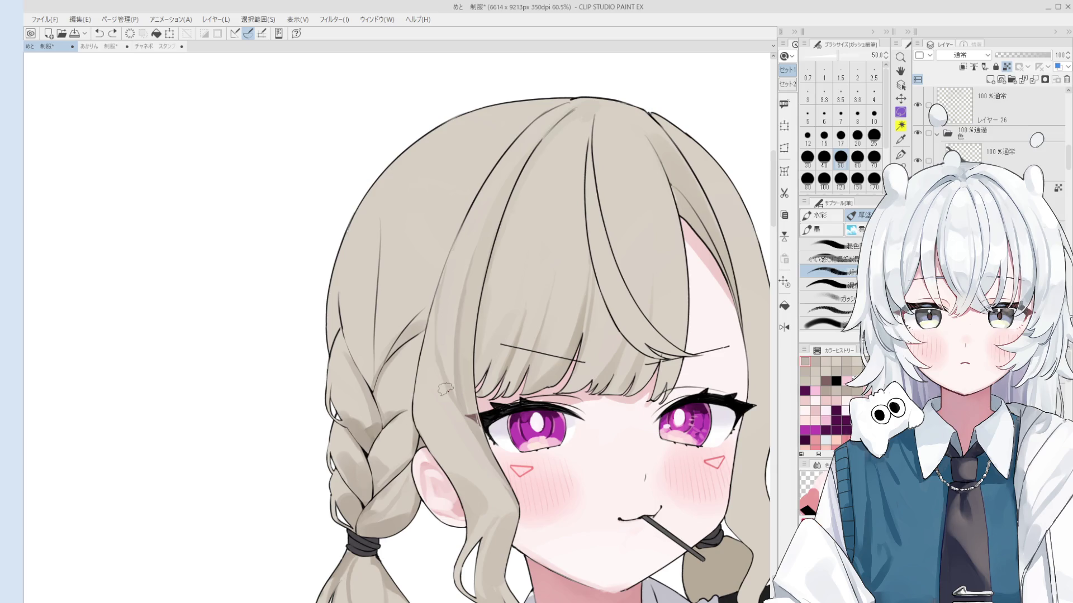
{"action": "key", "text": "o"}
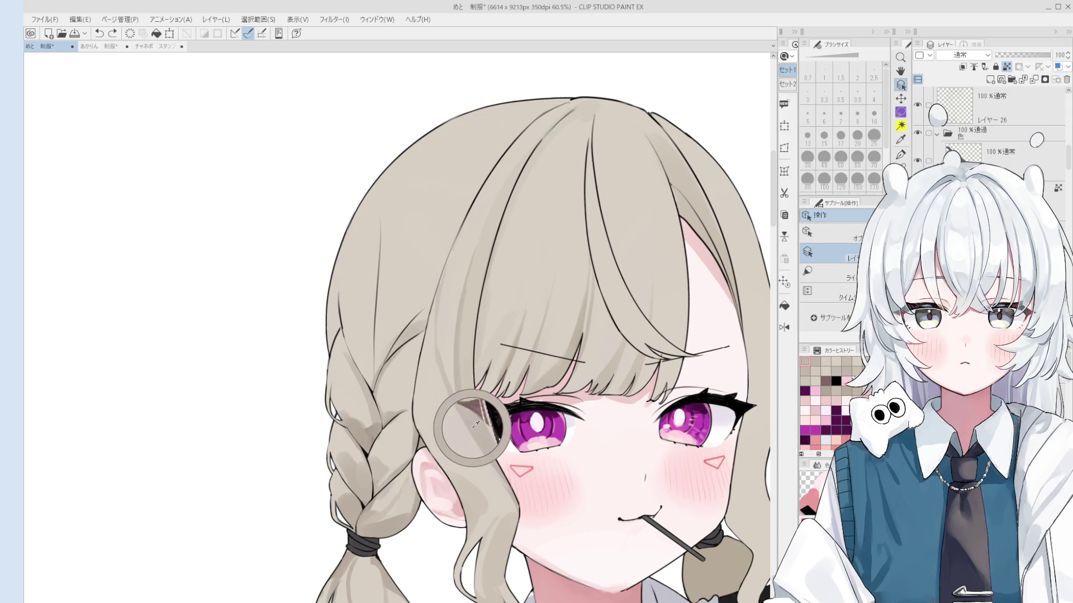
{"action": "key", "text": "b"}
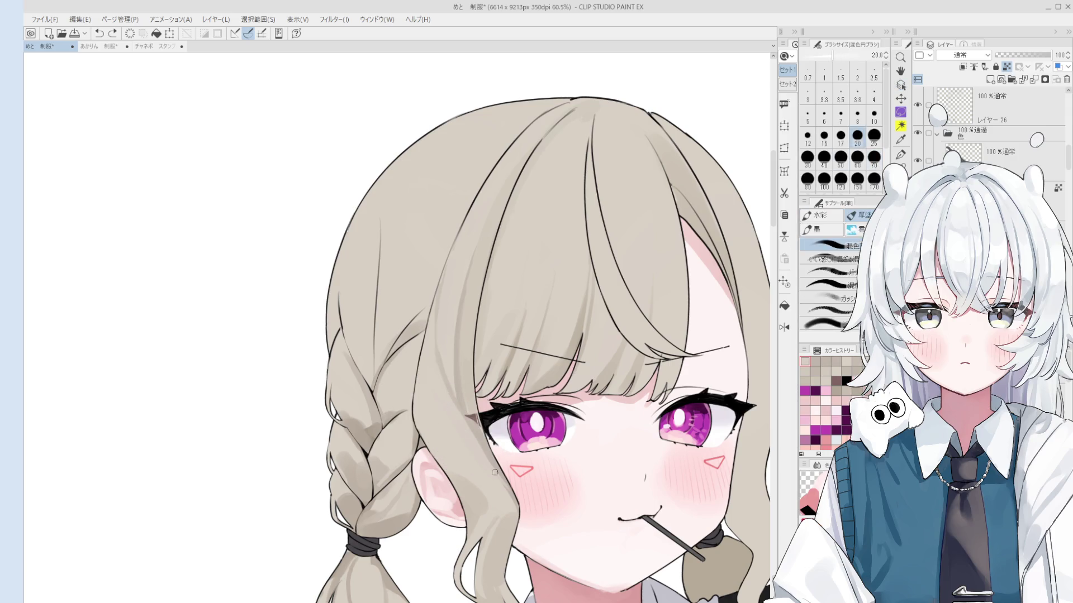
{"action": "scroll", "coordinate": [497, 486], "scroll_direction": "down", "scroll_amount": 1}
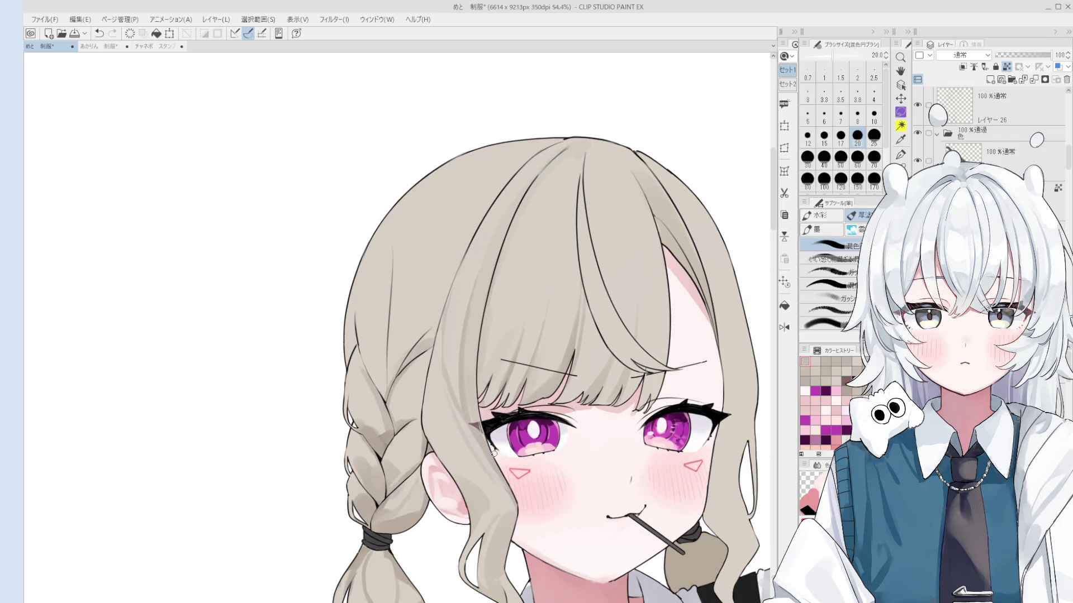
{"action": "scroll", "coordinate": [521, 508], "scroll_direction": "down", "scroll_amount": 1}
{"action": "scroll", "coordinate": [460, 429], "scroll_direction": "down", "scroll_amount": 1}
{"action": "key", "text": "bracketright"}
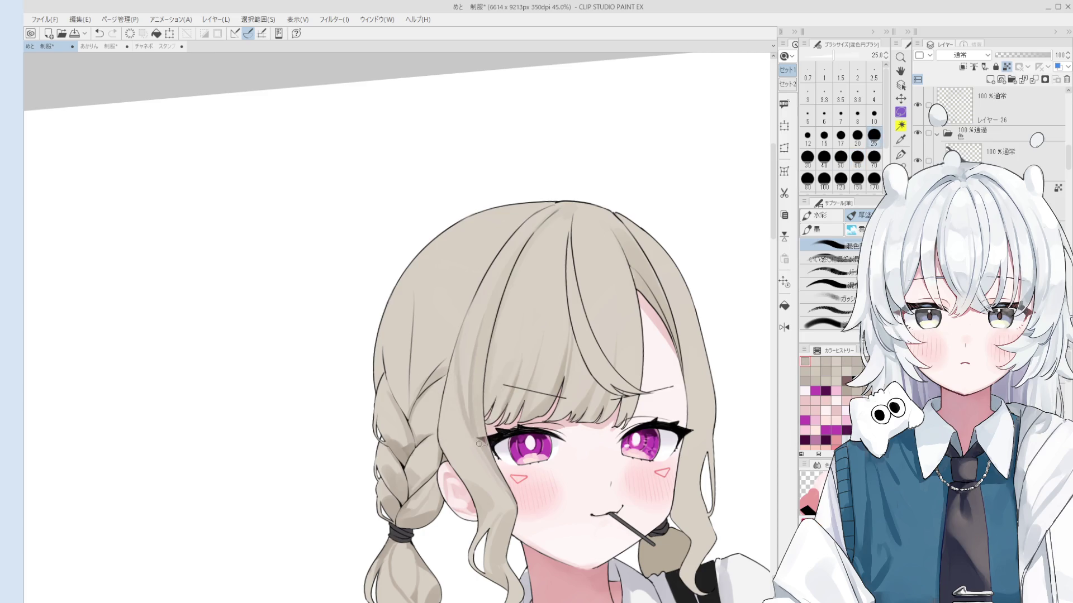
{"action": "key", "text": "ctrl+z"}
{"action": "key", "text": "bracketright"}
{"action": "key", "text": "bracketright"}
{"action": "key", "text": "bracketright"}
{"action": "key", "text": "bracketright"}
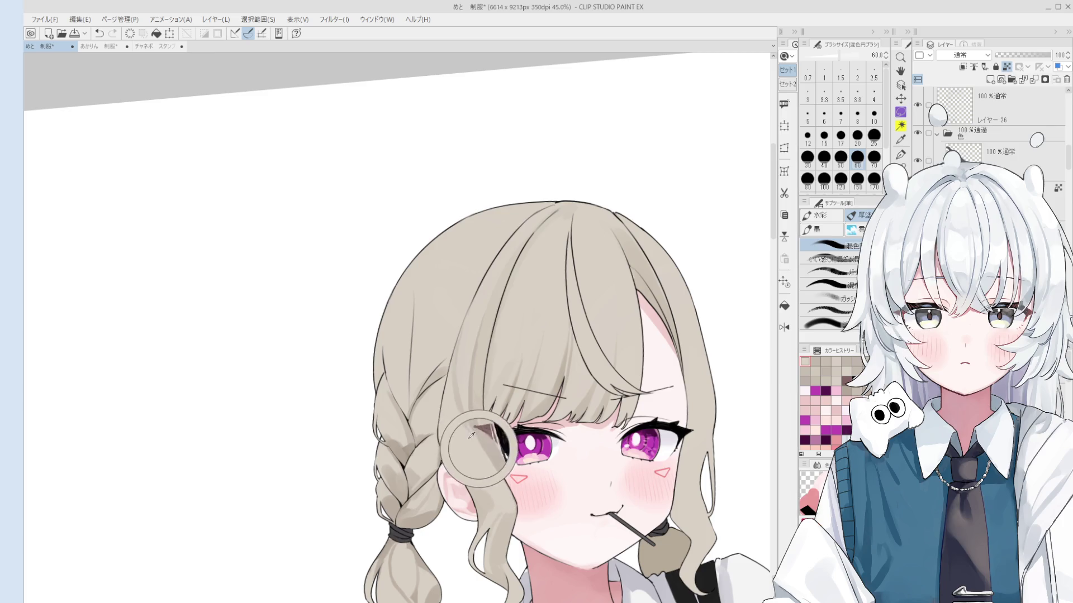
{"action": "key", "text": "bracketleft"}
{"action": "key", "text": "bracketleft"}
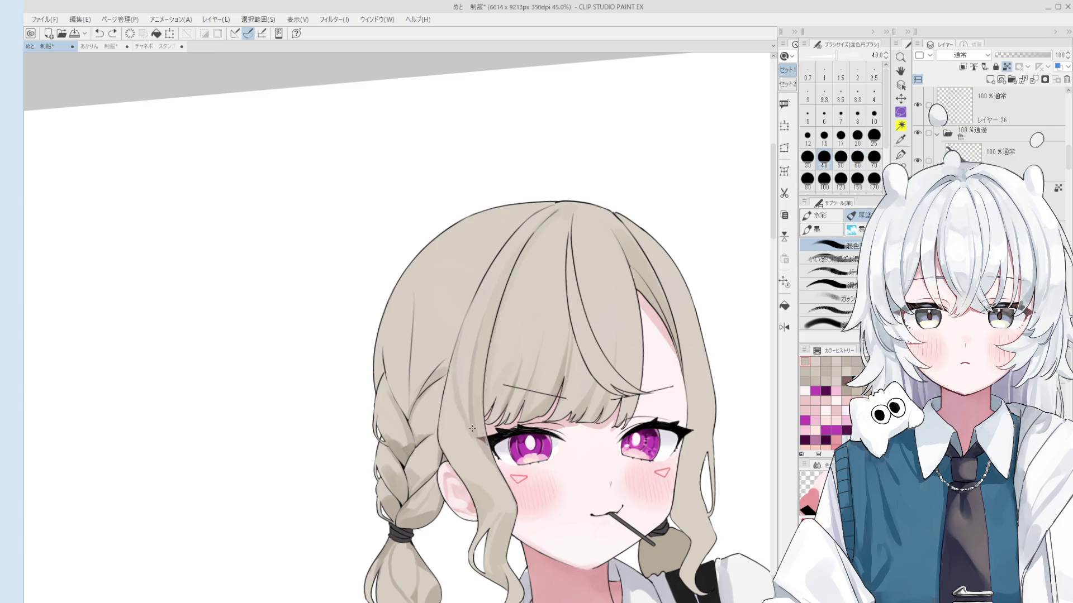
{"action": "scroll", "coordinate": [473, 429], "scroll_direction": "down", "scroll_amount": 1}
{"action": "scroll", "coordinate": [475, 426], "scroll_direction": "up", "scroll_amount": 1}
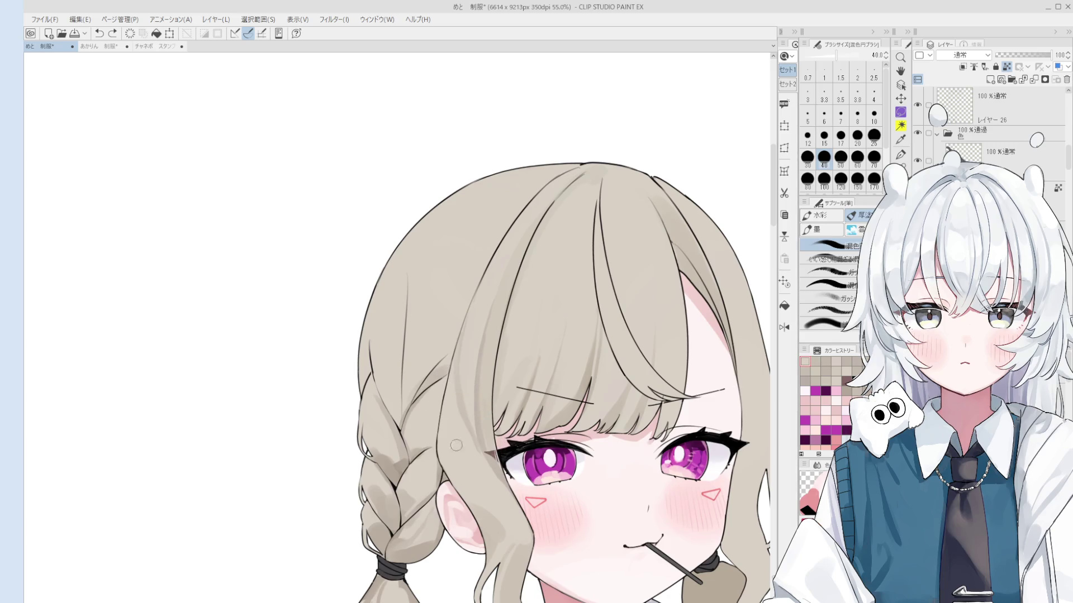
{"action": "key", "text": "bracketright"}
{"action": "scroll", "coordinate": [479, 438], "scroll_direction": "up", "scroll_amount": 1}
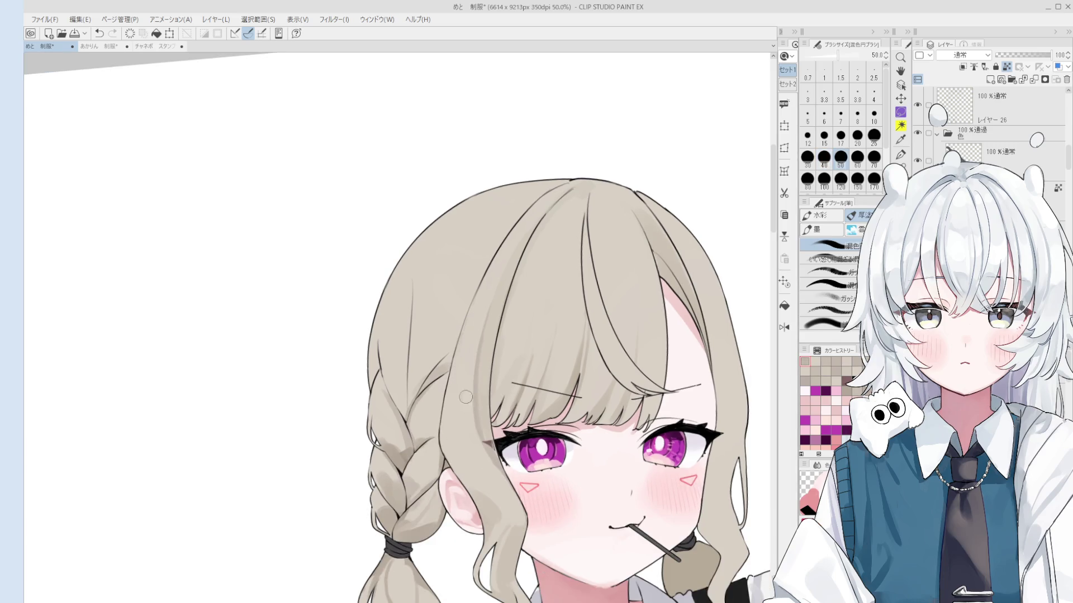
{"action": "key", "text": "bracketright"}
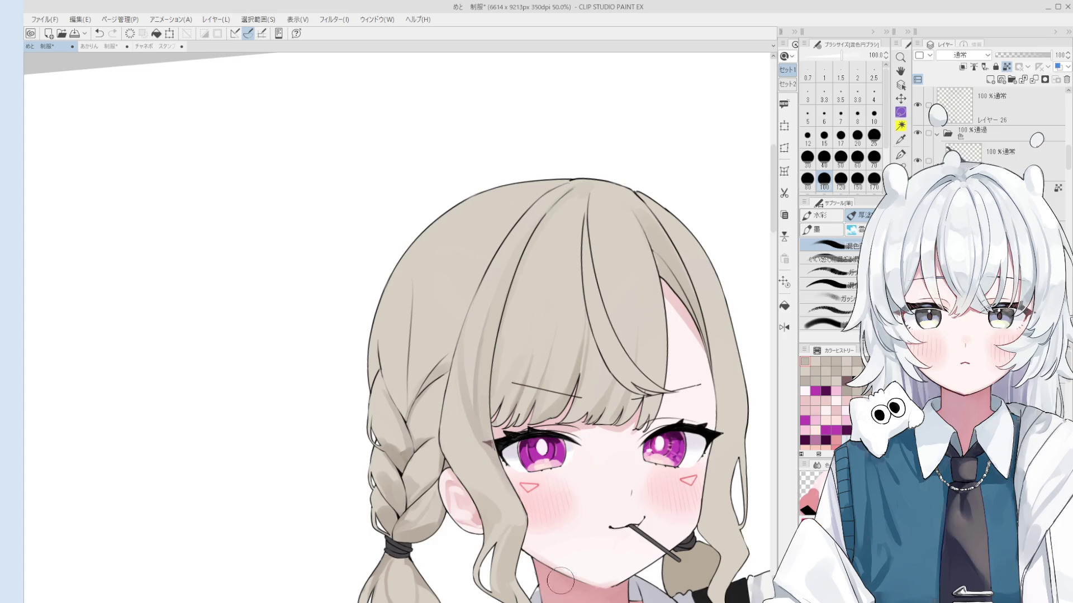
{"action": "scroll", "coordinate": [497, 496], "scroll_direction": "up", "scroll_amount": 1}
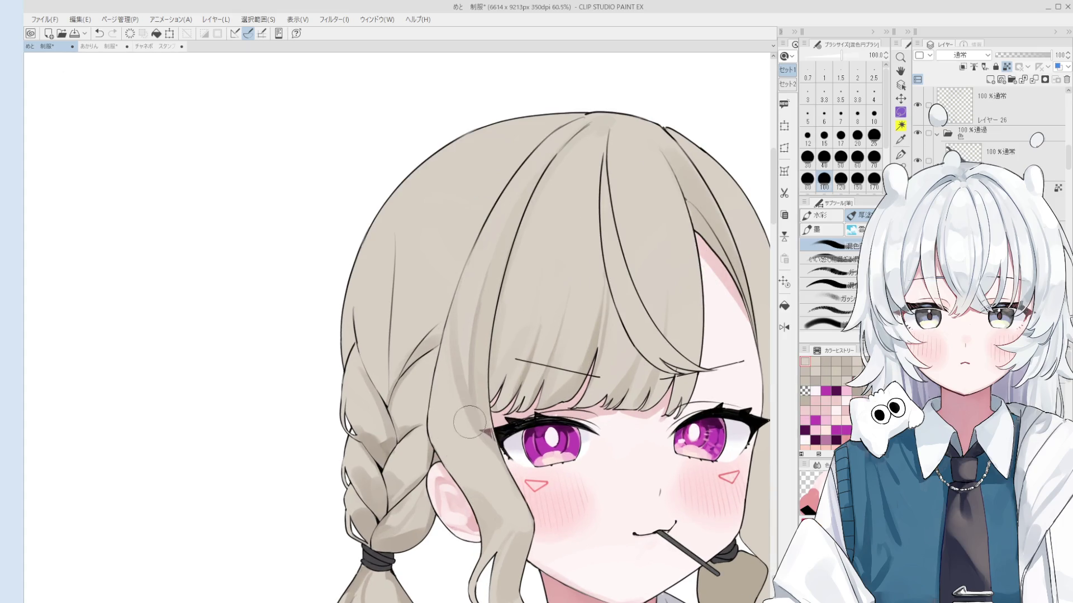
{"action": "key", "text": "bracketleft"}
{"action": "scroll", "coordinate": [474, 470], "scroll_direction": "down", "scroll_amount": 2}
{"action": "key", "text": "bracketleft"}
{"action": "key", "text": "bracketleft"}
{"action": "key", "text": "bracketleft"}
{"action": "key", "text": "bracketright"}
{"action": "key", "text": "bracketright"}
{"action": "key", "text": "bracketright"}
{"action": "left_click", "coordinate": [500, 527], "text": "alt"}
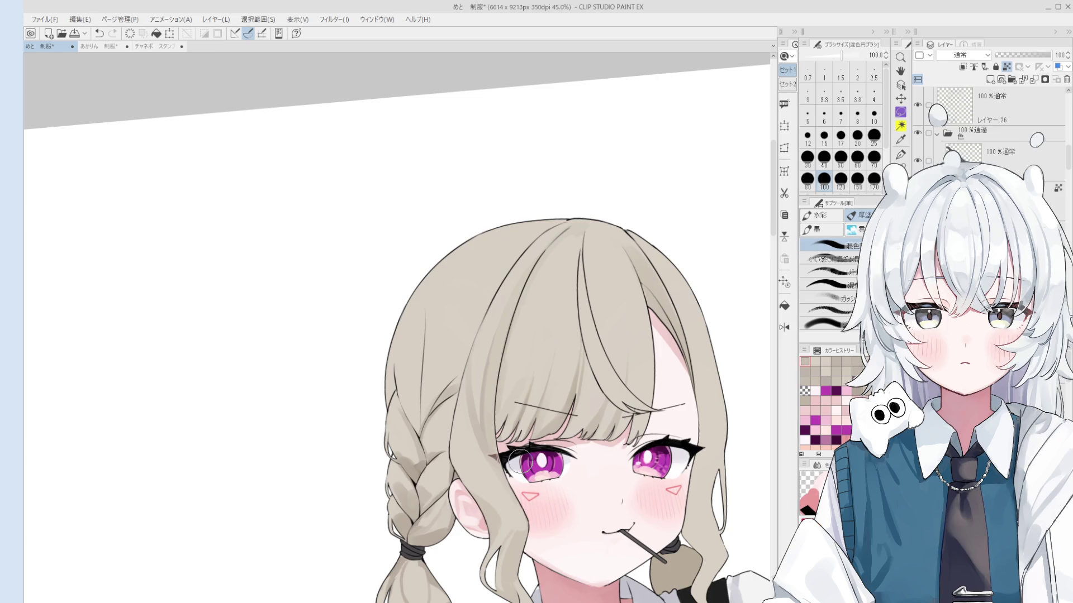
Darken the hair shading beside the left eye and near the ear, settling on brush size 70.
{"action": "left_click_drag", "start_coordinate": [519, 462], "coordinate": [517, 463]}
{"action": "key", "text": "bracketleft"}
{"action": "key", "text": "bracketleft"}
{"action": "key", "text": "bracketleft"}
{"action": "left_click_drag", "start_coordinate": [482, 472], "coordinate": [492, 506]}
{"action": "key", "text": "bracketright"}
{"action": "key", "text": "bracketright"}
{"action": "key", "text": "bracketright"}
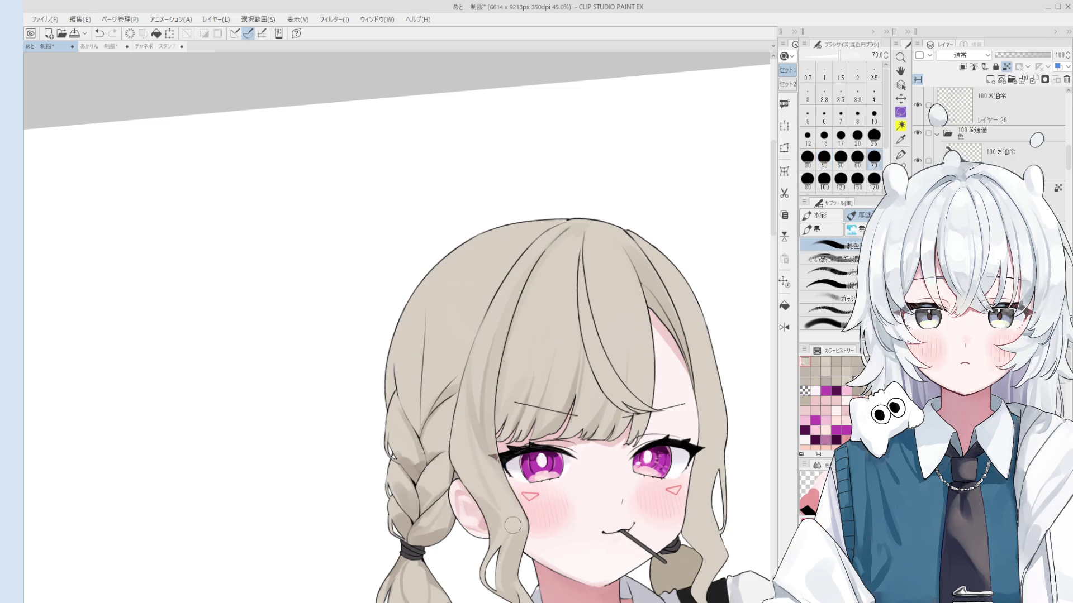
{"action": "key", "text": "bracketleft"}
{"action": "key", "text": "bracketleft"}
{"action": "key", "text": "bracketleft"}
{"action": "key", "text": "bracketleft"}
{"action": "key", "text": "bracketright"}
{"action": "key", "text": "bracketright"}
{"action": "key", "text": "bracketright"}
{"action": "key", "text": "bracketright"}
{"action": "key", "text": "bracketright"}
{"action": "key", "text": "bracketright"}
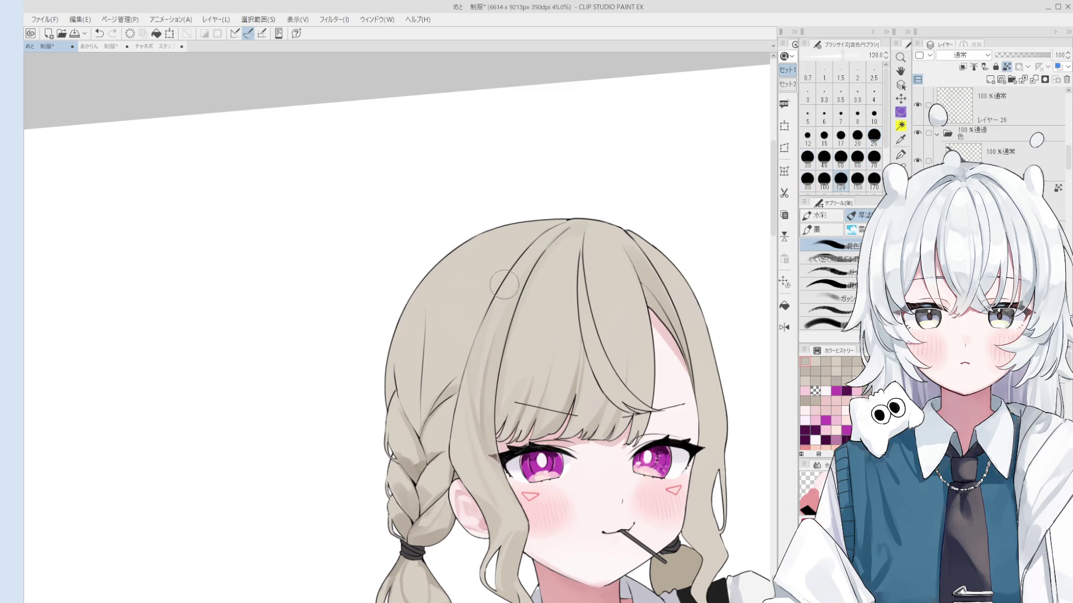
{"action": "scroll", "coordinate": [529, 270], "scroll_direction": "down", "scroll_amount": 1}
{"action": "key", "text": "bracketleft"}
{"action": "key", "text": "bracketleft"}
{"action": "key", "text": "bracketleft"}
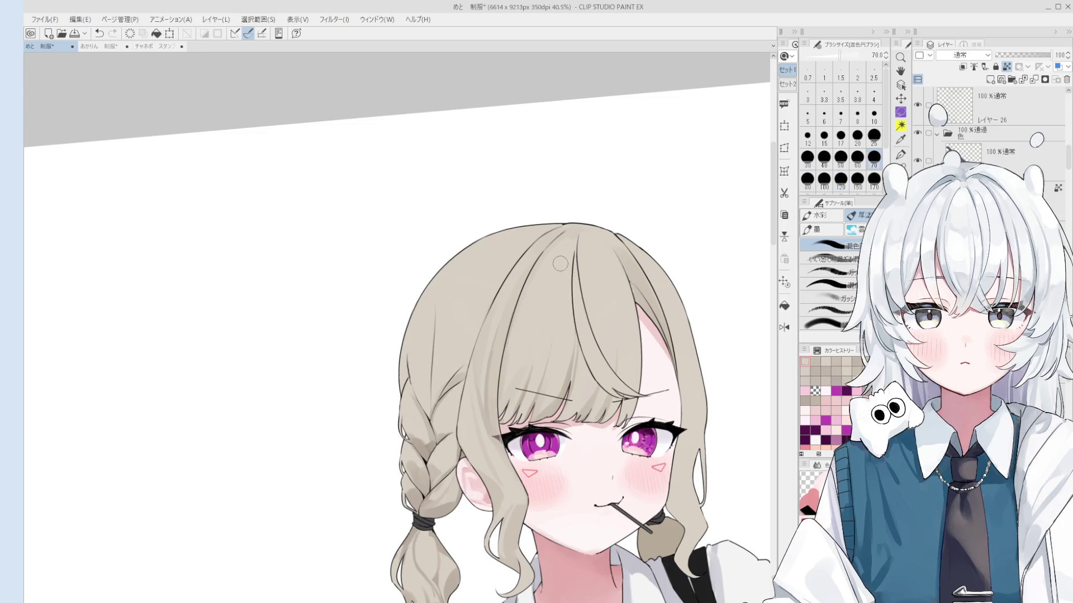
Sample the dark outline colour from the hair and repaint the hair beside the ear.
{"action": "key", "text": "o"}
{"action": "scroll", "coordinate": [503, 363], "scroll_direction": "down", "scroll_amount": 3}
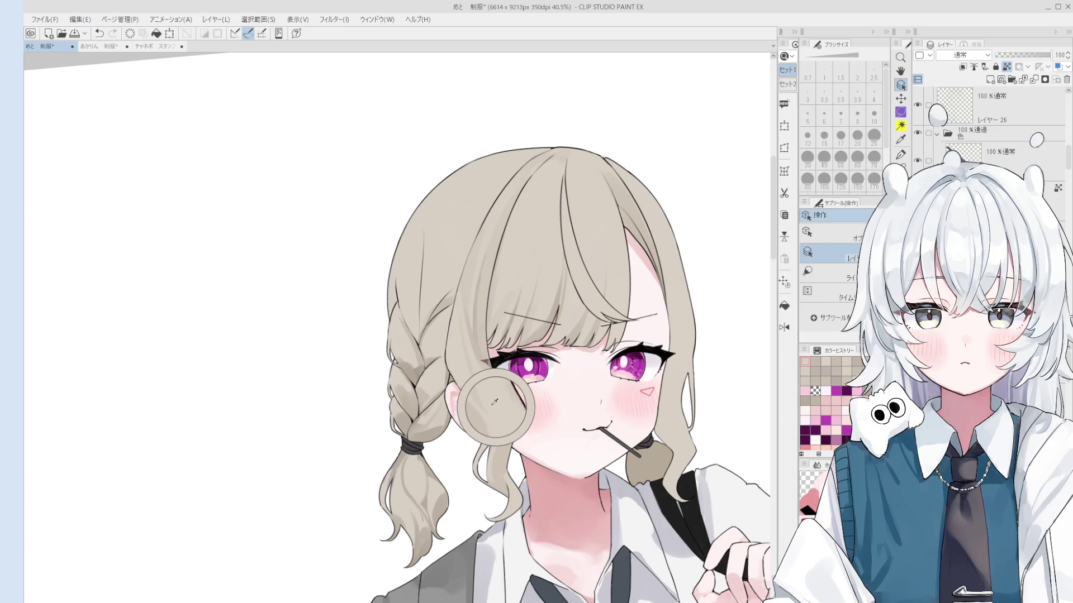
{"action": "left_click", "coordinate": [476, 407], "text": "alt"}
{"action": "key", "text": "b"}
{"action": "mouse_move", "coordinate": [454, 372]}
{"action": "left_mouse_down"}
{"action": "mouse_move", "coordinate": [491, 417]}
{"action": "mouse_move", "coordinate": [480, 412]}
{"action": "left_mouse_up"}
{"action": "scroll", "coordinate": [480, 412], "scroll_direction": "down", "scroll_amount": 1}
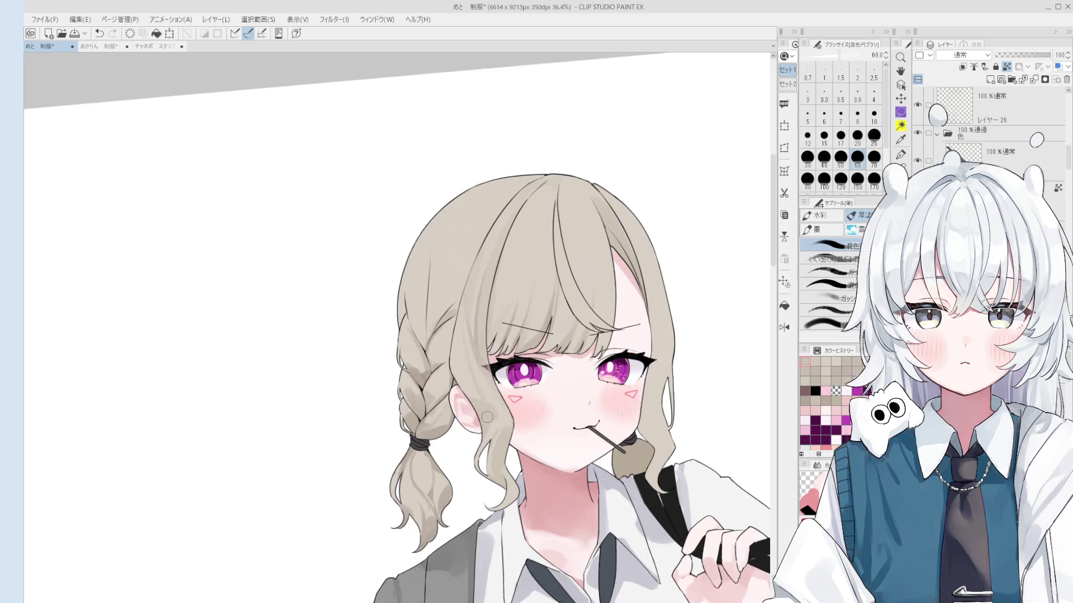
{"action": "key", "text": "bracketright"}
{"action": "key", "text": "bracketleft"}
{"action": "key", "text": "bracketleft"}
{"action": "key", "text": "bracketleft"}
{"action": "key", "text": "bracketright"}
{"action": "key", "text": "bracketright"}
{"action": "key", "text": "bracketright"}
Shade the hair near the hair tie and repaint the braid tip with sampled colours.
{"action": "left_click_drag", "start_coordinate": [643, 442], "coordinate": [638, 434]}
{"action": "key", "text": "bracketright"}
{"action": "key", "text": "bracketright"}
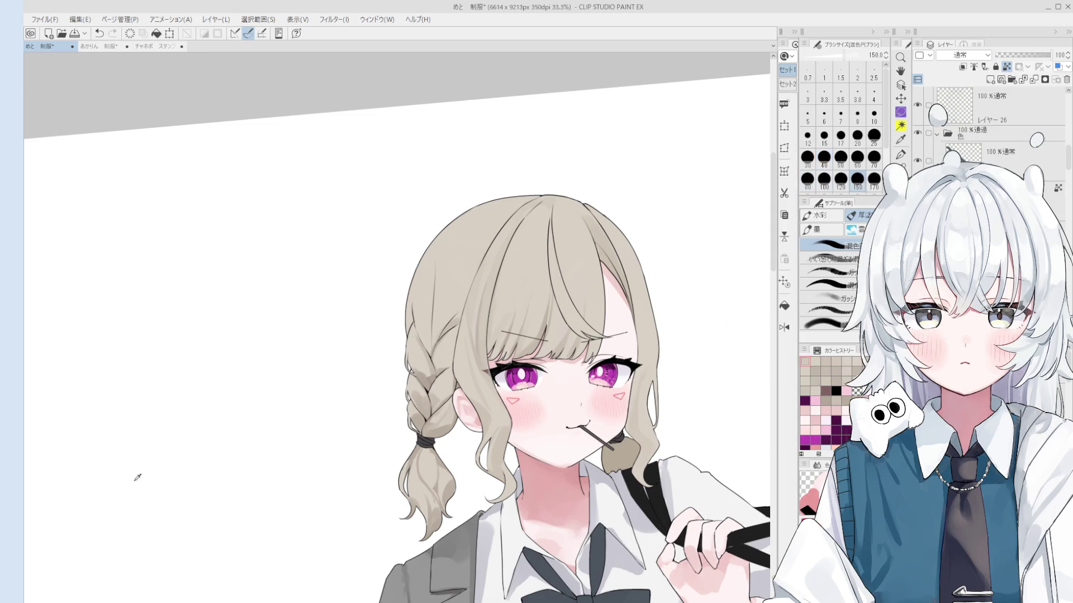
{"action": "left_click", "coordinate": [173, 487], "text": "alt"}
{"action": "left_click", "coordinate": [264, 471], "text": "alt"}
{"action": "key", "text": "bracketleft"}
{"action": "key", "text": "bracketleft"}
{"action": "key", "text": "bracketleft"}
{"action": "key", "text": "bracketleft"}
{"action": "key", "text": "bracketleft"}
{"action": "key", "text": "bracketleft"}
{"action": "key", "text": "bracketleft"}
{"action": "key", "text": "bracketright"}
{"action": "key", "text": "bracketright"}
{"action": "key", "text": "bracketright"}
{"action": "key", "text": "bracketright"}
{"action": "key", "text": "ctrl+z"}
{"action": "mouse_move", "coordinate": [642, 456]}
{"action": "left_mouse_down"}
{"action": "mouse_move", "coordinate": [634, 469]}
{"action": "mouse_move", "coordinate": [655, 480]}
{"action": "left_mouse_up"}
{"action": "key", "text": "bracketleft"}
{"action": "key", "text": "bracketleft"}
{"action": "key", "text": "bracketleft"}
{"action": "key", "text": "ctrl+z"}
{"action": "key", "text": "bracketright"}
{"action": "key", "text": "bracketright"}
{"action": "key", "text": "bracketright"}
{"action": "key", "text": "ctrl+z"}
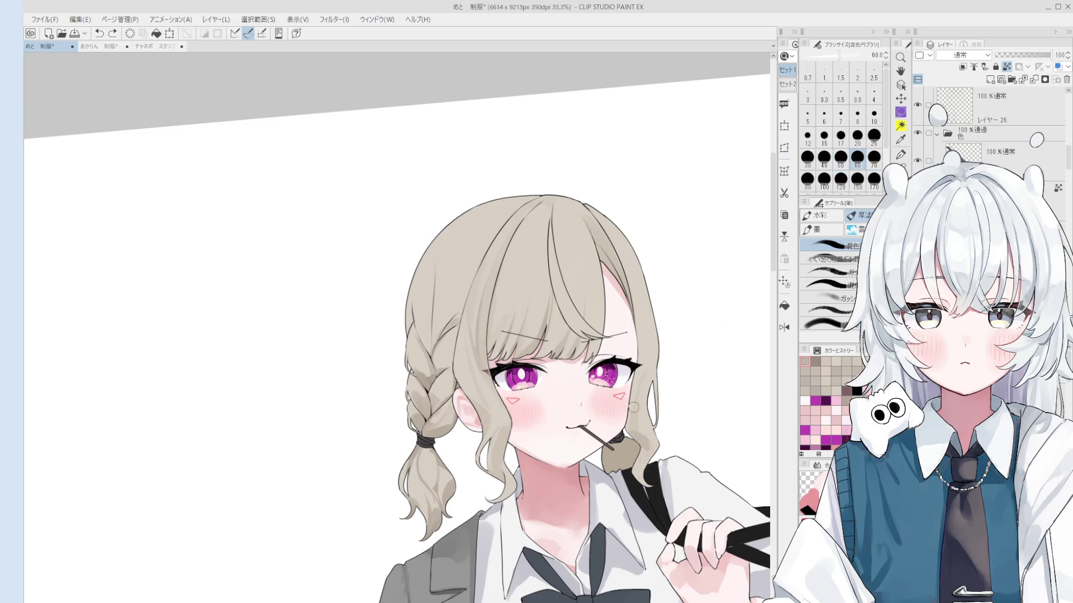
Tidy the hair edge with short strokes and repaint the tip near the strap in beige.
{"action": "left_click_drag", "start_coordinate": [640, 413], "coordinate": [640, 435]}
{"action": "left_click", "coordinate": [643, 384], "text": "alt"}
{"action": "left_click_drag", "start_coordinate": [643, 394], "coordinate": [648, 448]}
{"action": "left_click", "coordinate": [637, 428], "text": "alt"}
{"action": "key", "text": "ctrl+z"}
{"action": "left_click", "coordinate": [635, 431], "text": "alt"}
{"action": "key", "text": "ctrl+z"}
{"action": "left_click", "coordinate": [643, 442], "text": "alt"}
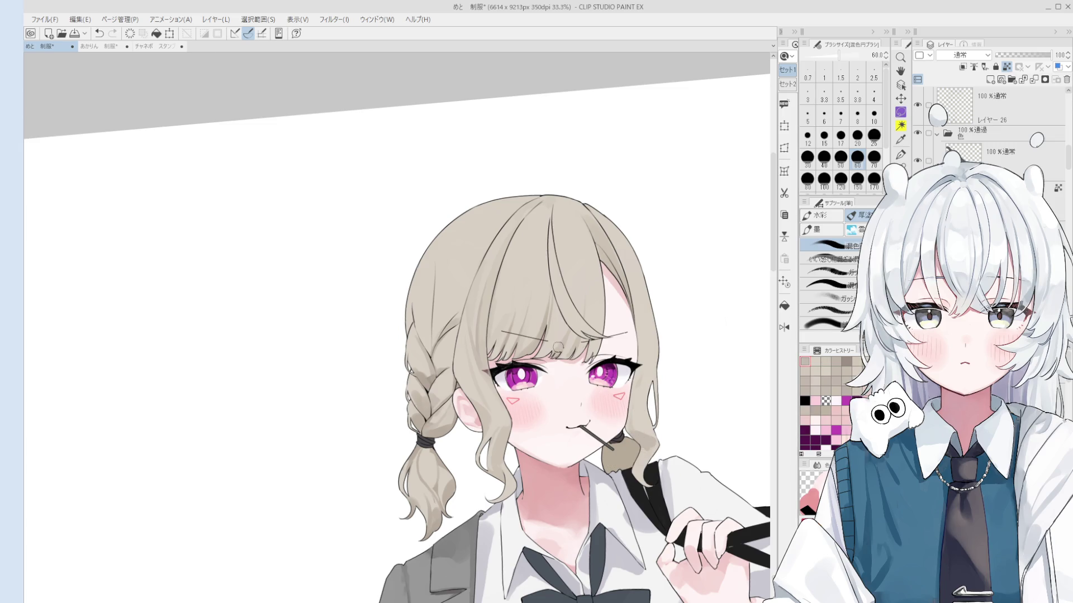
Zoom back out and shrink the brush to size 8 for fine detail.
{"action": "scroll", "coordinate": [558, 341], "scroll_direction": "up", "scroll_amount": 1}
{"action": "scroll", "coordinate": [554, 347], "scroll_direction": "up", "scroll_amount": 1}
{"action": "scroll", "coordinate": [542, 358], "scroll_direction": "up", "scroll_amount": 1}
{"action": "scroll", "coordinate": [530, 366], "scroll_direction": "up", "scroll_amount": 1}
{"action": "key", "text": "bracketleft"}
{"action": "key", "text": "bracketleft"}
{"action": "key", "text": "bracketleft"}
{"action": "key", "text": "bracketleft"}
{"action": "key", "text": "bracketleft"}
{"action": "key", "text": "bracketright"}
Paint white highlights in the left and right irises at brush size 8, then save.
{"action": "left_click_drag", "start_coordinate": [529, 360], "coordinate": [535, 342]}
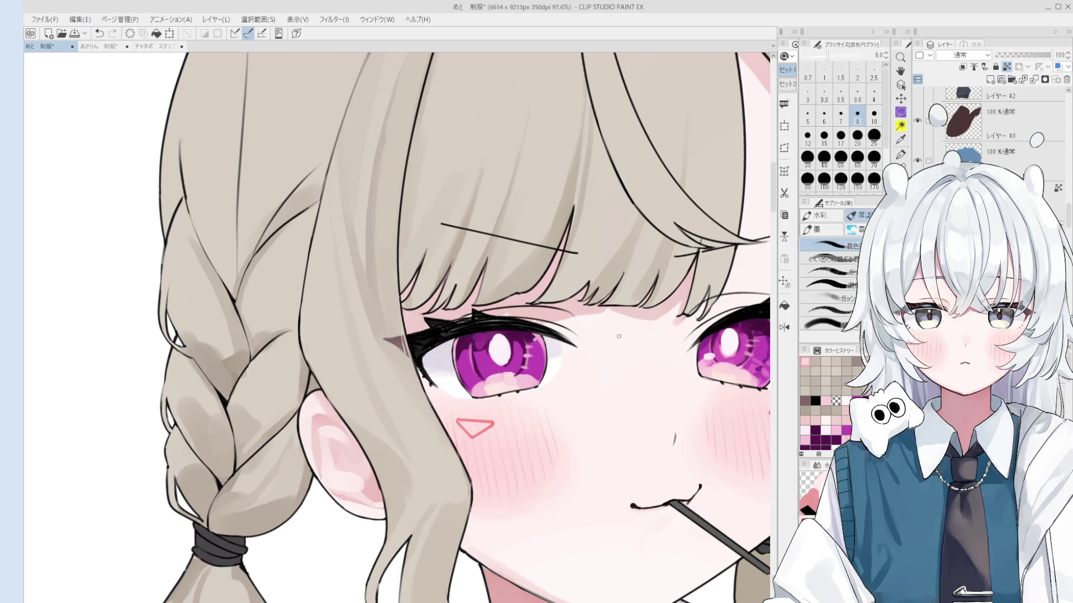
{"action": "key", "text": "o"}
{"action": "key", "text": "b"}
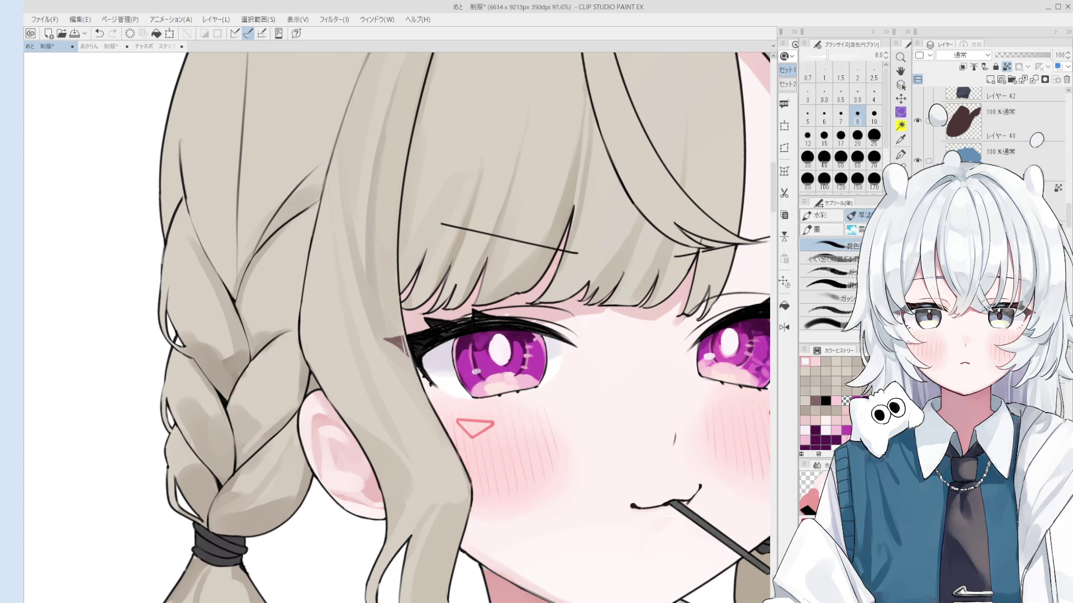
{"action": "key", "text": "bracketright"}
{"action": "key", "text": "bracketright"}
{"action": "key", "text": "bracketright"}
{"action": "key", "text": "bracketleft"}
{"action": "key", "text": "bracketleft"}
{"action": "key", "text": "bracketleft"}
{"action": "scroll", "coordinate": [499, 403], "scroll_direction": "down", "scroll_amount": 3}
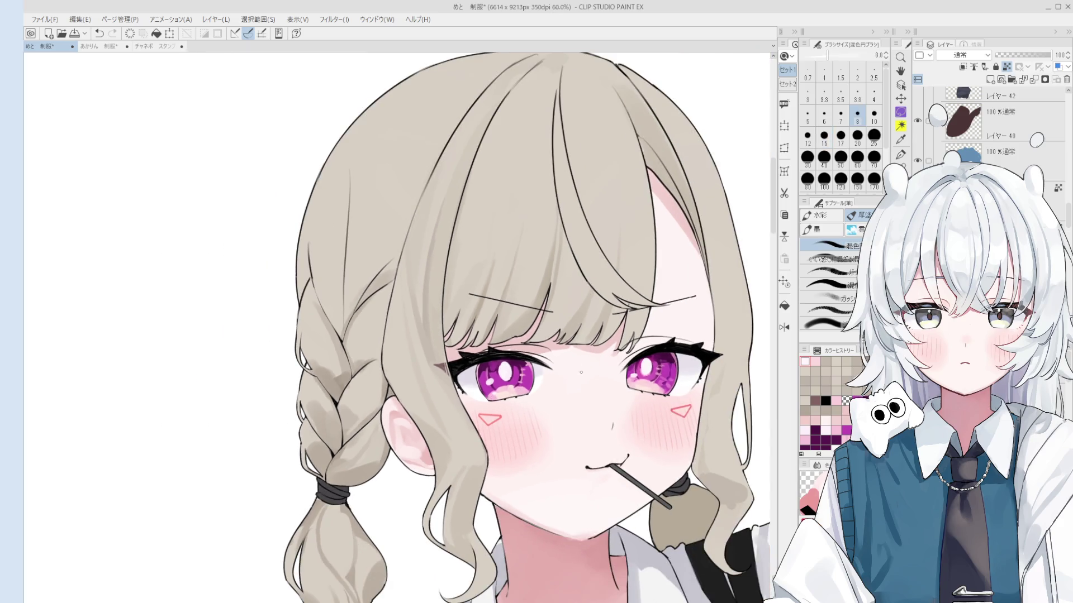
{"action": "scroll", "coordinate": [651, 372], "scroll_direction": "up", "scroll_amount": 2}
{"action": "key", "text": "ctrl+z"}
{"action": "left_click_drag", "start_coordinate": [632, 375], "coordinate": [627, 380]}
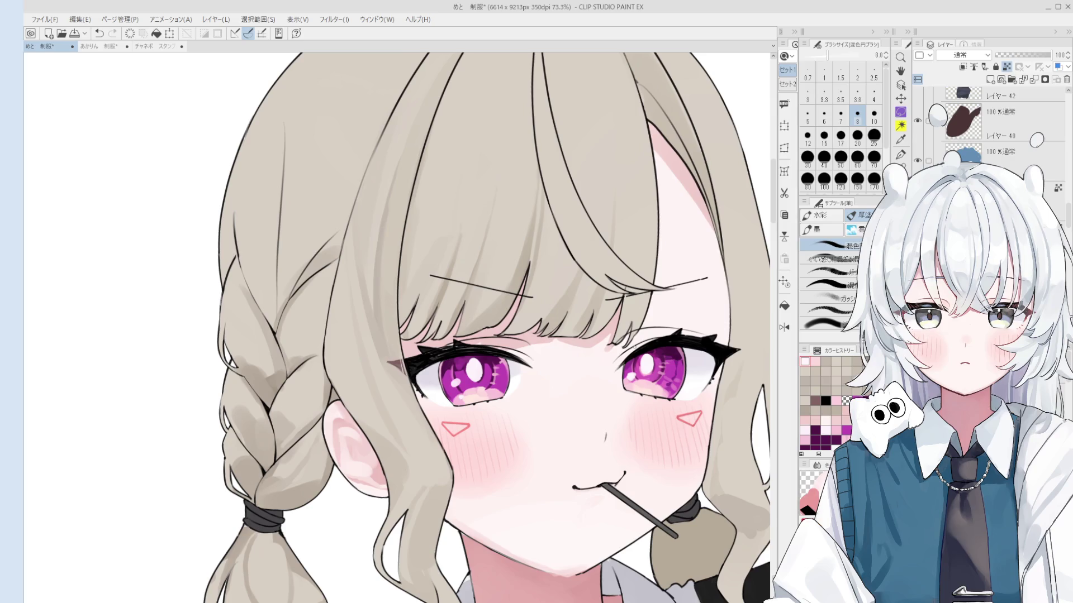
{"action": "key", "text": "ctrl+s"}
{"action": "scroll", "coordinate": [485, 365], "scroll_direction": "up", "scroll_amount": 3}
Recentre the face on the canvas and resize the brush between 12 and 40.
{"action": "scroll", "coordinate": [485, 365], "scroll_direction": "up", "scroll_amount": 2}
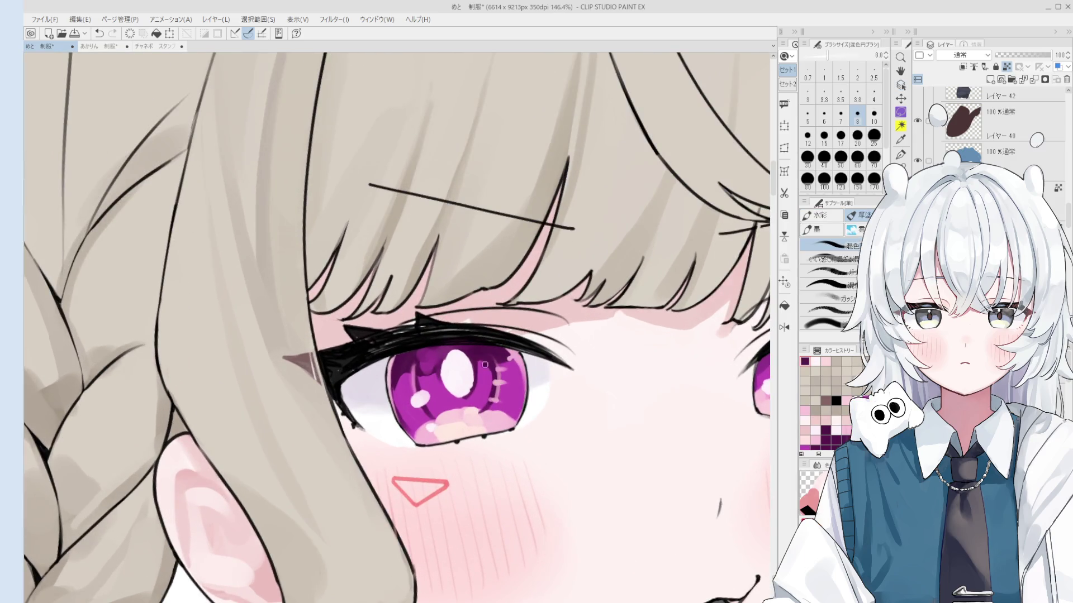
{"action": "key", "text": "]"}
{"action": "key", "text": "]"}
{"action": "key", "text": "]"}
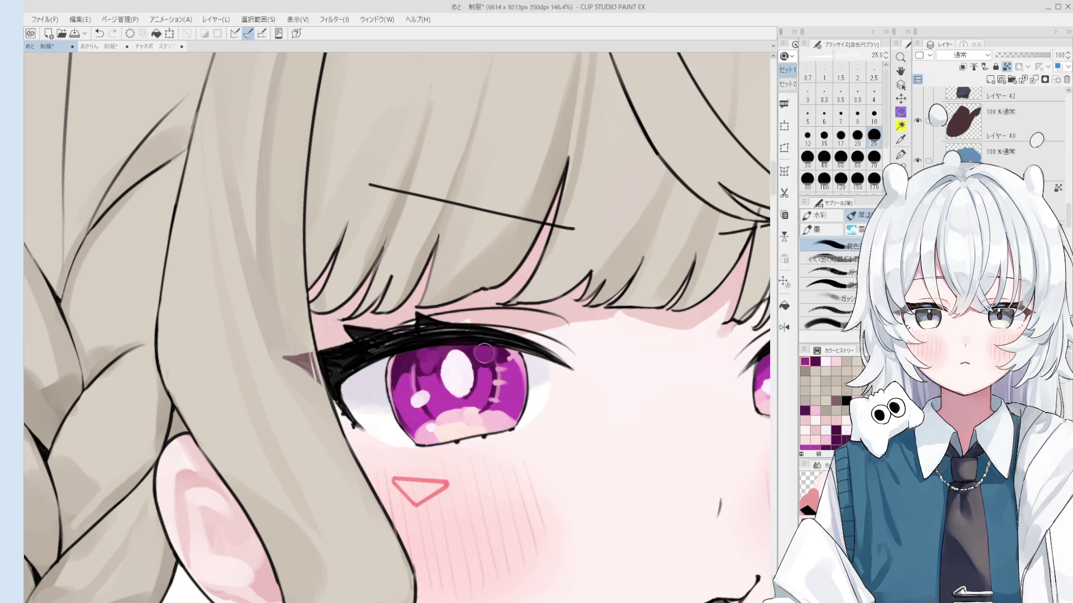
{"action": "scroll", "coordinate": [503, 344], "scroll_direction": "down", "scroll_amount": 2}
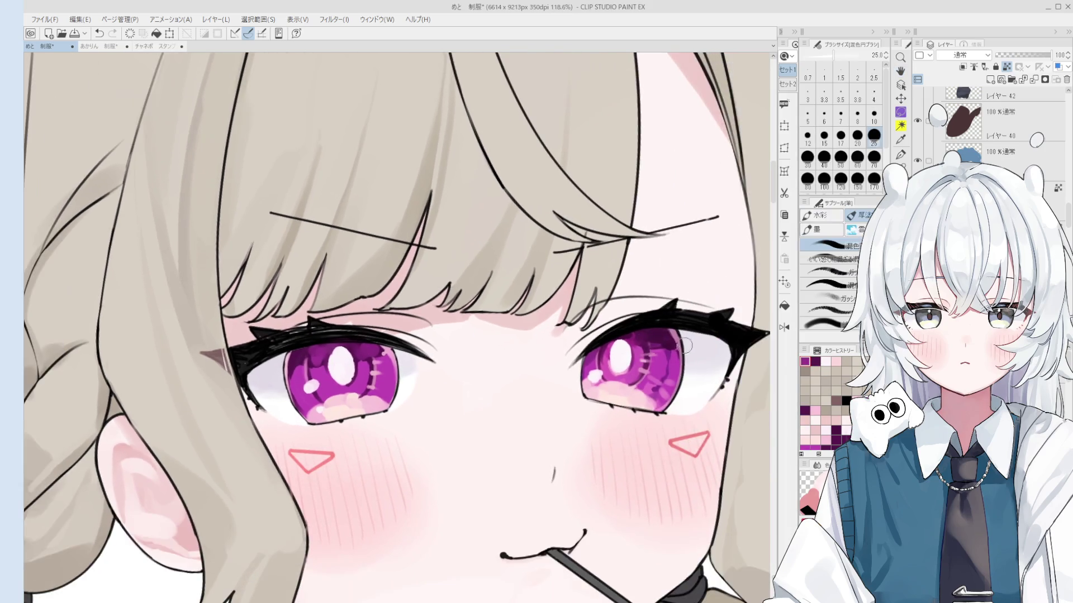
{"action": "key", "text": "]"}
{"action": "key", "text": "]"}
{"action": "key", "text": "bracketleft"}
{"action": "key", "text": "bracketleft"}
{"action": "key", "text": "bracketleft"}
{"action": "scroll", "coordinate": [661, 339], "scroll_direction": "down", "scroll_amount": 1}
{"action": "key", "text": "space"}
{"action": "left_click_drag", "start_coordinate": [626, 359], "coordinate": [642, 349]}
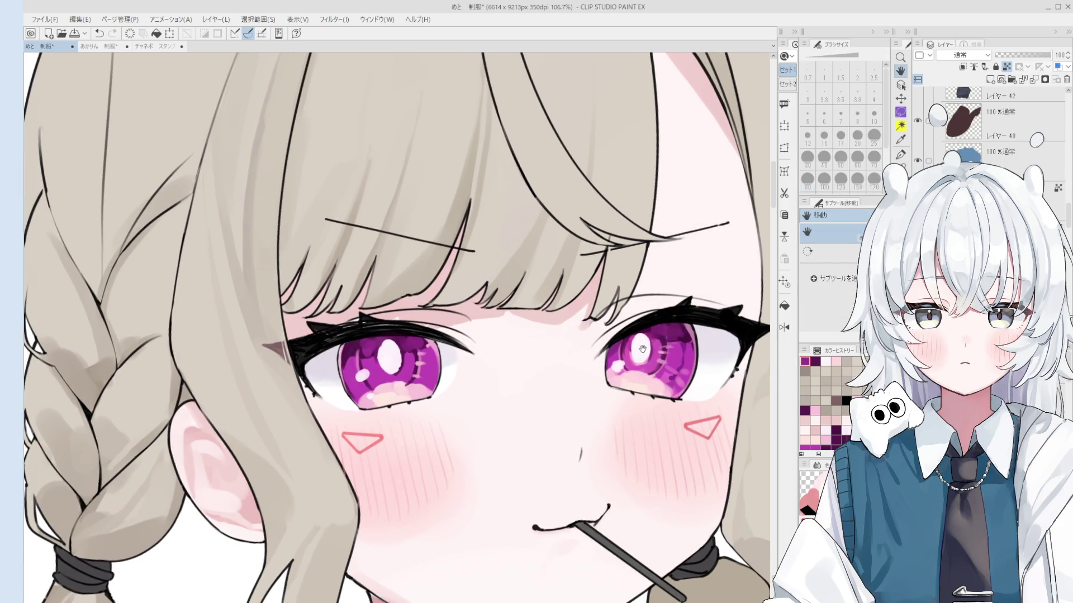
{"action": "key", "text": "b"}
{"action": "scroll", "coordinate": [383, 367], "scroll_direction": "up", "scroll_amount": 1}
{"action": "key", "text": "bracketleft"}
{"action": "key", "text": "bracketright"}
{"action": "key", "text": "bracketright"}
Sample light pink and vivid magenta, then blend magenta strokes into the left iris at size 17.
{"action": "left_click", "coordinate": [380, 382], "text": "alt"}
{"action": "key", "text": "bracketright"}
{"action": "key", "text": "bracketright"}
{"action": "key", "text": "bracketright"}
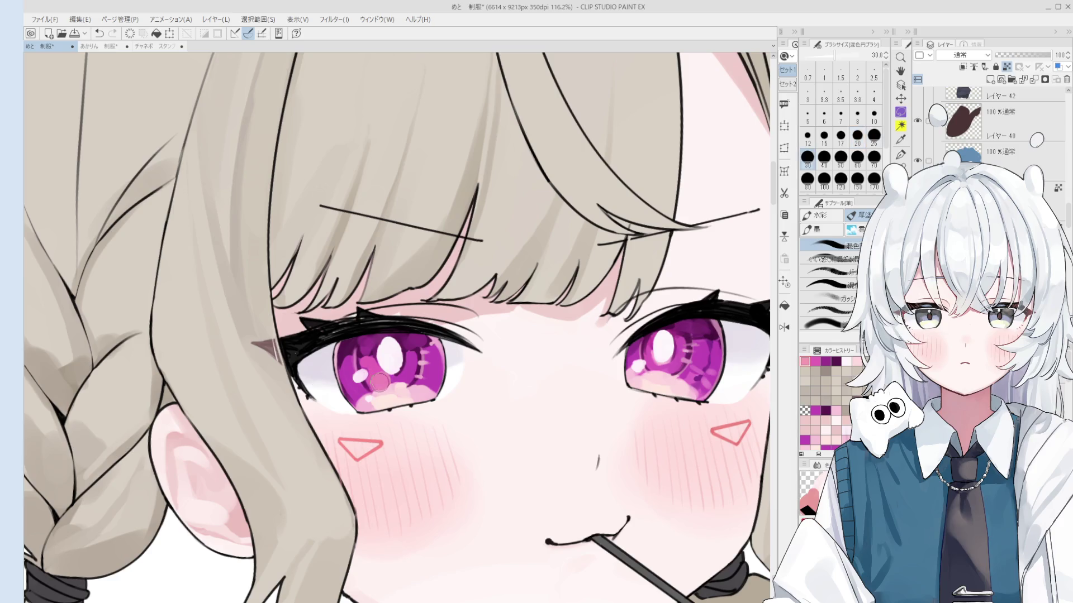
{"action": "key", "text": "bracketleft"}
{"action": "key", "text": "bracketleft"}
{"action": "key", "text": "bracketleft"}
{"action": "key", "text": "bracketleft"}
{"action": "key", "text": "bracketright"}
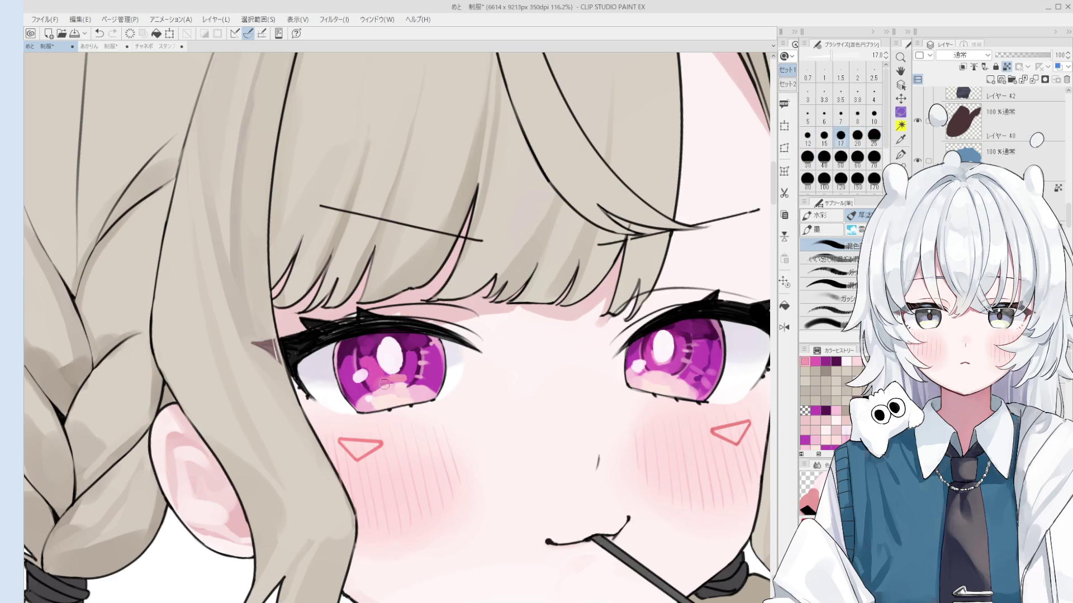
{"action": "key", "text": "bracketright"}
{"action": "key", "text": "bracketright"}
{"action": "key", "text": "bracketright"}
{"action": "key", "text": "bracketright"}
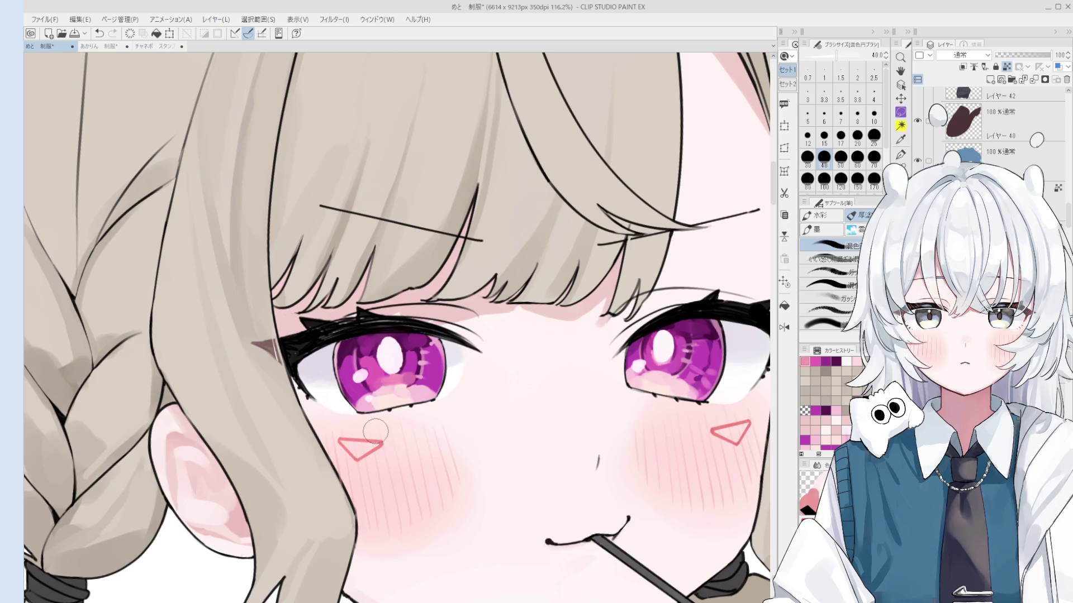
{"action": "scroll", "coordinate": [369, 380], "scroll_direction": "up", "scroll_amount": 1}
{"action": "scroll", "coordinate": [366, 382], "scroll_direction": "up", "scroll_amount": 1}
{"action": "left_click", "coordinate": [367, 382], "text": "alt"}
{"action": "key", "text": "bracketleft"}
{"action": "key", "text": "bracketleft"}
{"action": "key", "text": "bracketleft"}
{"action": "key", "text": "bracketleft"}
{"action": "key", "text": "bracketleft"}
{"action": "key", "text": "bracketleft"}
{"action": "key", "text": "bracketleft"}
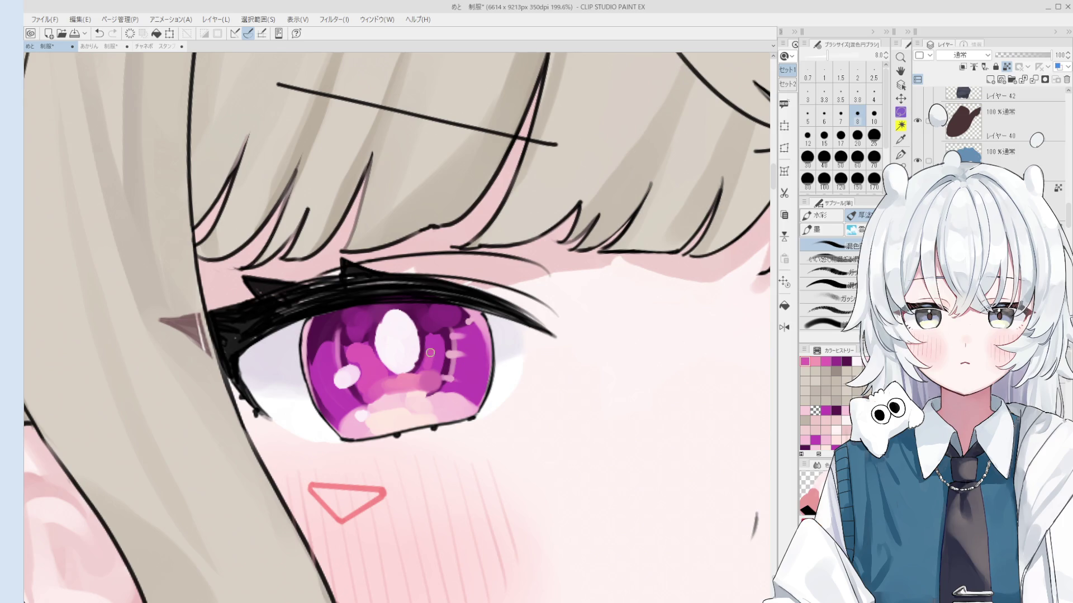
{"action": "key", "text": "bracketright"}
{"action": "key", "text": "bracketright"}
{"action": "key", "text": "bracketright"}
{"action": "left_click_drag", "start_coordinate": [437, 352], "coordinate": [424, 381]}
Dab sampled pink and light peach into the lower part of the left iris.
{"action": "left_click", "coordinate": [428, 371], "text": "alt"}
{"action": "key", "text": "bracketright"}
{"action": "key", "text": "bracketright"}
{"action": "key", "text": "bracketright"}
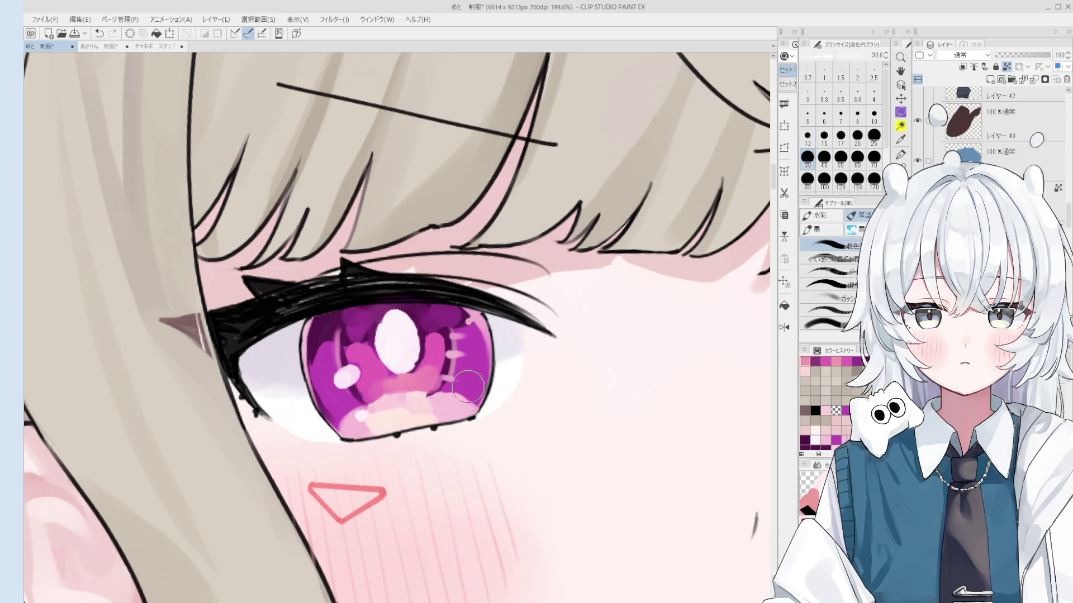
{"action": "left_click", "coordinate": [426, 411], "text": "alt"}
{"action": "left_click_drag", "start_coordinate": [426, 407], "coordinate": [411, 403]}
{"action": "key", "text": "bracketleft"}
{"action": "key", "text": "bracketleft"}
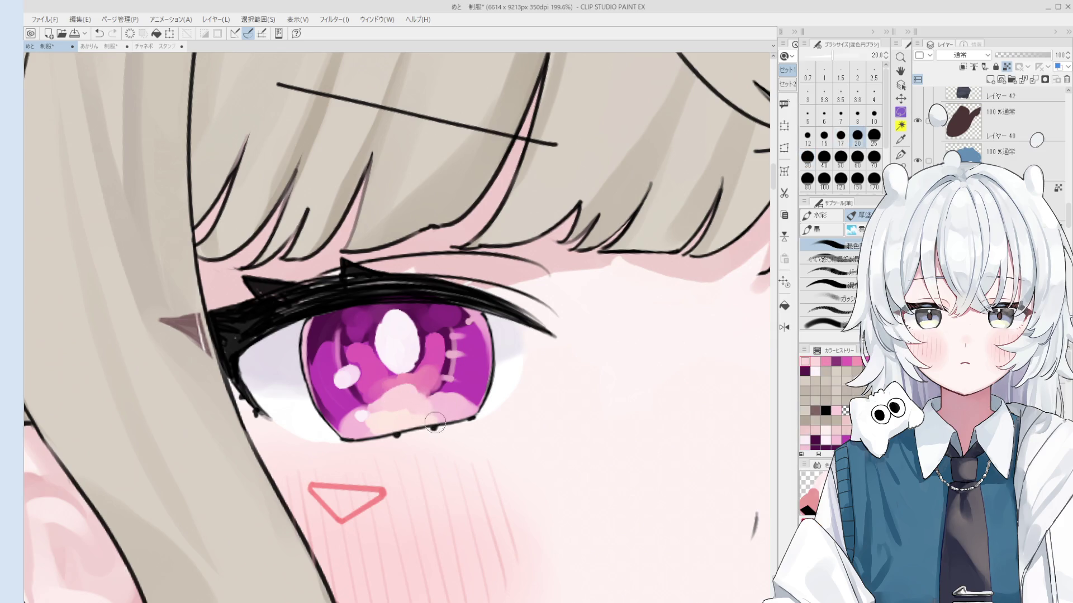
{"action": "key", "text": "bracketright"}
{"action": "key", "text": "bracketright"}
{"action": "key", "text": "bracketright"}
{"action": "left_click", "coordinate": [397, 419], "text": "alt"}
{"action": "left_click_drag", "start_coordinate": [398, 419], "coordinate": [400, 400]}
Extend the peach patch in the lower left iris with a size-30 brush.
{"action": "key", "text": "bracketleft"}
{"action": "key", "text": "bracketleft"}
{"action": "key", "text": "bracketleft"}
{"action": "scroll", "coordinate": [405, 414], "scroll_direction": "up", "scroll_amount": 1}
{"action": "left_click", "coordinate": [412, 407], "text": "alt"}
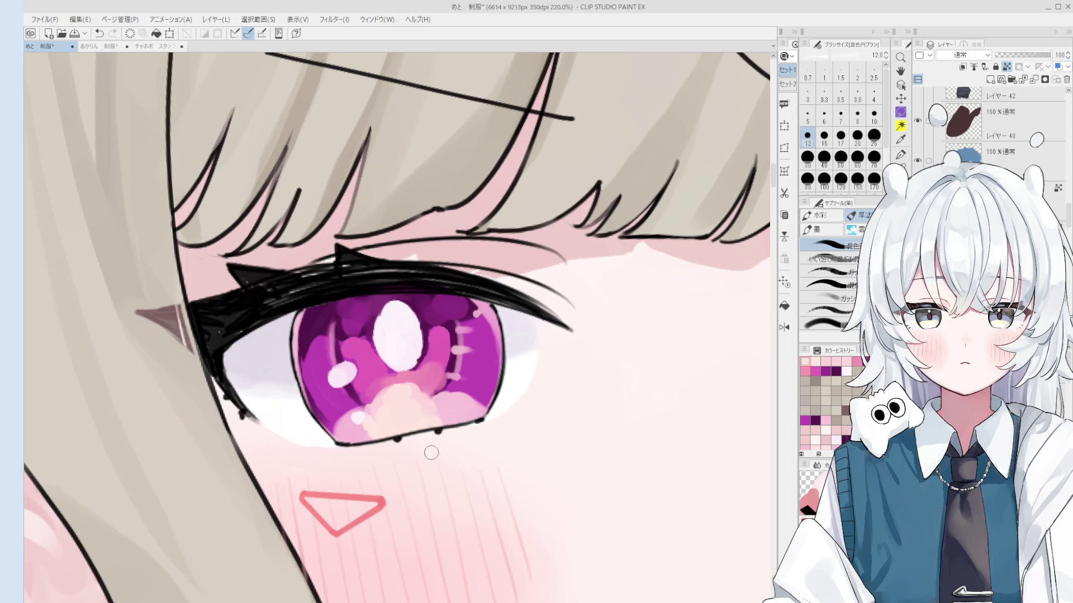
{"action": "left_click", "coordinate": [393, 399], "text": "alt"}
{"action": "scroll", "coordinate": [391, 396], "scroll_direction": "up", "scroll_amount": 2}
{"action": "key", "text": "bracketright"}
{"action": "key", "text": "bracketright"}
{"action": "key", "text": "bracketright"}
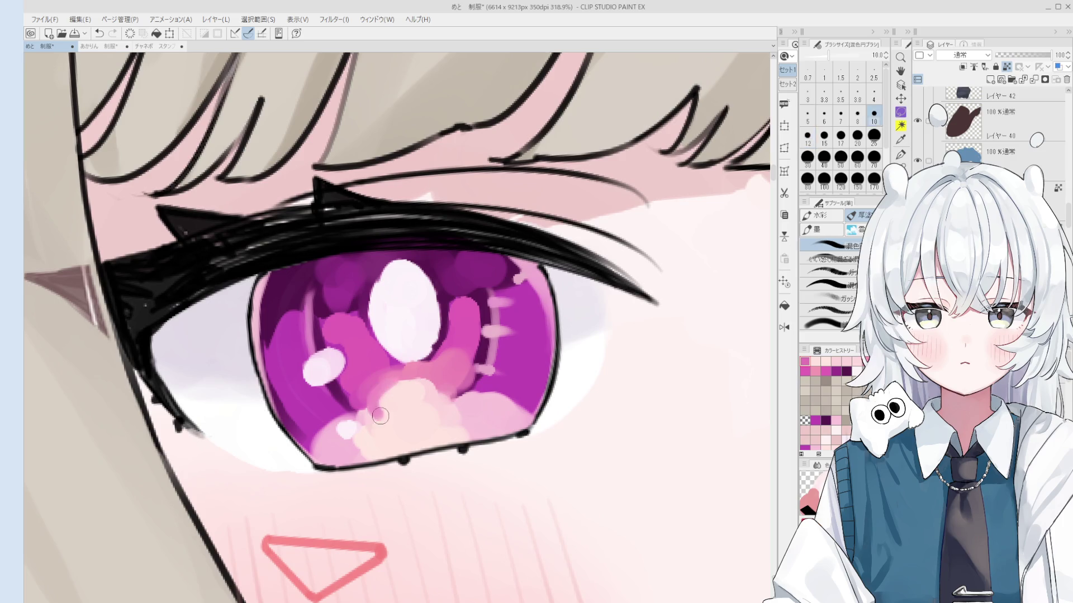
{"action": "left_click_drag", "start_coordinate": [402, 398], "coordinate": [407, 417]}
Shift the view sideways and brighten a small highlight in the right iris at brush size 8.
{"action": "scroll", "coordinate": [406, 417], "scroll_direction": "down", "scroll_amount": 1}
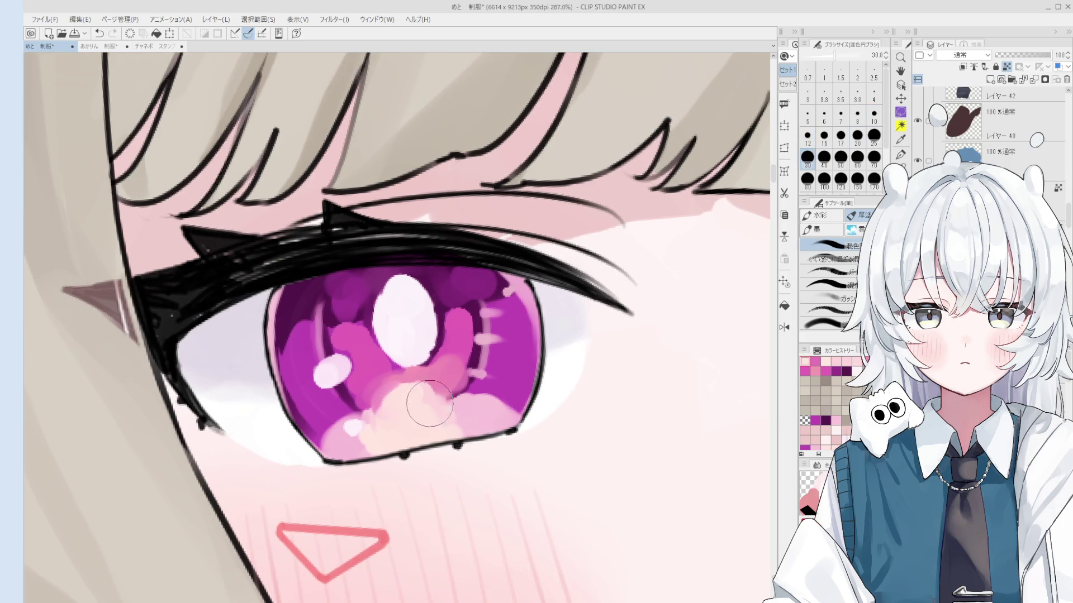
{"action": "key", "text": "bracketleft"}
{"action": "key", "text": "bracketleft"}
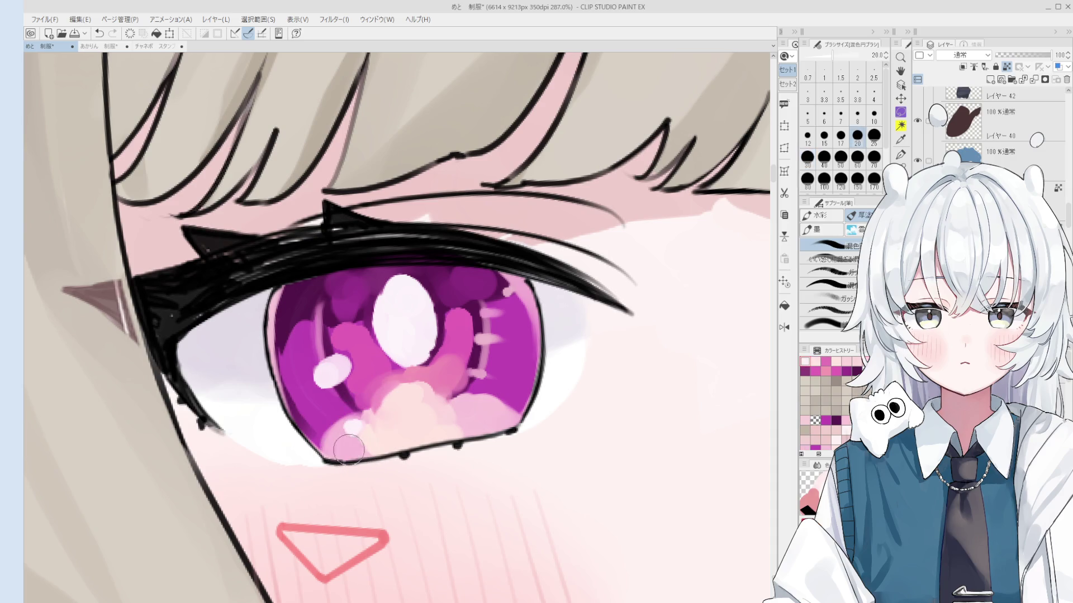
{"action": "scroll", "coordinate": [394, 453], "scroll_direction": "down", "scroll_amount": 3}
{"action": "key", "text": "space"}
{"action": "left_click_drag", "start_coordinate": [393, 454], "coordinate": [416, 457]}
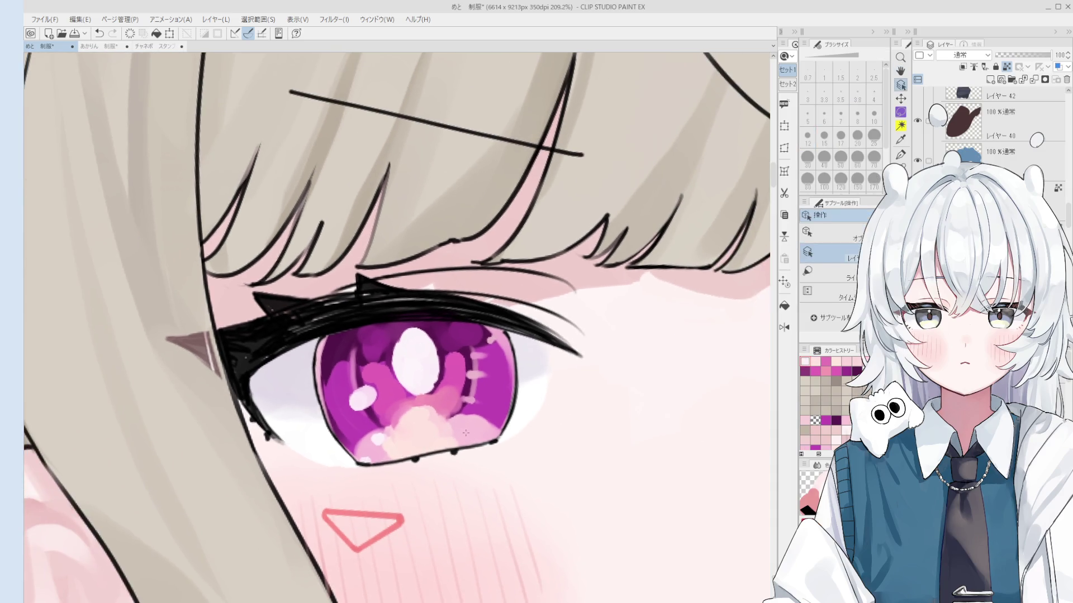
{"action": "key", "text": "bracketleft"}
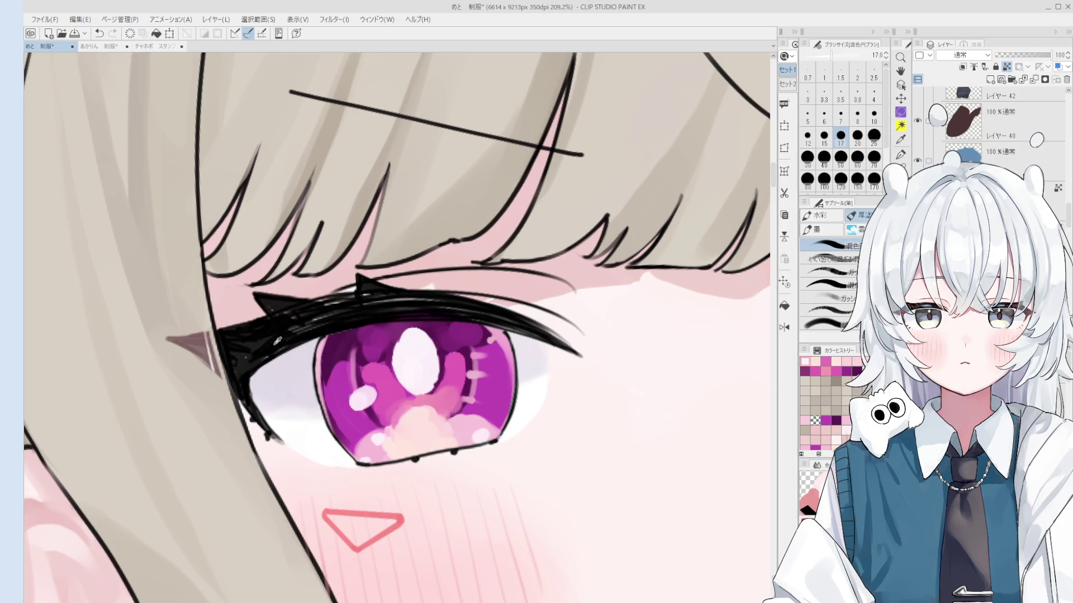
{"action": "key", "text": "bracketleft"}
{"action": "key", "text": "bracketleft"}
{"action": "key", "text": "bracketleft"}
{"action": "scroll", "coordinate": [514, 426], "scroll_direction": "down", "scroll_amount": 1}
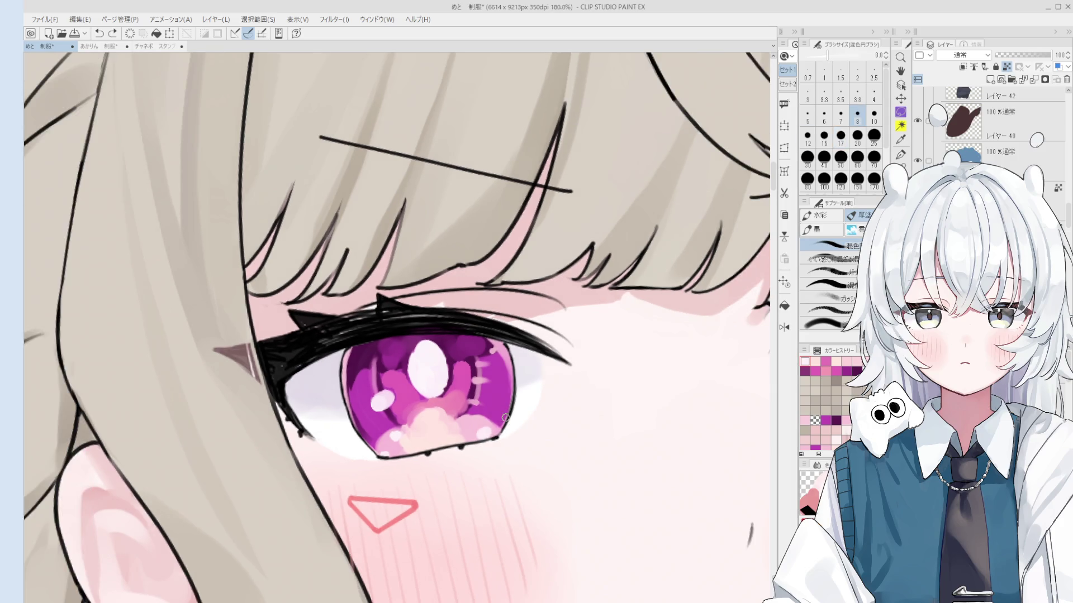
{"action": "scroll", "coordinate": [506, 419], "scroll_direction": "down", "scroll_amount": 2}
{"action": "scroll", "coordinate": [641, 423], "scroll_direction": "down", "scroll_amount": 1}
{"action": "left_click_drag", "start_coordinate": [635, 418], "coordinate": [634, 415]}
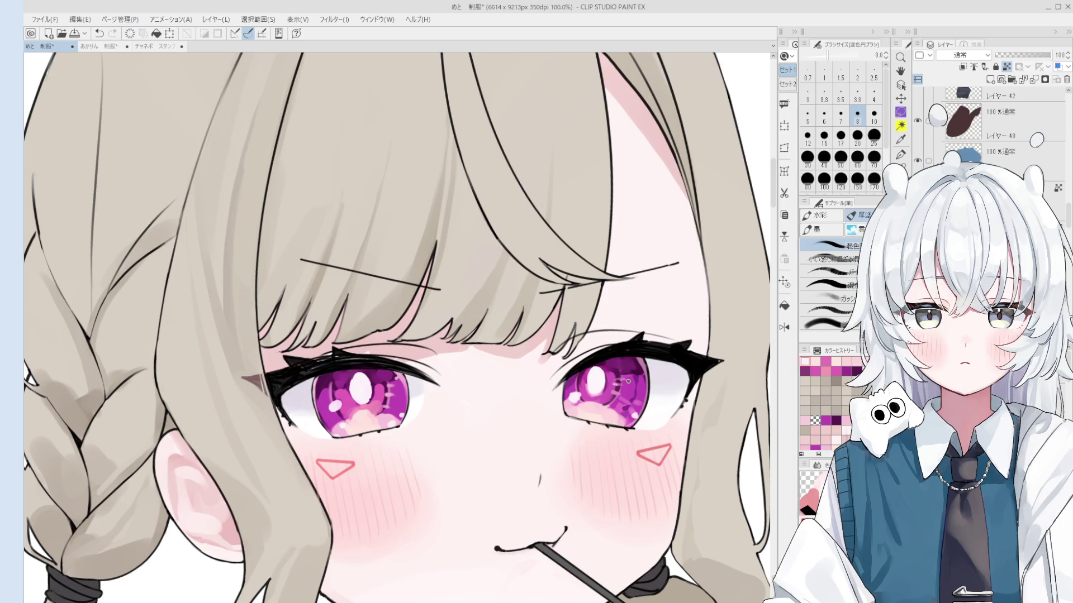
Sample a colour from the right eye and size the brush between 10 and 20.
{"action": "left_click", "coordinate": [588, 414], "text": "alt"}
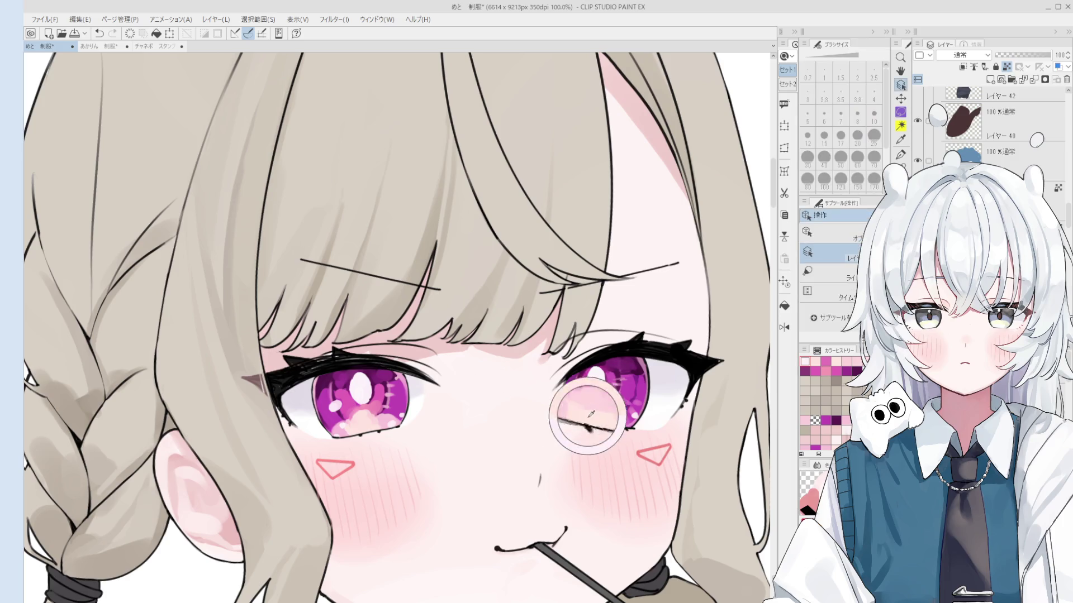
{"action": "scroll", "coordinate": [592, 401], "scroll_direction": "up", "scroll_amount": 2}
{"action": "scroll", "coordinate": [592, 401], "scroll_direction": "down", "scroll_amount": 3}
{"action": "key", "text": "bracketright"}
{"action": "scroll", "coordinate": [615, 435], "scroll_direction": "up", "scroll_amount": 3}
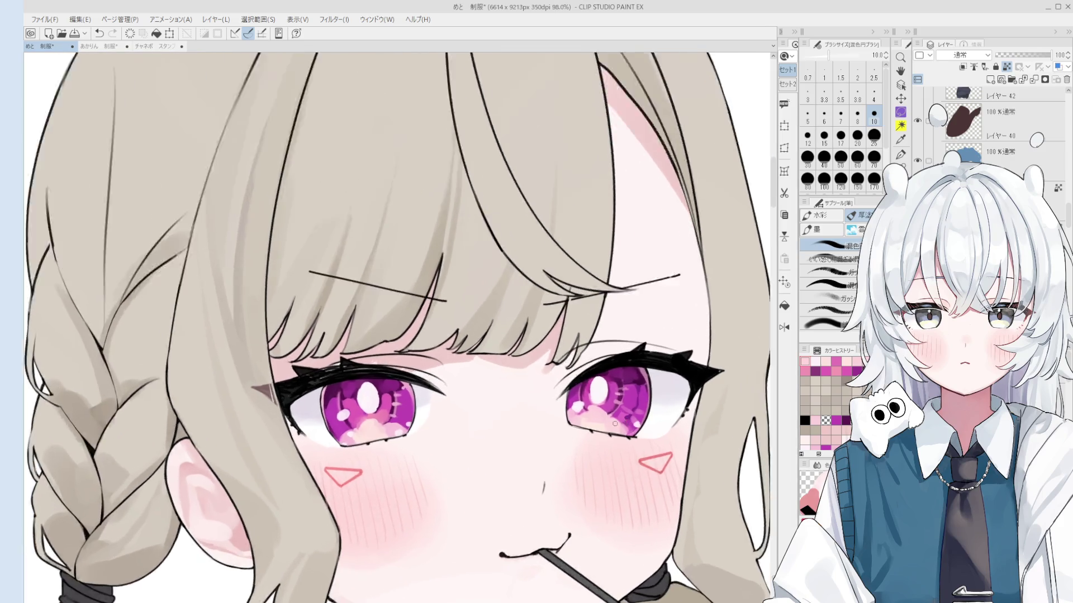
{"action": "key", "text": "bracketright"}
{"action": "key", "text": "bracketright"}
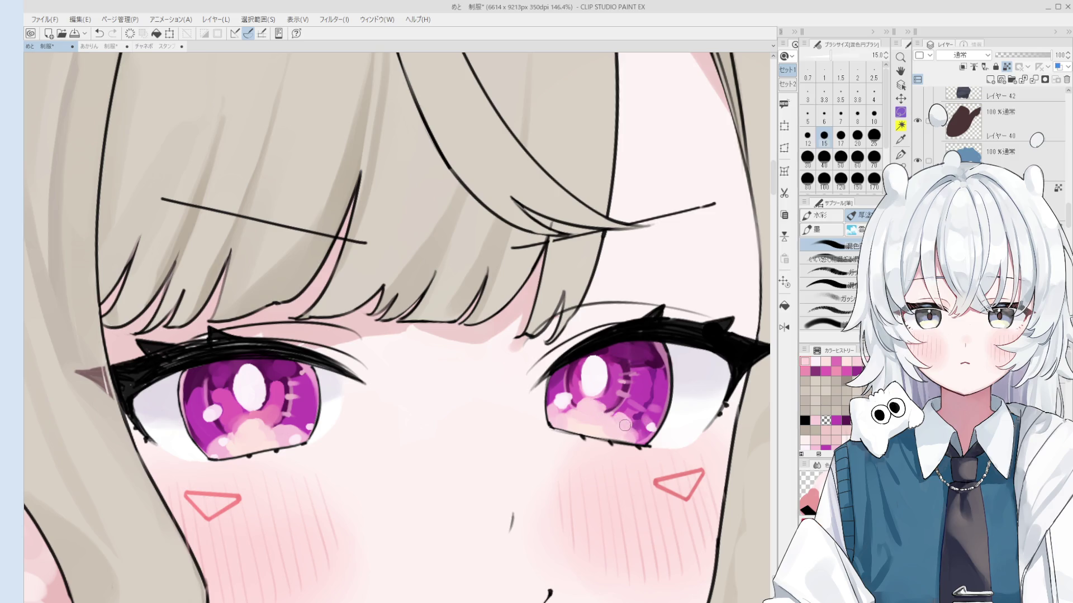
{"action": "scroll", "coordinate": [642, 427], "scroll_direction": "down", "scroll_amount": 2}
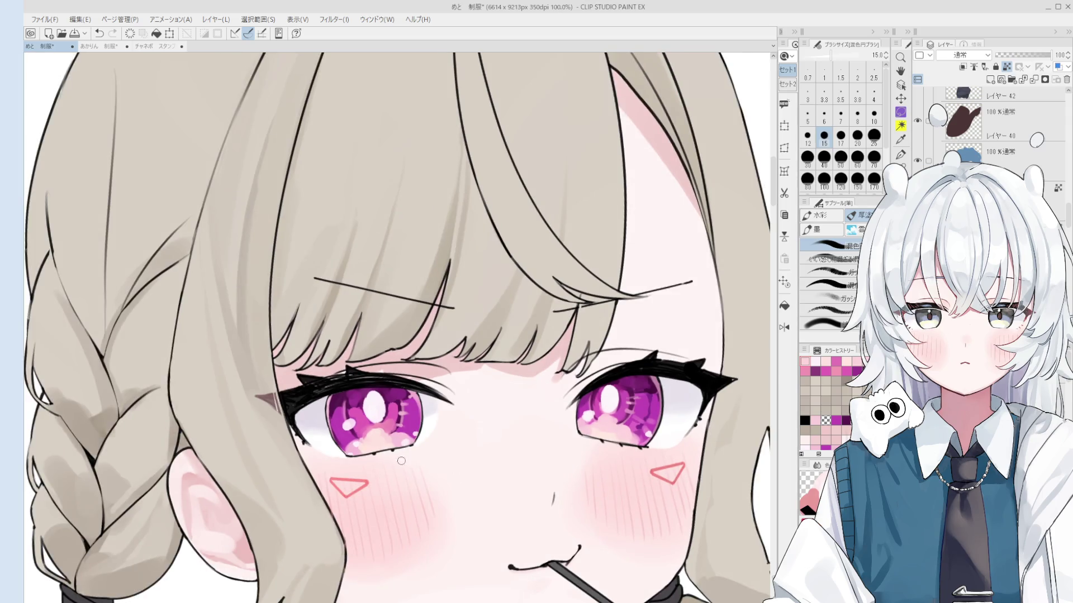
{"action": "scroll", "coordinate": [410, 466], "scroll_direction": "up", "scroll_amount": 1}
{"action": "key", "text": "bracketright"}
{"action": "key", "text": "bracketleft"}
{"action": "scroll", "coordinate": [349, 448], "scroll_direction": "down", "scroll_amount": 1}
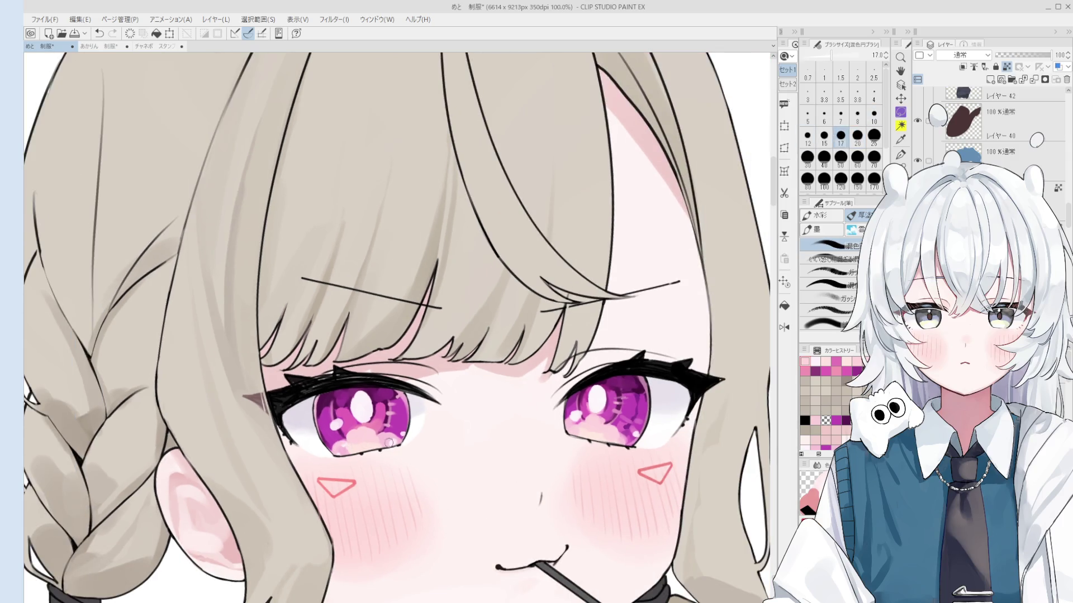
Pick a face colour, undo a stroke, and add a size-7 touch-up near the left blush mark.
{"action": "left_click", "coordinate": [371, 453], "text": "alt"}
{"action": "key", "text": "bracketleft"}
{"action": "scroll", "coordinate": [363, 441], "scroll_direction": "up", "scroll_amount": 1}
{"action": "key", "text": "bracketright"}
{"action": "key", "text": "bracketright"}
{"action": "key", "text": "bracketright"}
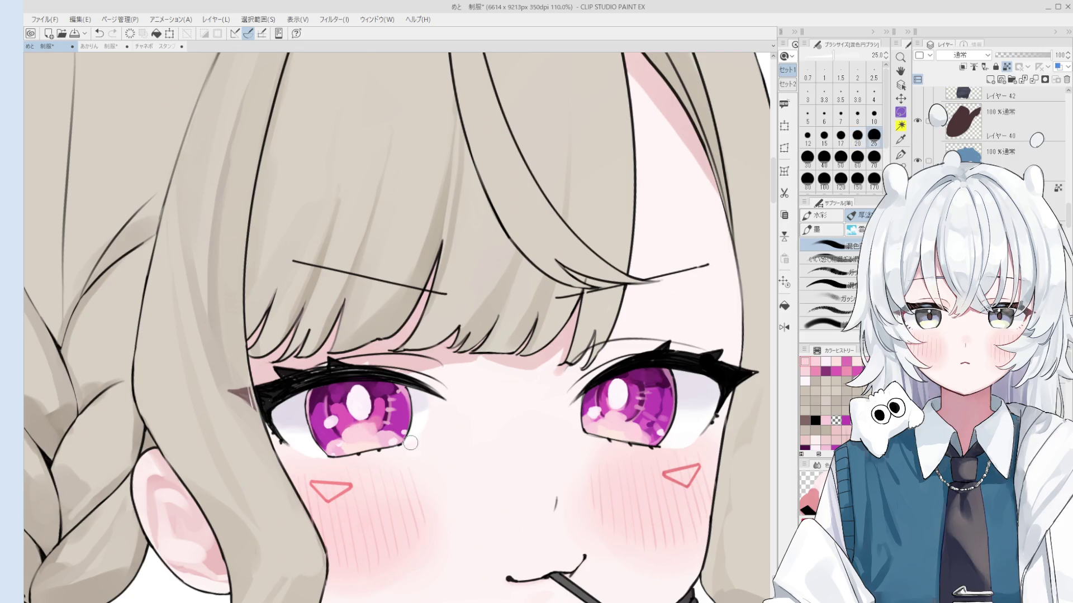
{"action": "key", "text": "bracketleft"}
{"action": "key", "text": "bracketleft"}
{"action": "key", "text": "bracketleft"}
{"action": "key", "text": "bracketleft"}
{"action": "key", "text": "bracketleft"}
{"action": "key", "text": "bracketleft"}
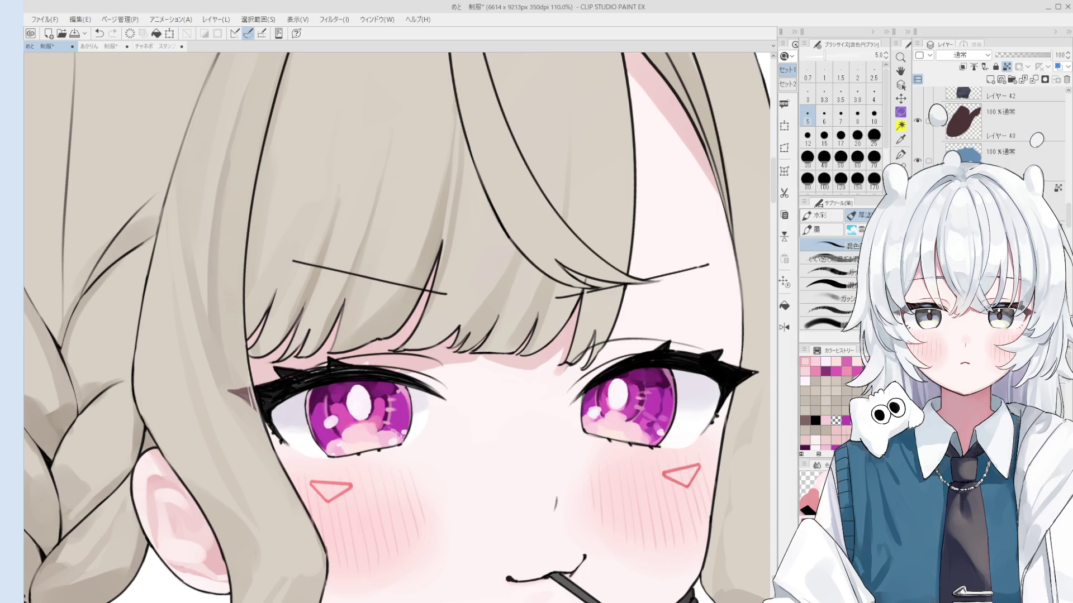
{"action": "key", "text": "bracketleft"}
{"action": "key", "text": "ctrl+z"}
{"action": "key", "text": "bracketright"}
{"action": "scroll", "coordinate": [183, 459], "scroll_direction": "up", "scroll_amount": 1}
{"action": "scroll", "coordinate": [184, 458], "scroll_direction": "up", "scroll_amount": 1}
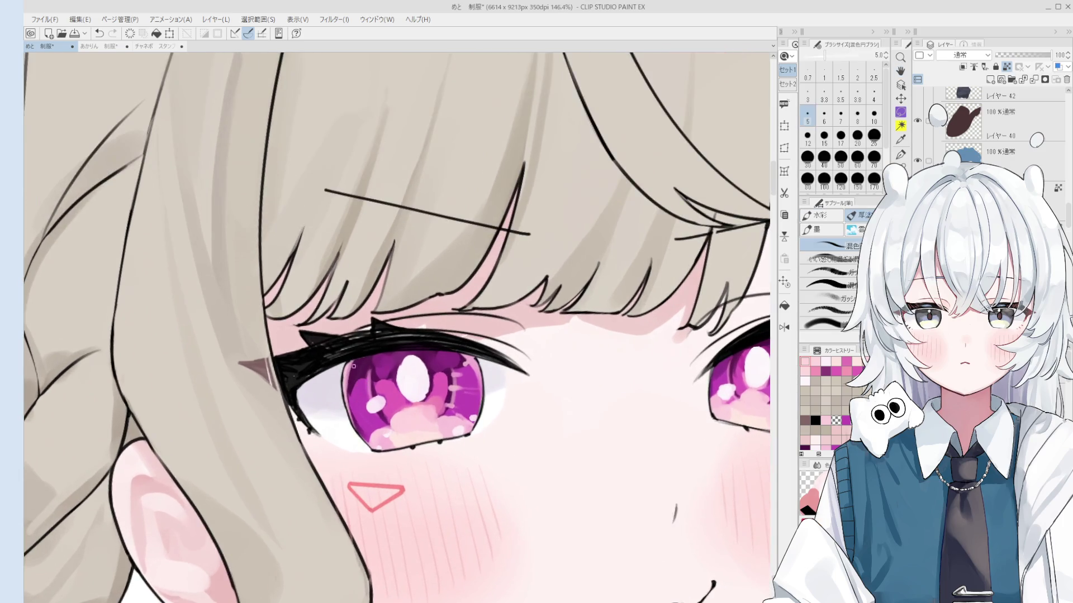
{"action": "key", "text": "bracketright"}
{"action": "key", "text": "bracketright"}
{"action": "left_click", "coordinate": [354, 362]}
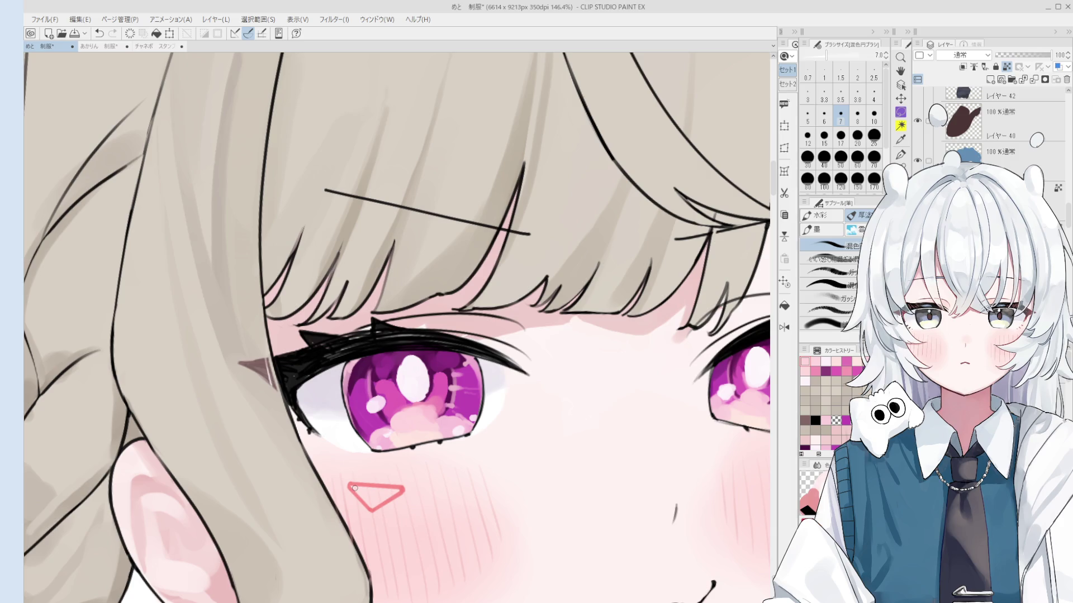
{"action": "scroll", "coordinate": [435, 321], "scroll_direction": "up", "scroll_amount": 5}
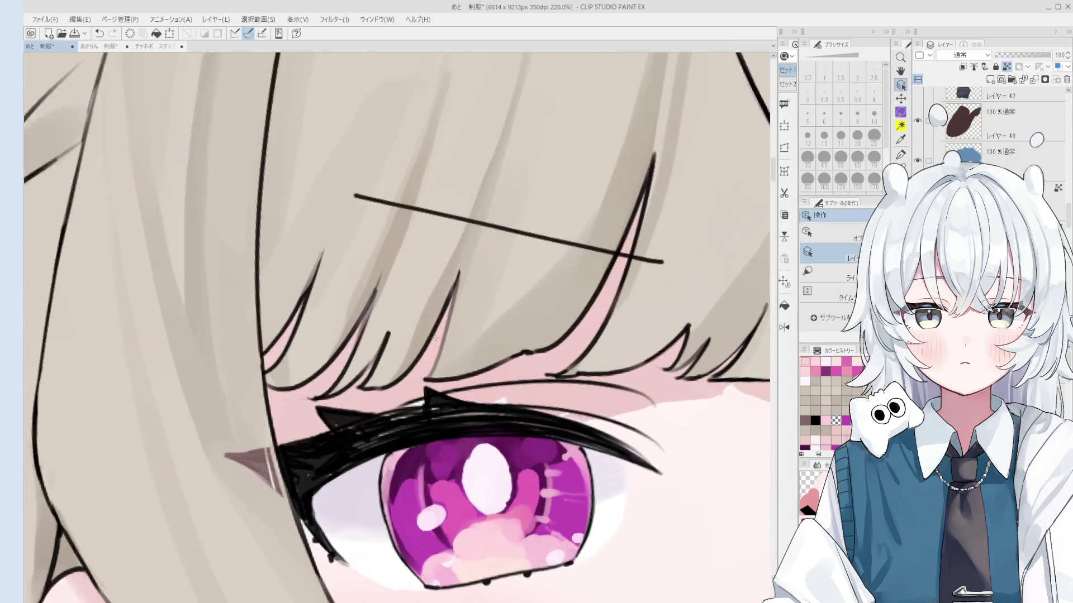
Select Layer 9, switch to the eraser, and mirror the canvas horizontally over the bangs.
{"action": "left_click", "coordinate": [436, 322], "text": "ctrl+shift"}
{"action": "key", "text": "e"}
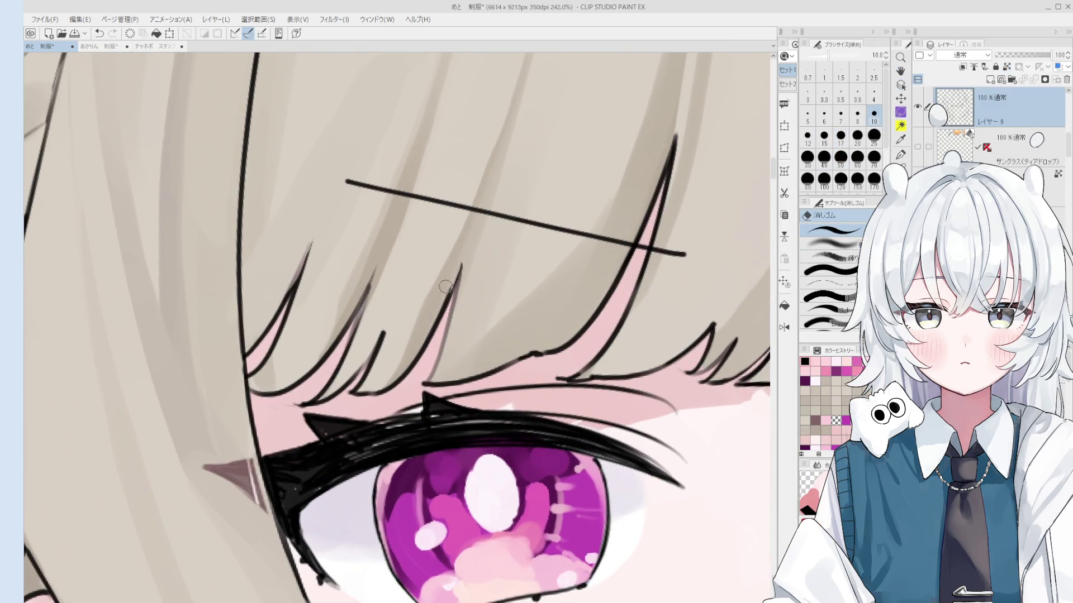
{"action": "key", "text": "h"}
{"action": "scroll", "coordinate": [420, 306], "scroll_direction": "down", "scroll_amount": 1}
{"action": "left_click_drag", "start_coordinate": [421, 306], "coordinate": [447, 368]}
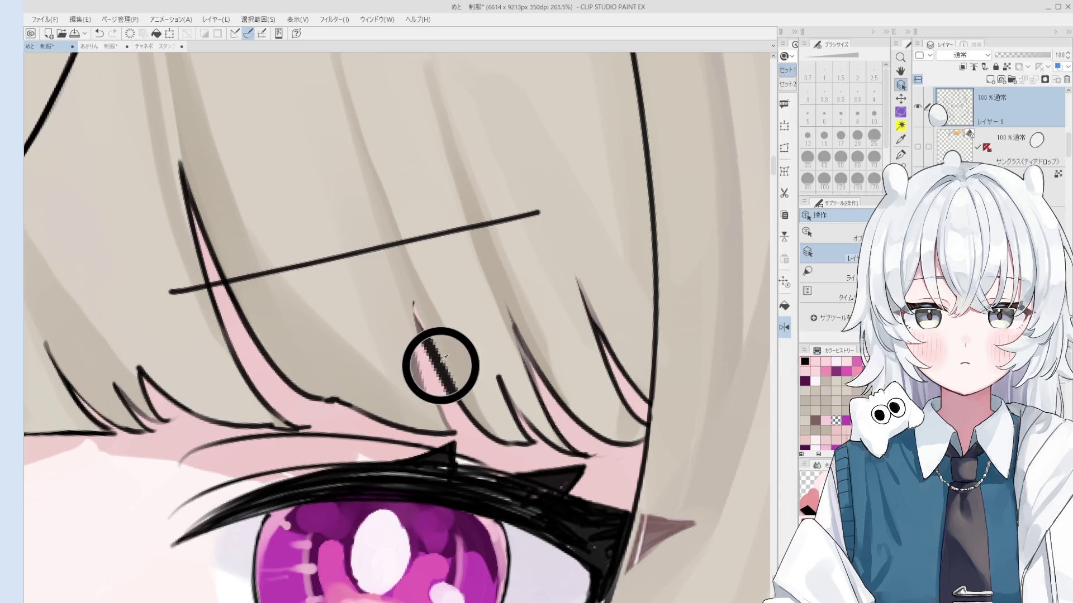
Redraw the bang strand line with the Pen at sizes 2 to 3.9, undoing failed attempts.
{"action": "key", "text": "p"}
{"action": "left_click_drag", "start_coordinate": [413, 296], "coordinate": [435, 352]}
{"action": "key", "text": "ctrl+z"}
{"action": "key", "text": "ctrl+z"}
{"action": "left_click_drag", "start_coordinate": [413, 296], "coordinate": [433, 346]}
{"action": "key", "text": "bracketleft"}
{"action": "key", "text": "bracketright"}
{"action": "left_click_drag", "start_coordinate": [414, 303], "coordinate": [425, 336]}
{"action": "key", "text": "bracketright"}
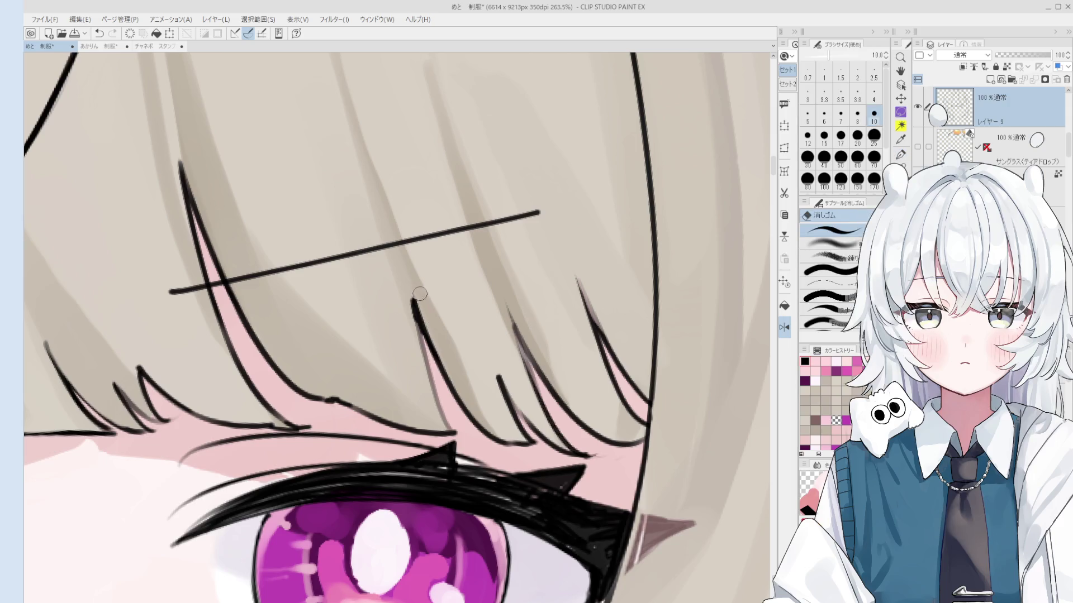
{"action": "left_click_drag", "start_coordinate": [411, 300], "coordinate": [458, 394]}
{"action": "key", "text": "ctrl+z"}
{"action": "key", "text": "bracketleft"}
{"action": "key", "text": "ctrl+z"}
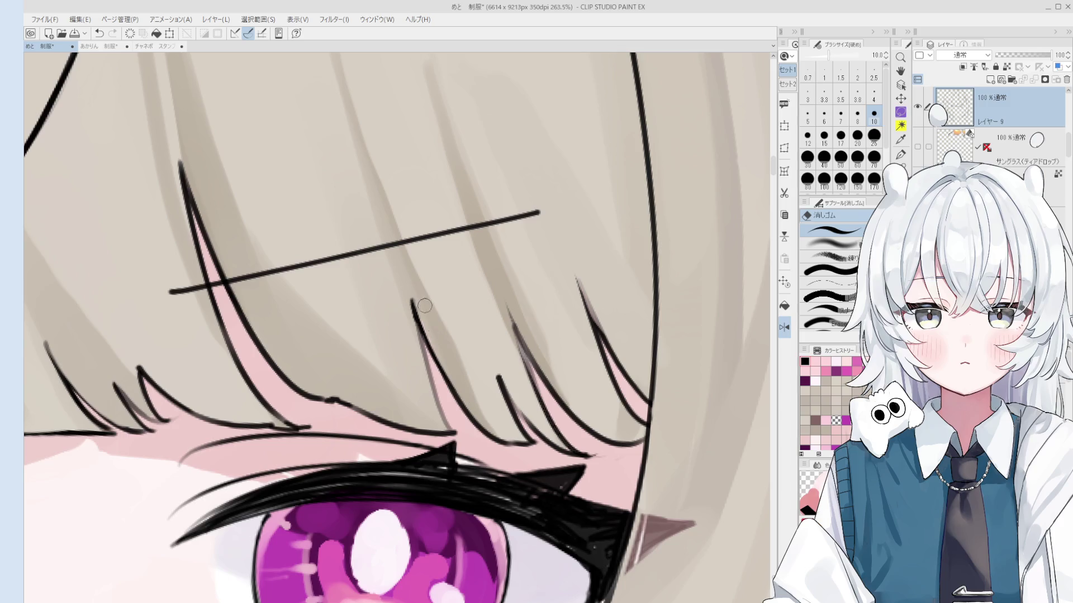
Zoom out and move the view to show the whole face.
{"action": "scroll", "coordinate": [498, 391], "scroll_direction": "down", "scroll_amount": 3}
{"action": "scroll", "coordinate": [498, 391], "scroll_direction": "down", "scroll_amount": 1}
{"action": "scroll", "coordinate": [498, 391], "scroll_direction": "down", "scroll_amount": 1}
{"action": "left_click_drag", "start_coordinate": [447, 403], "coordinate": [477, 395]}
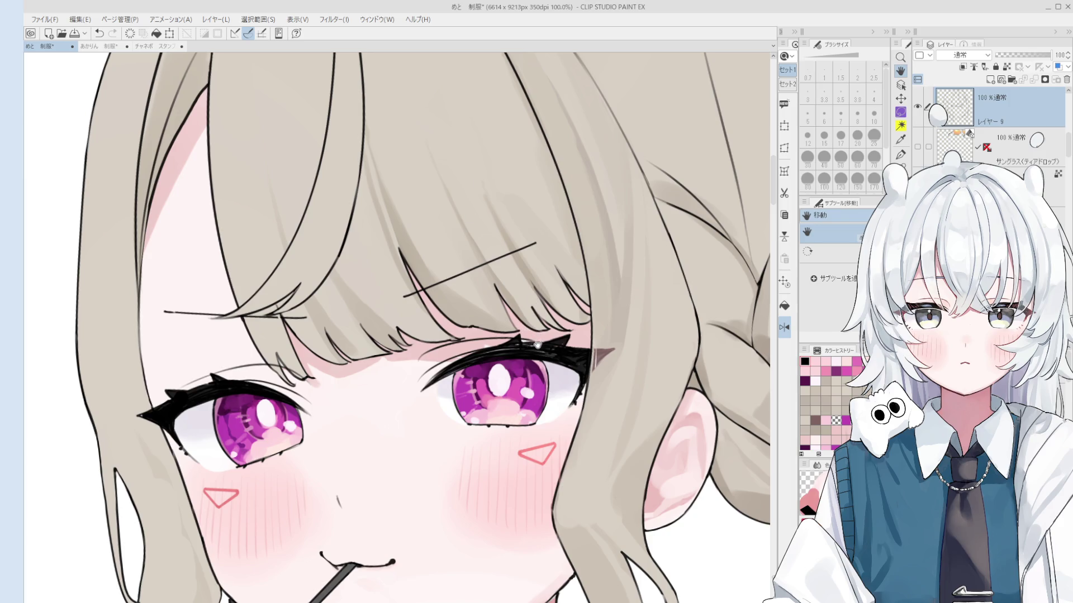
{"action": "scroll", "coordinate": [536, 349], "scroll_direction": "down", "scroll_amount": 2}
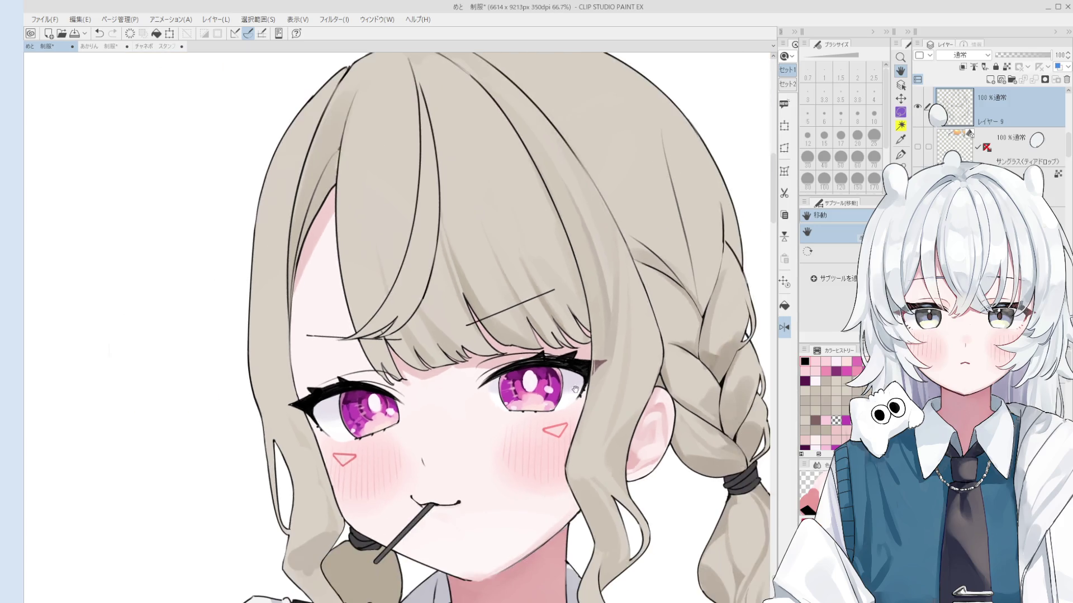
{"action": "key", "text": "o"}
{"action": "left_click", "coordinate": [562, 343]}
{"action": "left_click_drag", "start_coordinate": [562, 344], "coordinate": [566, 352]}
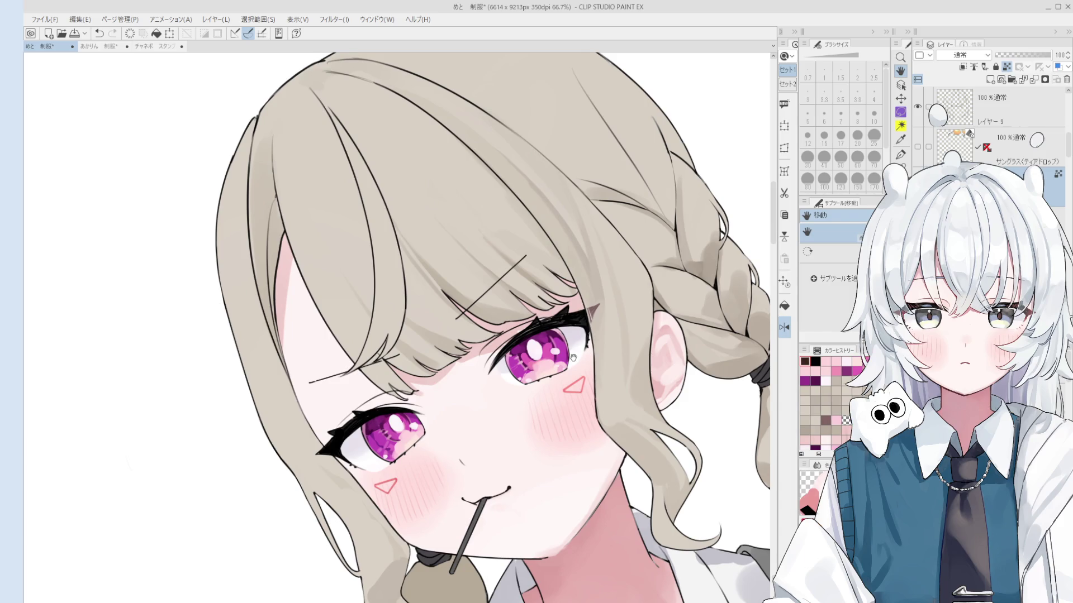
{"action": "scroll", "coordinate": [536, 347], "scroll_direction": "up", "scroll_amount": 2}
{"action": "scroll", "coordinate": [536, 346], "scroll_direction": "up", "scroll_amount": 1}
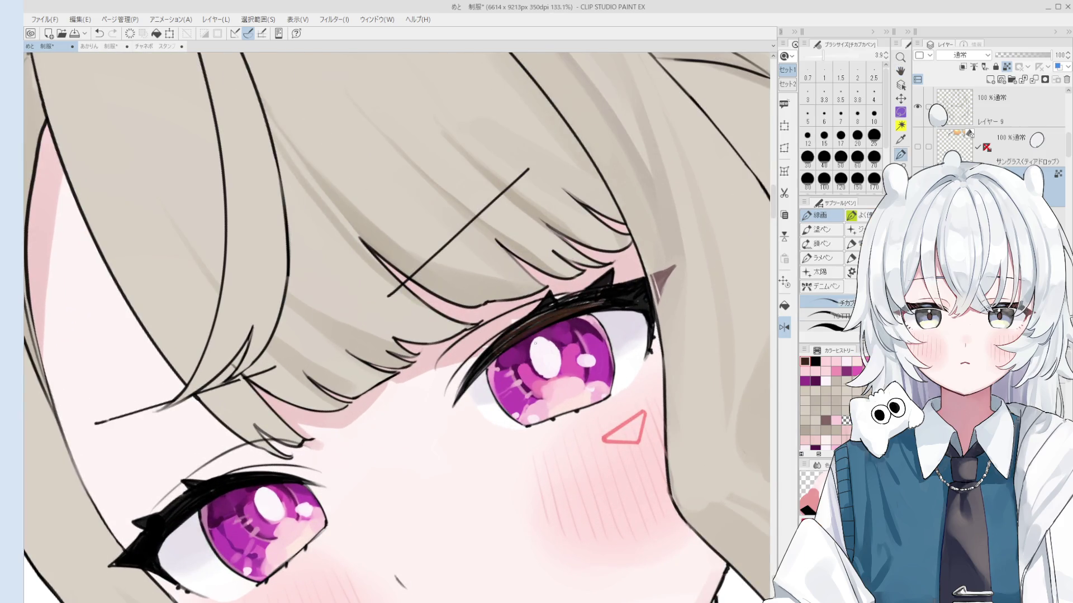
{"action": "key", "text": "bracketright"}
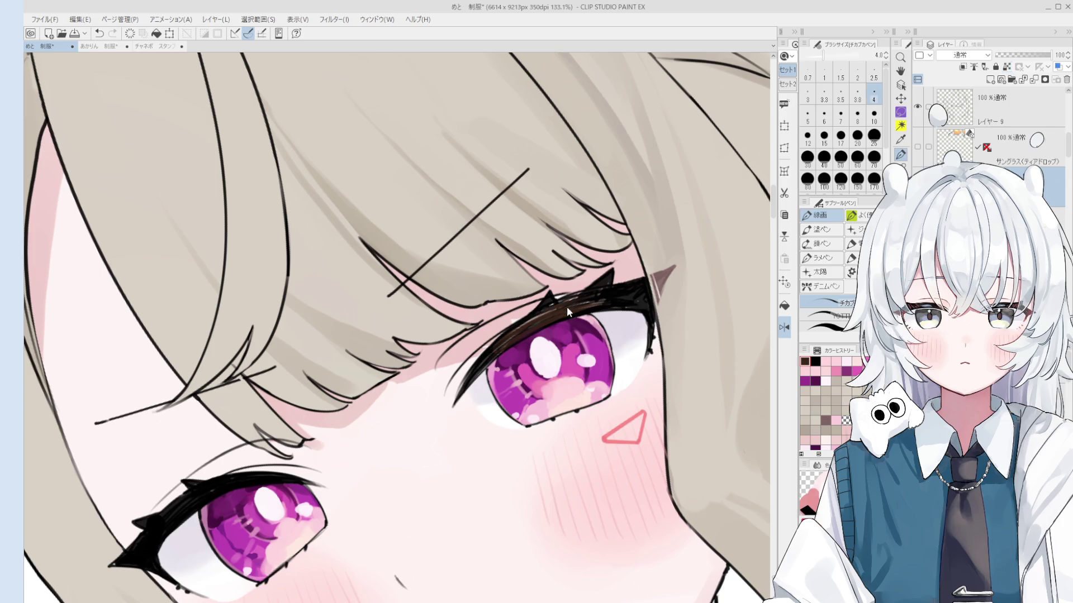
{"action": "scroll", "coordinate": [532, 324], "scroll_direction": "up", "scroll_amount": 1}
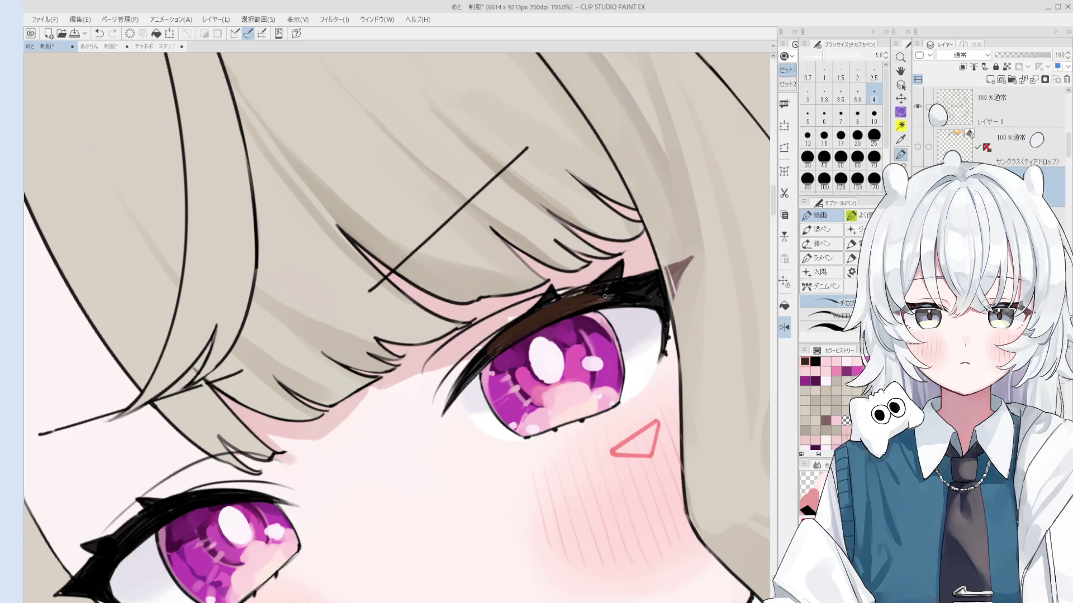
{"action": "key", "text": "asciicircum"}
{"action": "key", "text": "asciicircum"}
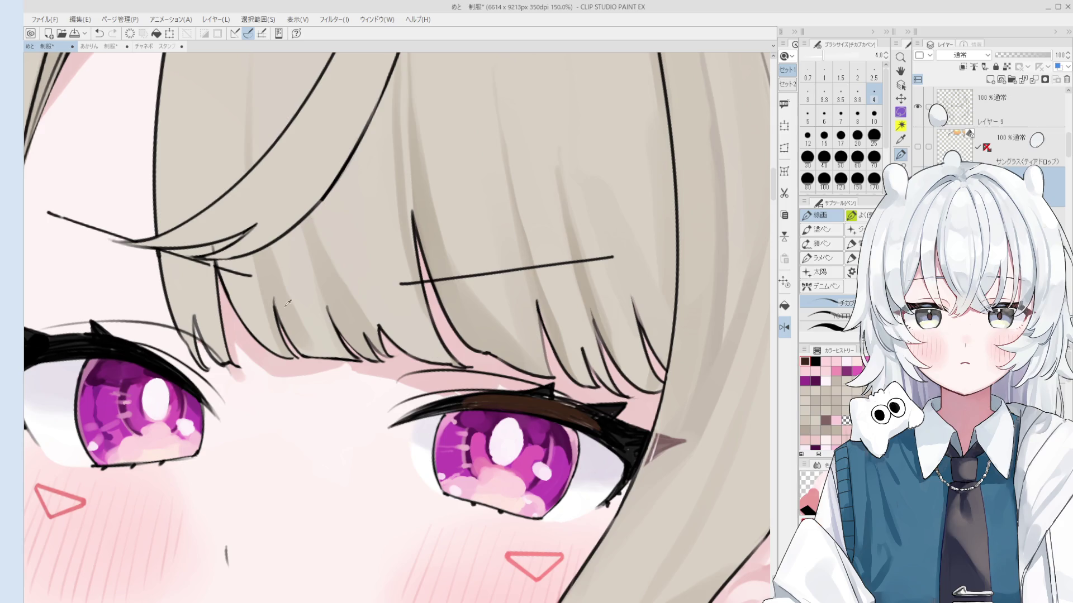
{"action": "key", "text": "minus"}
{"action": "key", "text": "minus"}
{"action": "scroll", "coordinate": [481, 357], "scroll_direction": "up", "scroll_amount": 2}
{"action": "left_click_drag", "start_coordinate": [481, 356], "coordinate": [501, 335]}
{"action": "scroll", "coordinate": [502, 328], "scroll_direction": "down", "scroll_amount": 1}
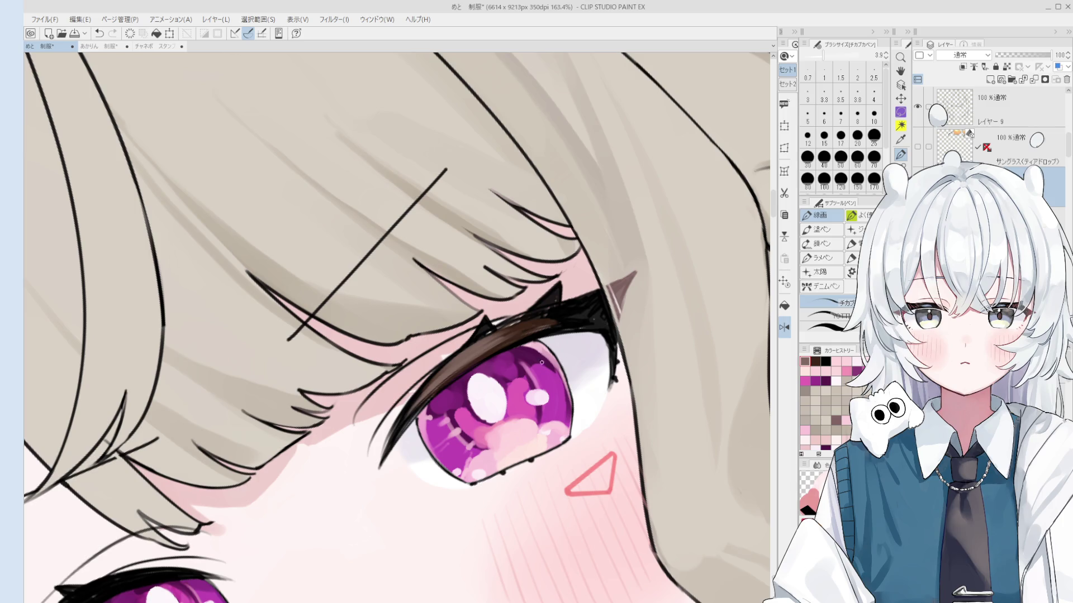
{"action": "key", "text": "o"}
Eyedrop the brown from the right eyelid and set the brush to size 5.
{"action": "scroll", "coordinate": [536, 335], "scroll_direction": "up", "scroll_amount": 5}
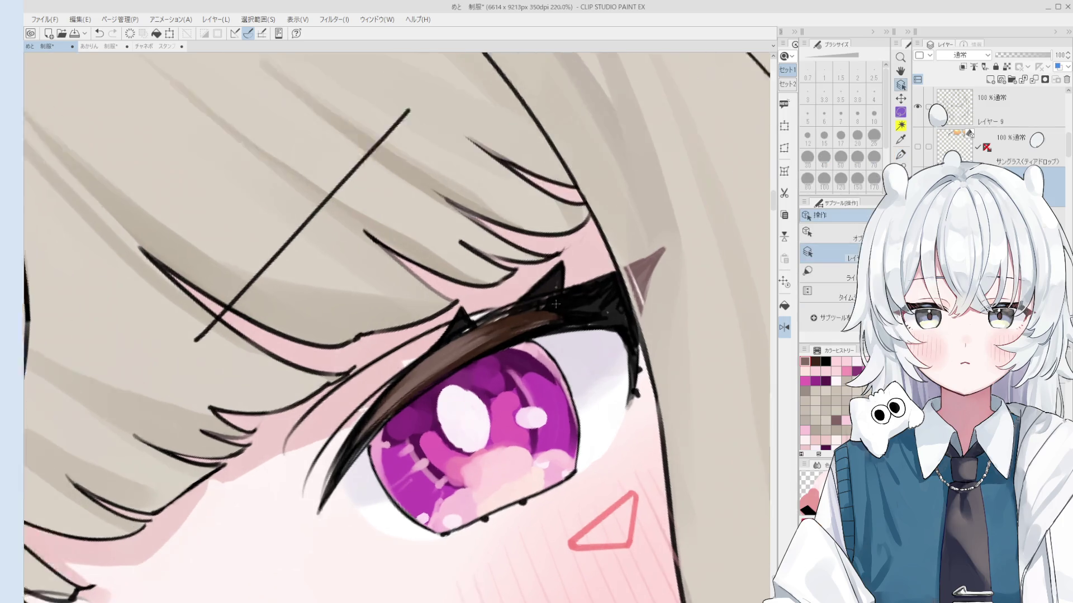
{"action": "key", "text": "b"}
{"action": "left_click", "coordinate": [486, 328], "text": "alt"}
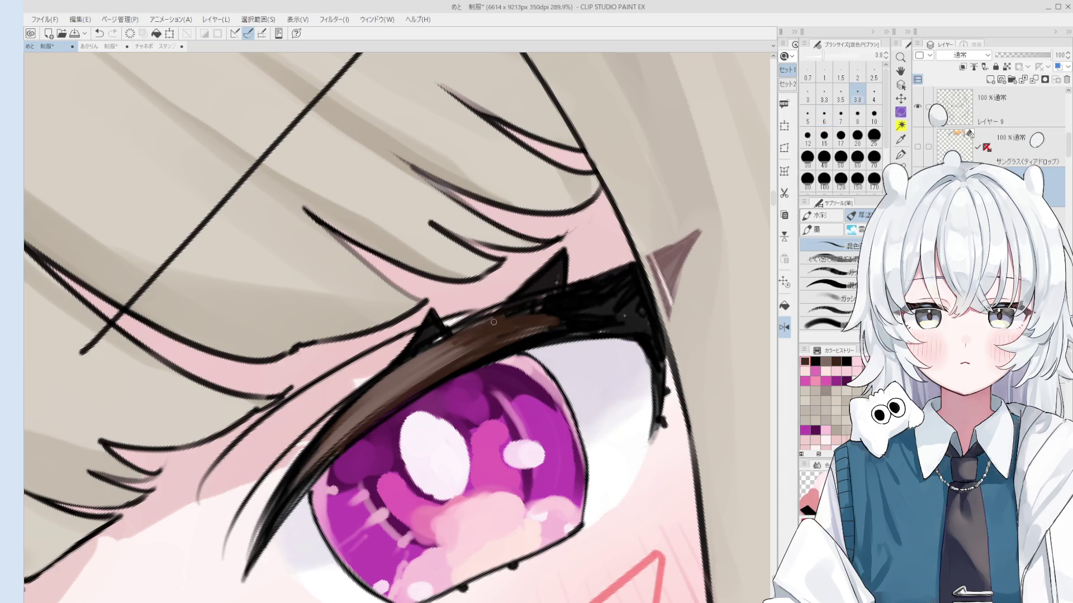
{"action": "key", "text": "bracketright"}
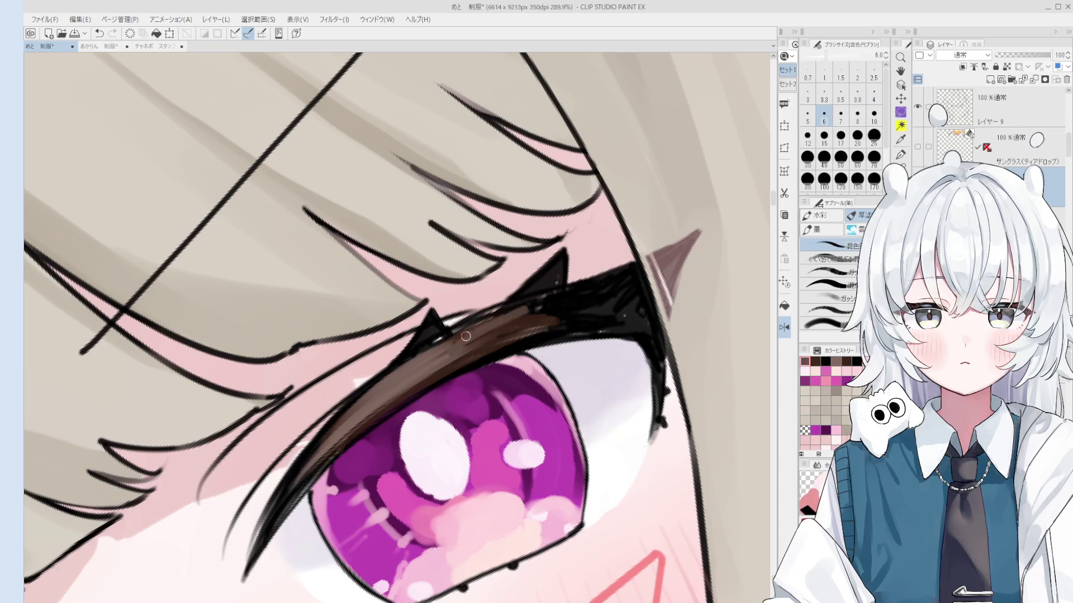
{"action": "scroll", "coordinate": [504, 319], "scroll_direction": "down", "scroll_amount": 1}
{"action": "scroll", "coordinate": [508, 335], "scroll_direction": "down", "scroll_amount": 1}
{"action": "key", "text": "bracketleft"}
Paint a black stroke over the lid, then dark brown over the upper lid at size 6.
{"action": "key", "text": "bracketleft"}
{"action": "key", "text": "bracketright"}
{"action": "key", "text": "bracketright"}
{"action": "key", "text": "bracketright"}
{"action": "left_click", "coordinate": [537, 316], "text": "alt"}
{"action": "left_click_drag", "start_coordinate": [508, 338], "coordinate": [535, 315]}
{"action": "left_click", "coordinate": [535, 316], "text": "alt"}
{"action": "key", "text": "bracketleft"}
{"action": "left_click", "coordinate": [536, 320], "text": "alt"}
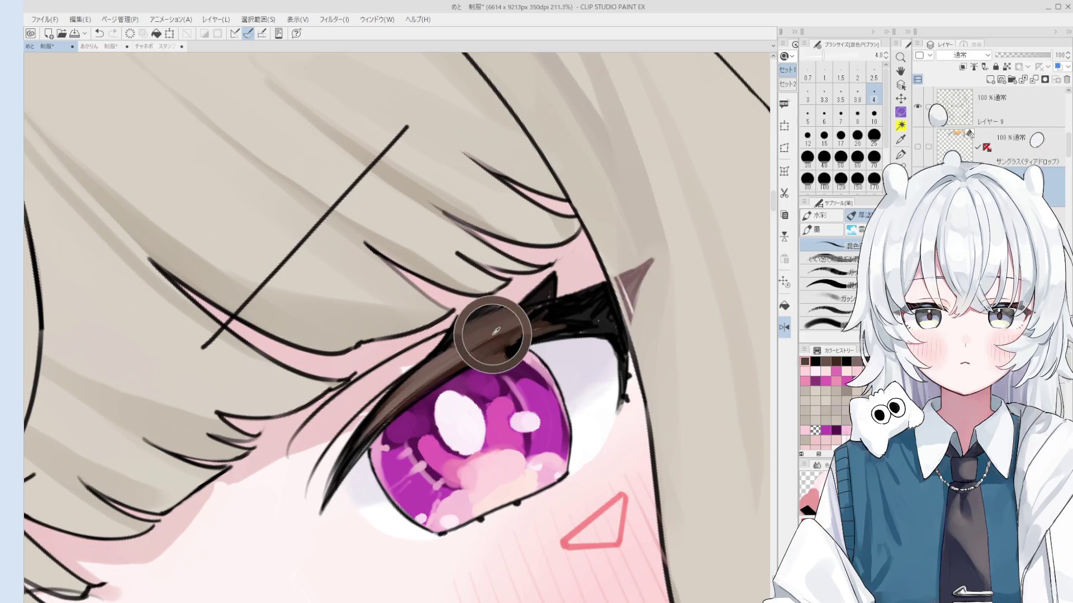
{"action": "key", "text": "bracketright"}
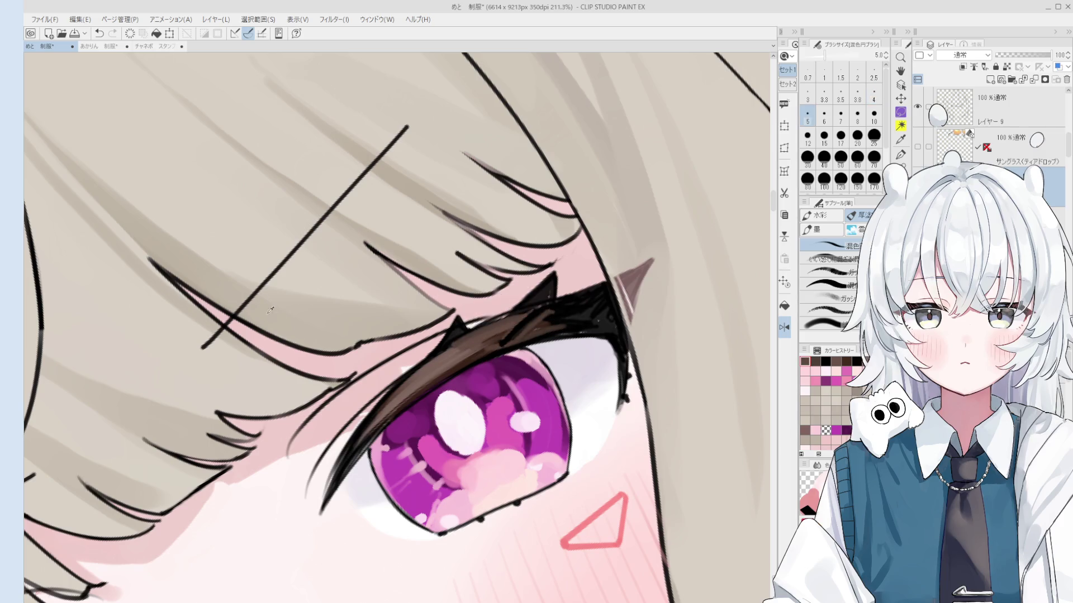
{"action": "key", "text": "bracketright"}
{"action": "left_click_drag", "start_coordinate": [556, 323], "coordinate": [582, 314]}
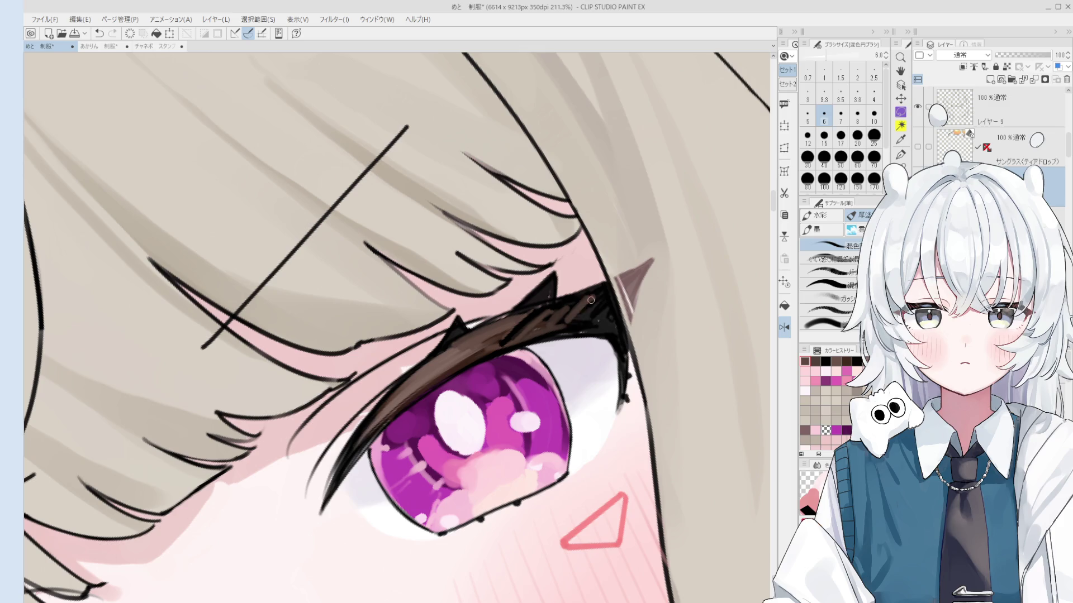
Sample black, undo one lid stroke, and repaint black over the upper eyelid before zooming out.
{"action": "scroll", "coordinate": [582, 314], "scroll_direction": "down", "scroll_amount": 3}
{"action": "left_click", "coordinate": [556, 339], "text": "alt"}
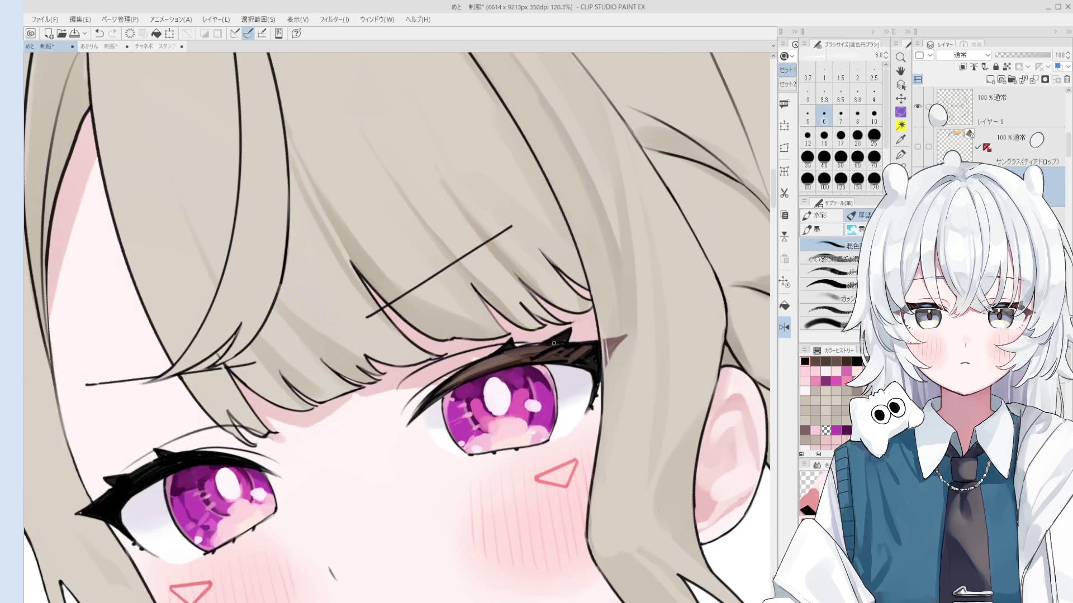
{"action": "scroll", "coordinate": [546, 355], "scroll_direction": "up", "scroll_amount": 2}
{"action": "scroll", "coordinate": [551, 352], "scroll_direction": "up", "scroll_amount": 1}
{"action": "key", "text": "ctrl+z"}
{"action": "left_click_drag", "start_coordinate": [549, 352], "coordinate": [503, 360]}
{"action": "key", "text": "bracketright"}
{"action": "key", "text": "bracketright"}
{"action": "key", "text": "bracketright"}
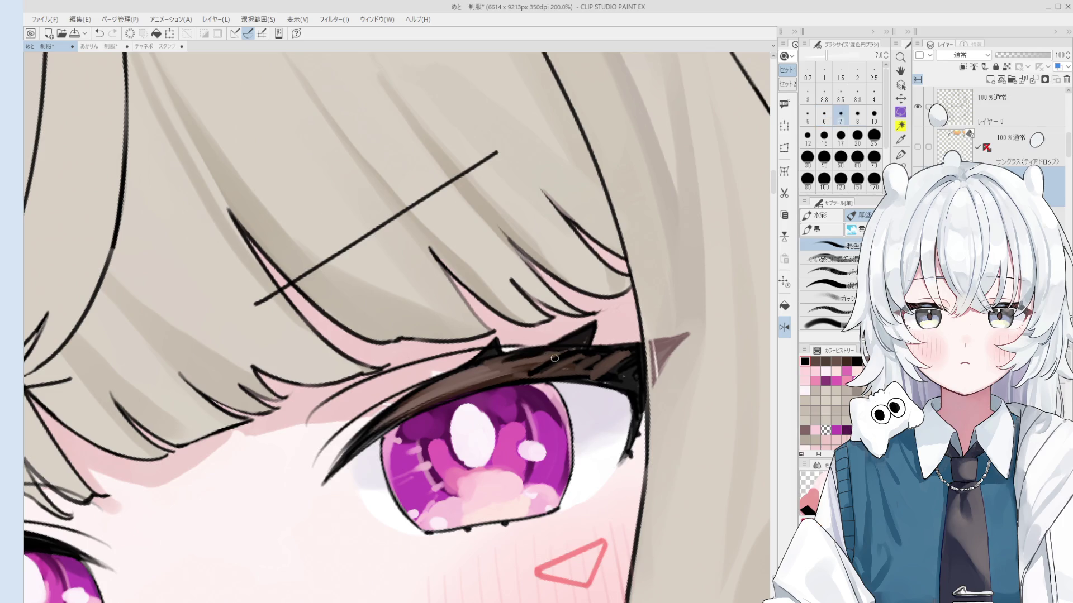
{"action": "scroll", "coordinate": [517, 353], "scroll_direction": "down", "scroll_amount": 4}
{"action": "scroll", "coordinate": [447, 363], "scroll_direction": "down", "scroll_amount": 2}
{"action": "scroll", "coordinate": [391, 371], "scroll_direction": "down", "scroll_amount": 2}
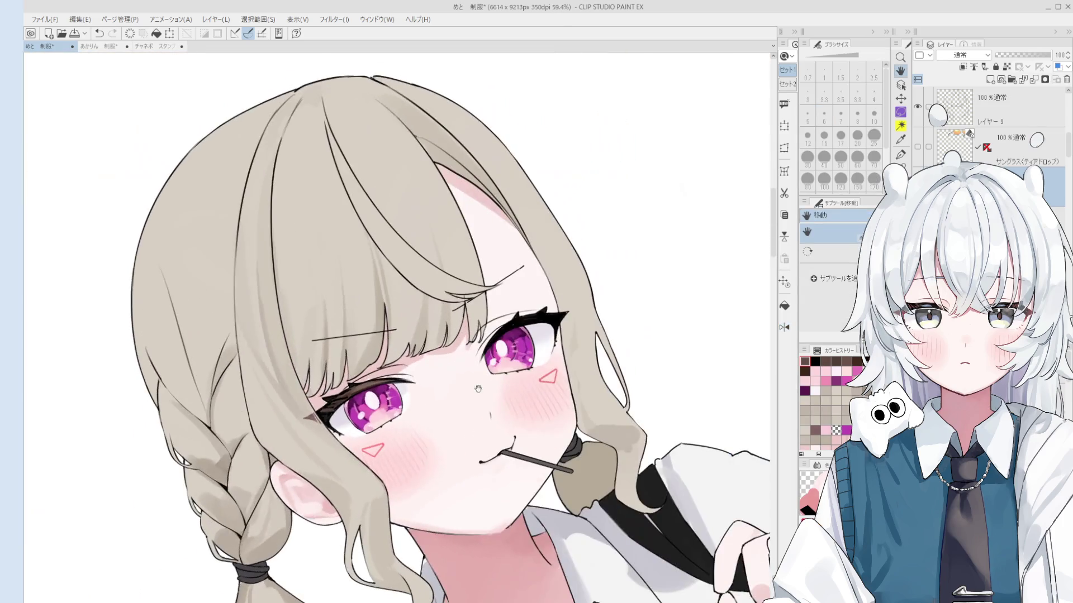
{"action": "scroll", "coordinate": [380, 376], "scroll_direction": "up", "scroll_amount": 3}
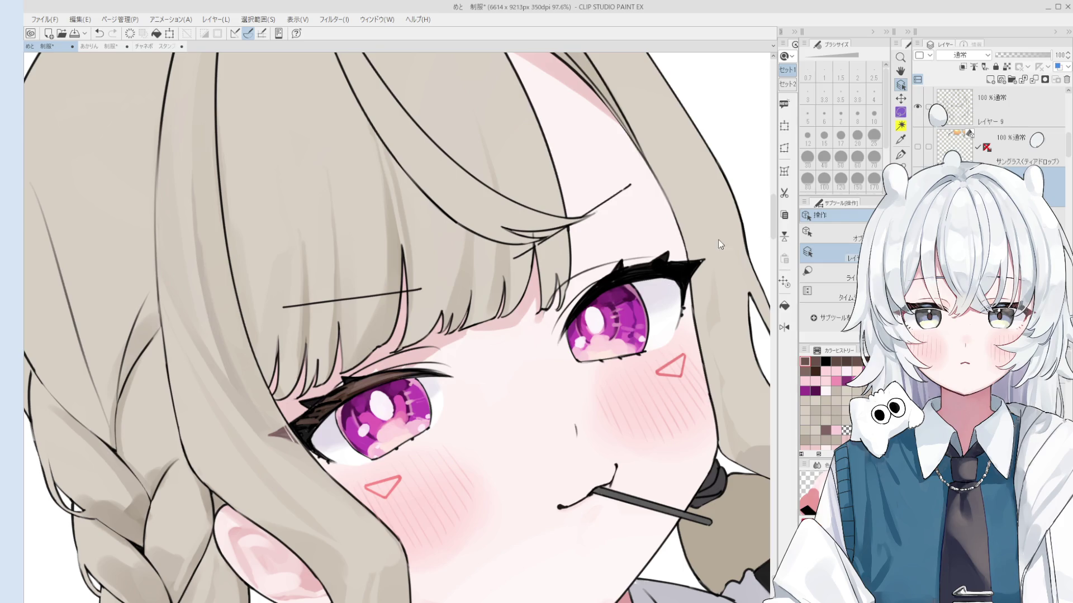
Draw brown strokes along the right eye's upper lash line at size 3–3.5, undoing two failed strokes.
{"action": "left_click_drag", "start_coordinate": [678, 291], "coordinate": [583, 402]}
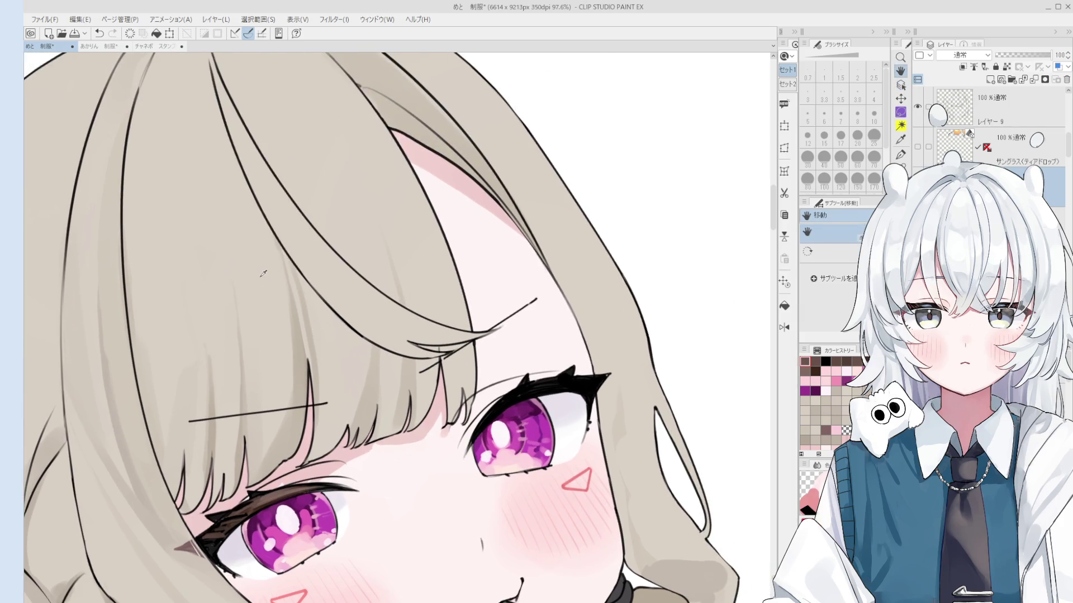
{"action": "scroll", "coordinate": [517, 397], "scroll_direction": "up", "scroll_amount": 2}
{"action": "key", "text": "p"}
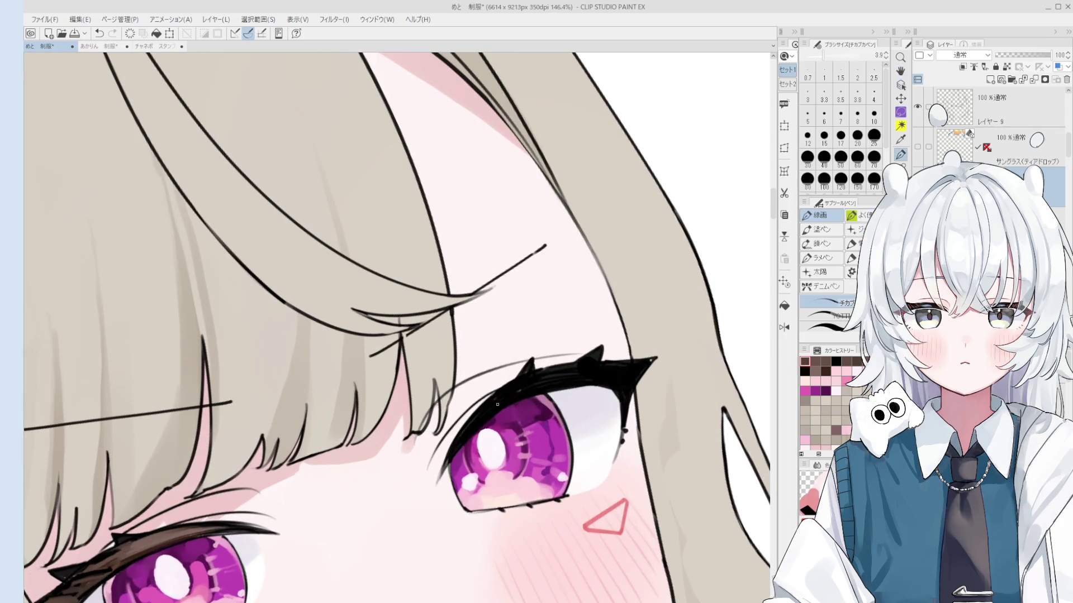
{"action": "left_click_drag", "start_coordinate": [454, 454], "coordinate": [525, 385]}
{"action": "key", "text": "bracketleft"}
{"action": "key", "text": "bracketleft"}
{"action": "key", "text": "bracketleft"}
{"action": "mouse_move", "coordinate": [468, 429]}
{"action": "left_mouse_down"}
{"action": "mouse_move", "coordinate": [533, 391]}
{"action": "mouse_move", "coordinate": [614, 369]}
{"action": "left_mouse_up"}
{"action": "key", "text": "bracketright"}
{"action": "key", "text": "bracketright"}
{"action": "left_click_drag", "start_coordinate": [509, 408], "coordinate": [634, 375]}
{"action": "key", "text": "ctrl+z"}
{"action": "key", "text": "ctrl+z"}
Lay a thicker brown eyelid stroke and cover the black at its left with brown at size 5.
{"action": "left_click_drag", "start_coordinate": [532, 389], "coordinate": [637, 369]}
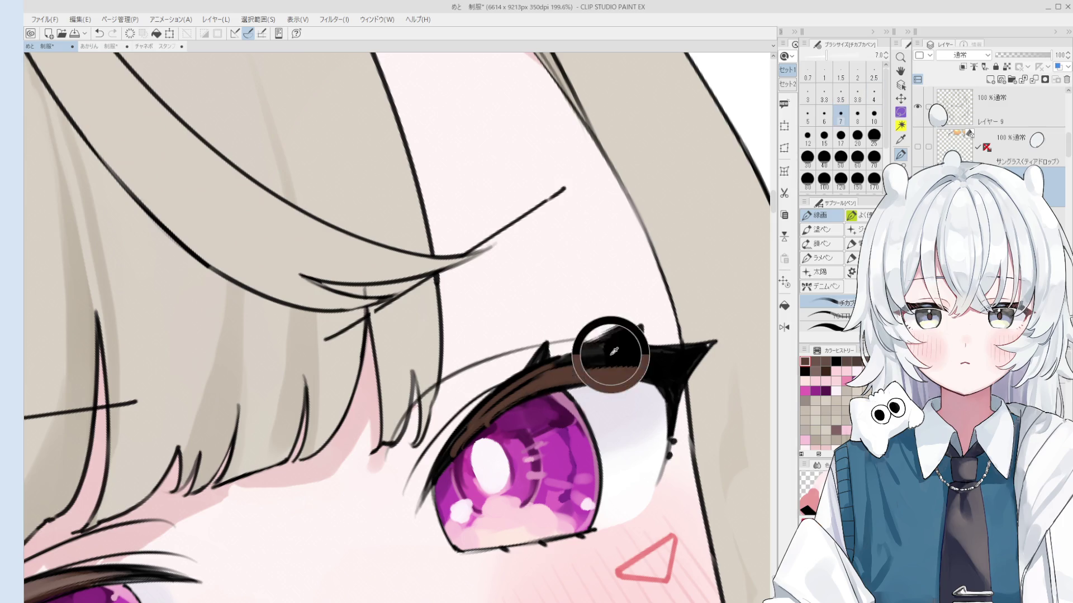
{"action": "key", "text": "bracketright"}
{"action": "key", "text": "bracketright"}
{"action": "key", "text": "bracketright"}
{"action": "scroll", "coordinate": [576, 367], "scroll_direction": "up", "scroll_amount": 2}
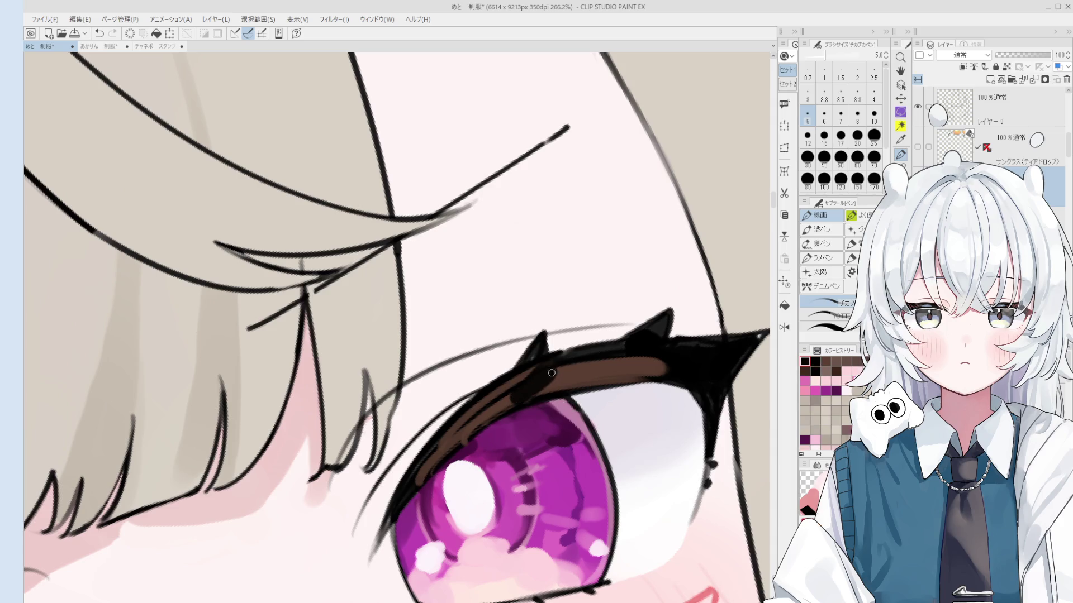
{"action": "left_click_drag", "start_coordinate": [567, 366], "coordinate": [519, 406]}
{"action": "key", "text": "bracketleft"}
{"action": "key", "text": "bracketleft"}
{"action": "key", "text": "bracketleft"}
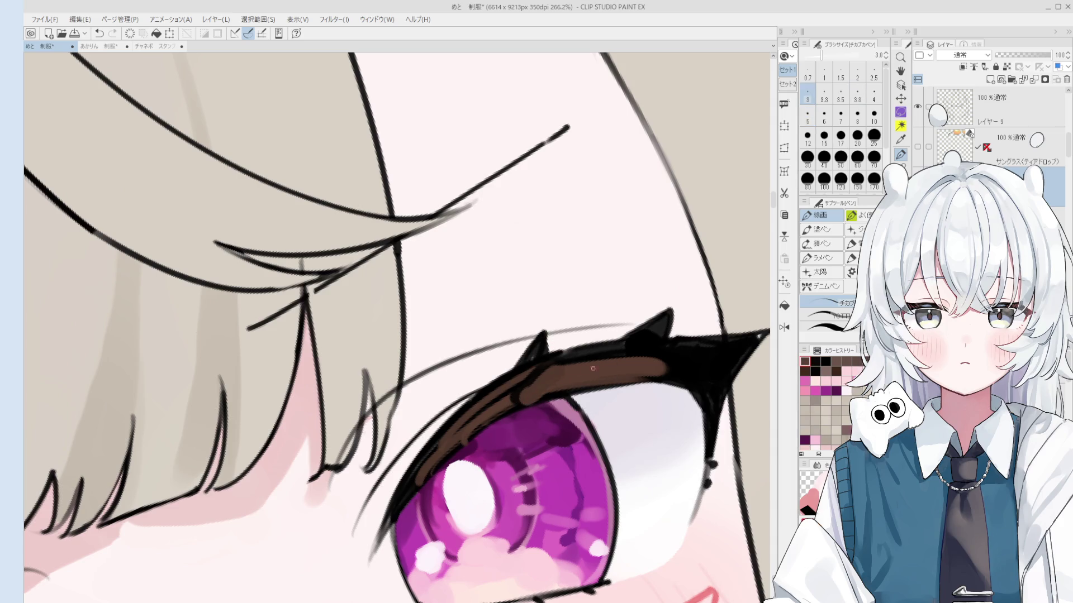
{"action": "key", "text": "bracketleft"}
{"action": "key", "text": "bracketleft"}
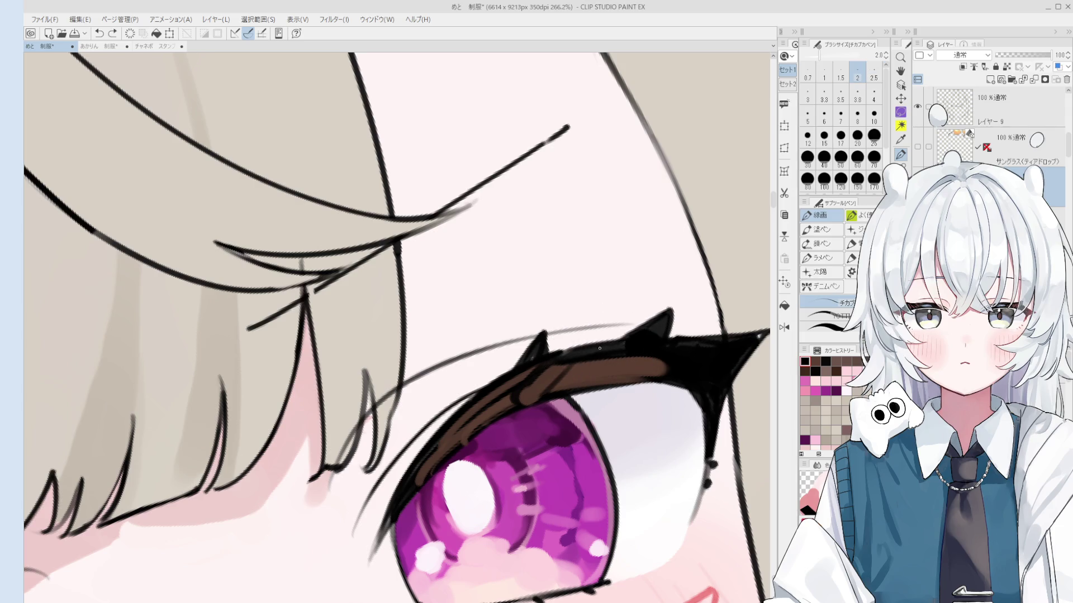
Hatch fine dark strokes into the brown eyelid and paint brown over part of the black lashes.
{"action": "left_click_drag", "start_coordinate": [595, 362], "coordinate": [578, 385]}
{"action": "left_click_drag", "start_coordinate": [606, 359], "coordinate": [588, 383]}
{"action": "key", "text": "]"}
{"action": "left_click_drag", "start_coordinate": [631, 358], "coordinate": [638, 309]}
{"action": "scroll", "coordinate": [725, 320], "scroll_direction": "down", "scroll_amount": 1}
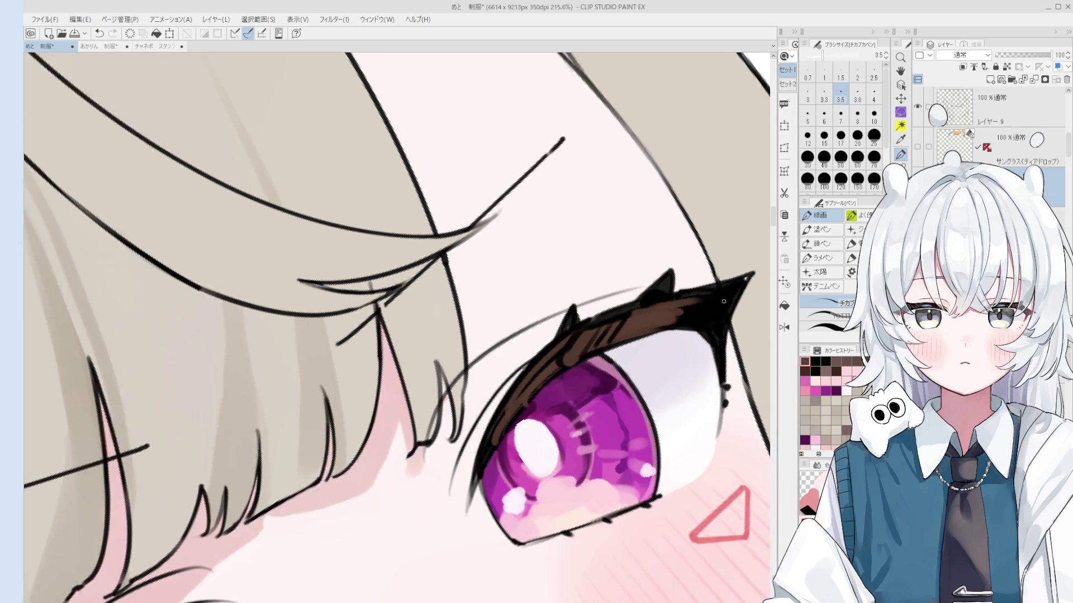
{"action": "mouse_move", "coordinate": [705, 310]}
{"action": "left_mouse_down"}
{"action": "mouse_move", "coordinate": [715, 291]}
{"action": "mouse_move", "coordinate": [699, 321]}
{"action": "mouse_move", "coordinate": [742, 390]}
{"action": "left_mouse_up"}
Cycle through the eraser and gouache brushes, ending on the colour-mixing brush at size 8.
{"action": "scroll", "coordinate": [648, 371], "scroll_direction": "up", "scroll_amount": 1}
{"action": "scroll", "coordinate": [648, 371], "scroll_direction": "up", "scroll_amount": 1}
{"action": "key", "text": "e"}
{"action": "scroll", "coordinate": [648, 371], "scroll_direction": "up", "scroll_amount": 1}
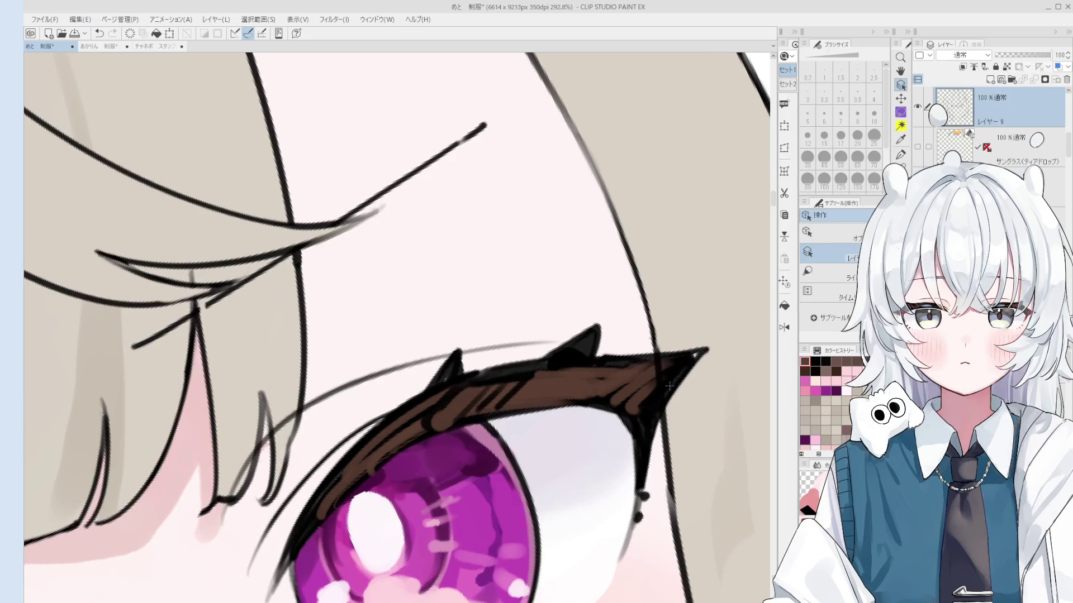
{"action": "scroll", "coordinate": [651, 400], "scroll_direction": "down", "scroll_amount": 1}
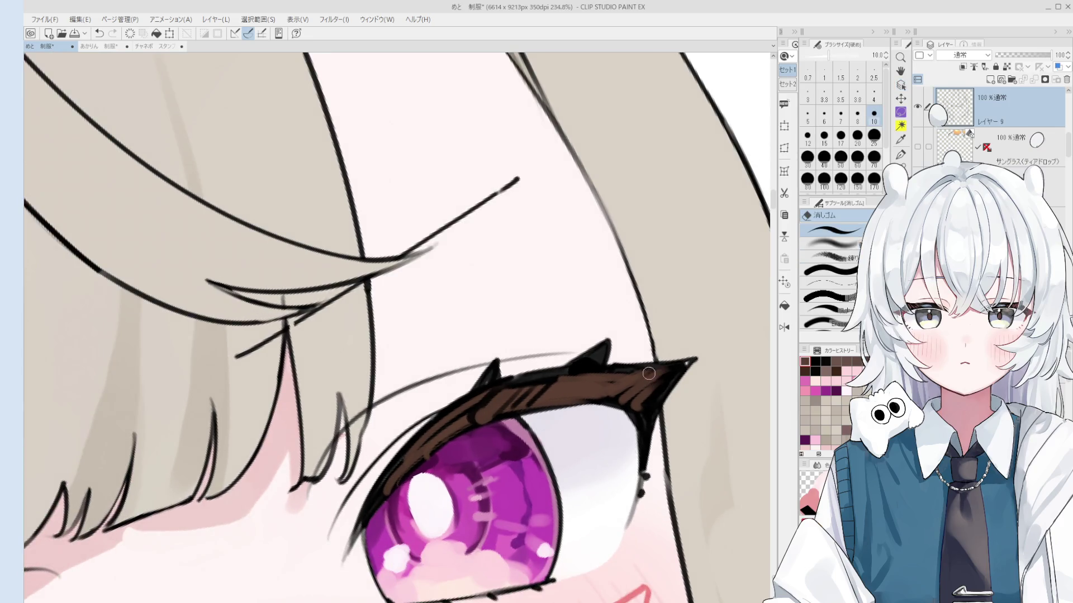
{"action": "scroll", "coordinate": [651, 400], "scroll_direction": "down", "scroll_amount": 1}
{"action": "key", "text": "b"}
{"action": "scroll", "coordinate": [614, 416], "scroll_direction": "down", "scroll_amount": 1}
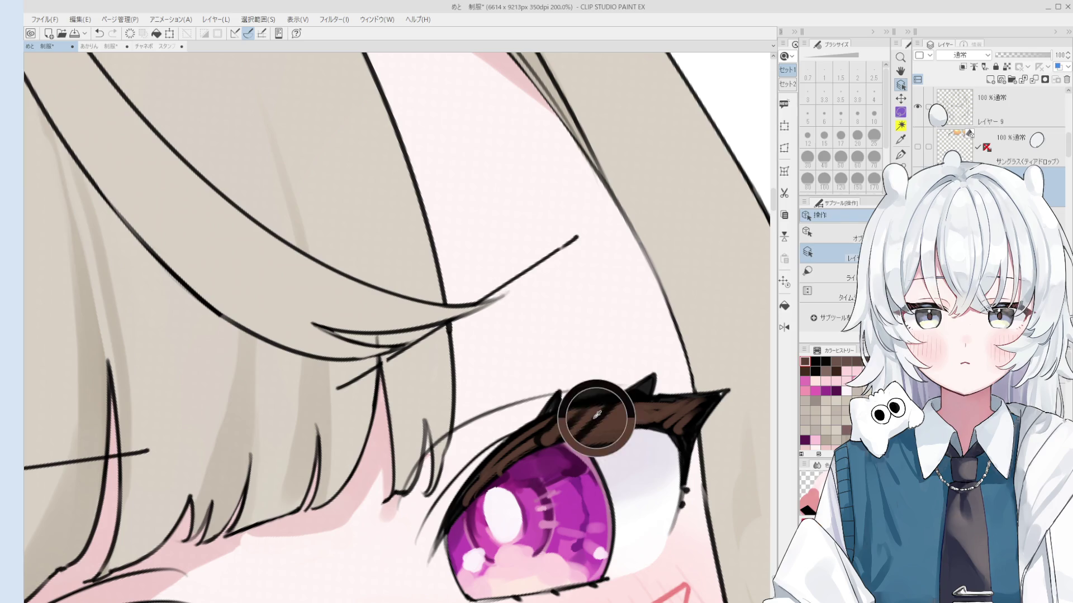
{"action": "key", "text": "period"}
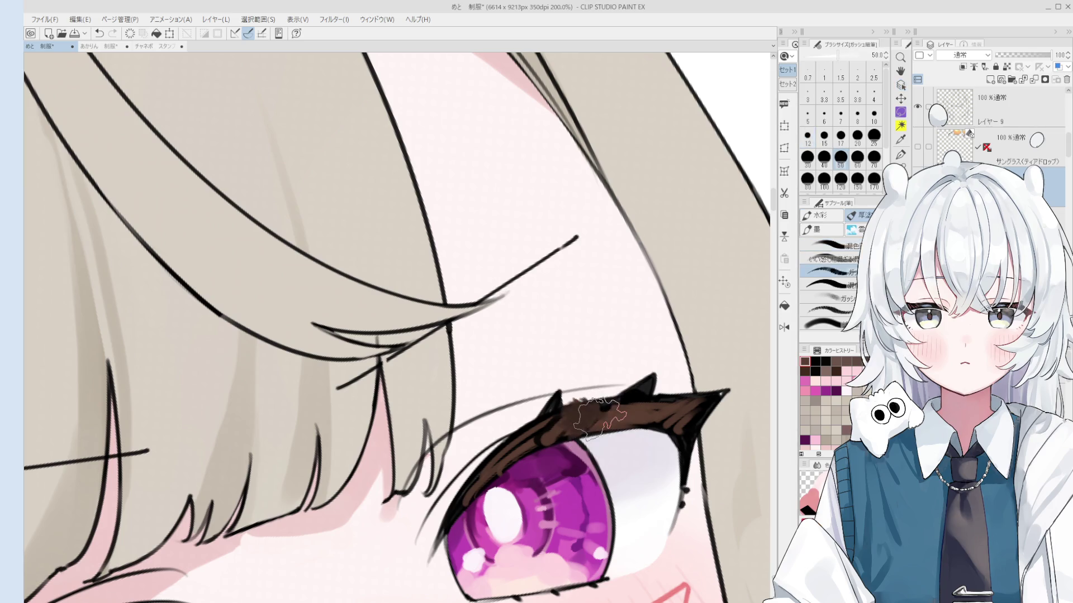
{"action": "key", "text": "comma"}
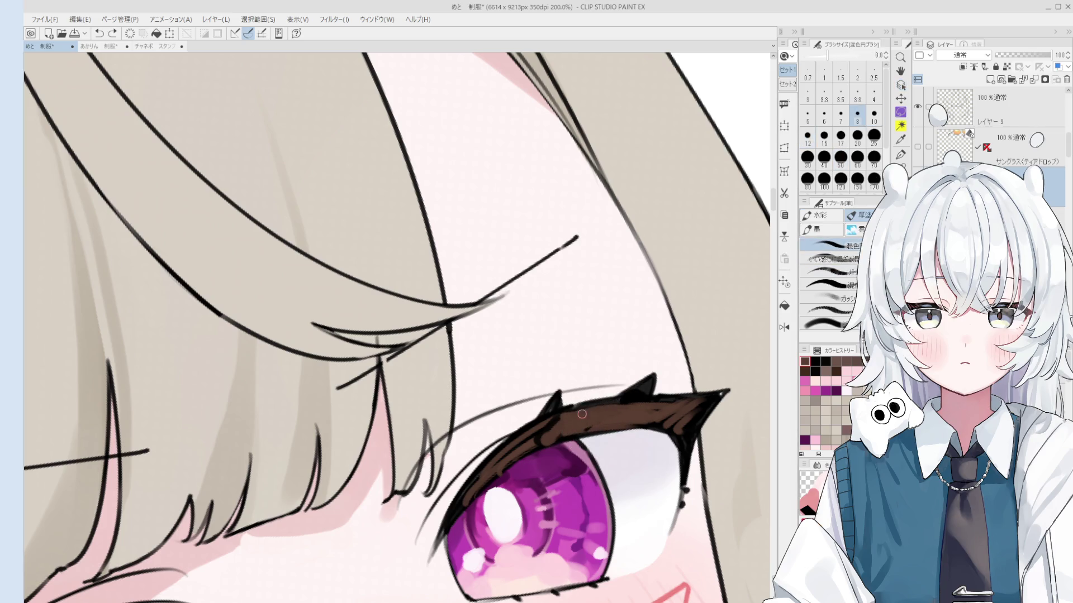
{"action": "scroll", "coordinate": [602, 423], "scroll_direction": "down", "scroll_amount": 5}
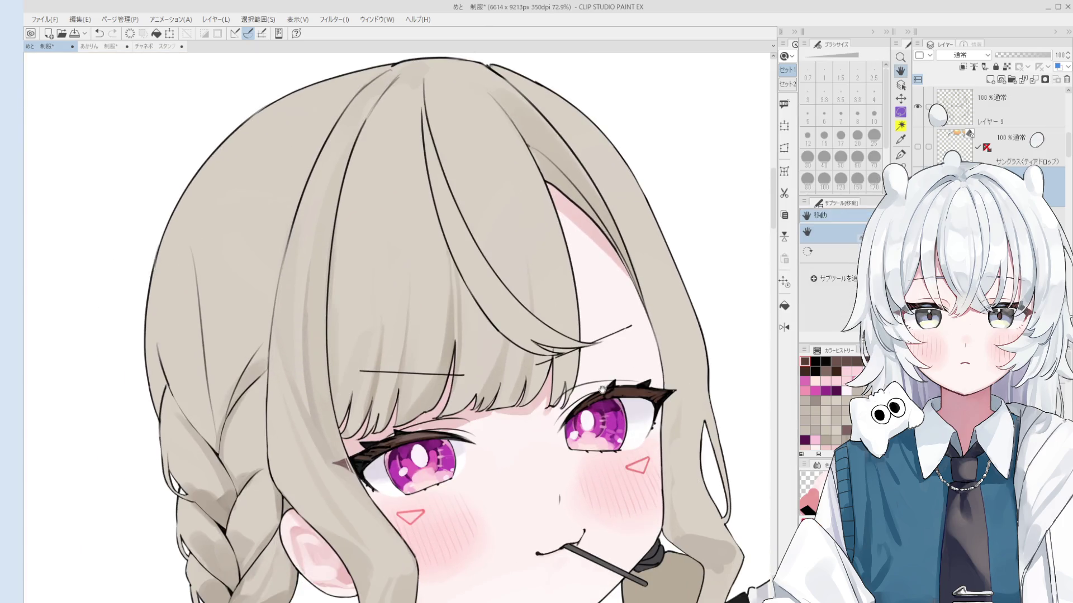
{"action": "scroll", "coordinate": [611, 399], "scroll_direction": "up", "scroll_amount": 2}
{"action": "scroll", "coordinate": [610, 399], "scroll_direction": "up", "scroll_amount": 2}
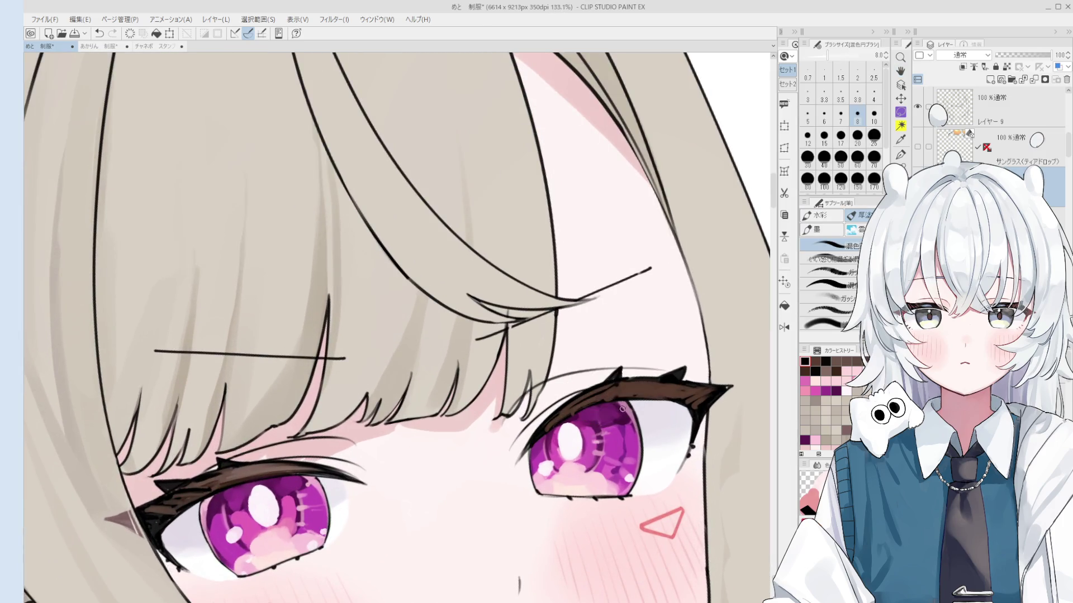
{"action": "left_click", "coordinate": [857, 95]}
{"action": "left_click", "coordinate": [840, 95]}
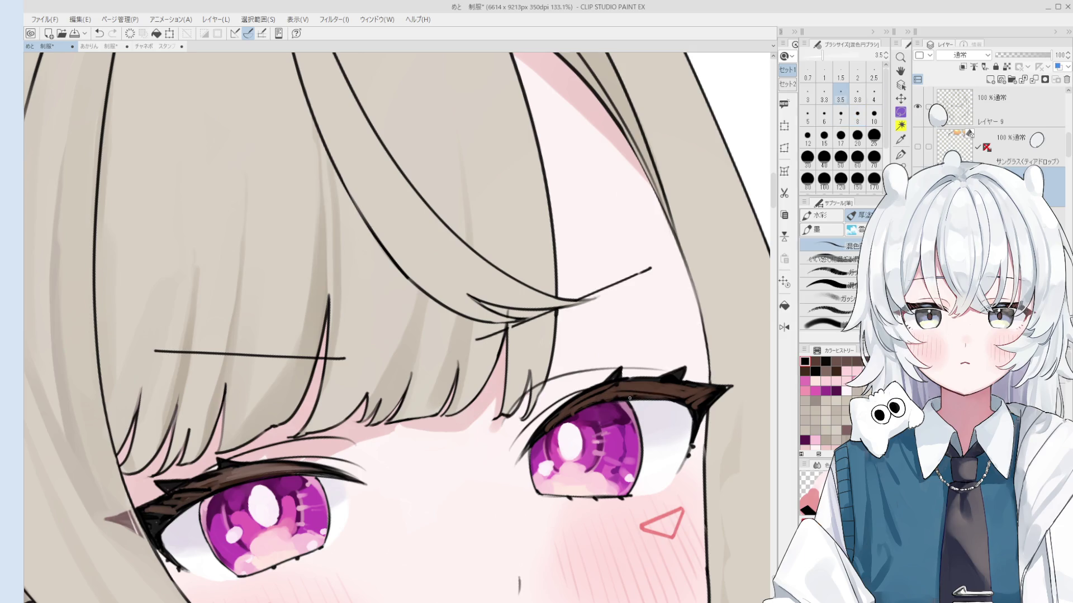
{"action": "scroll", "coordinate": [669, 398], "scroll_direction": "down", "scroll_amount": 2}
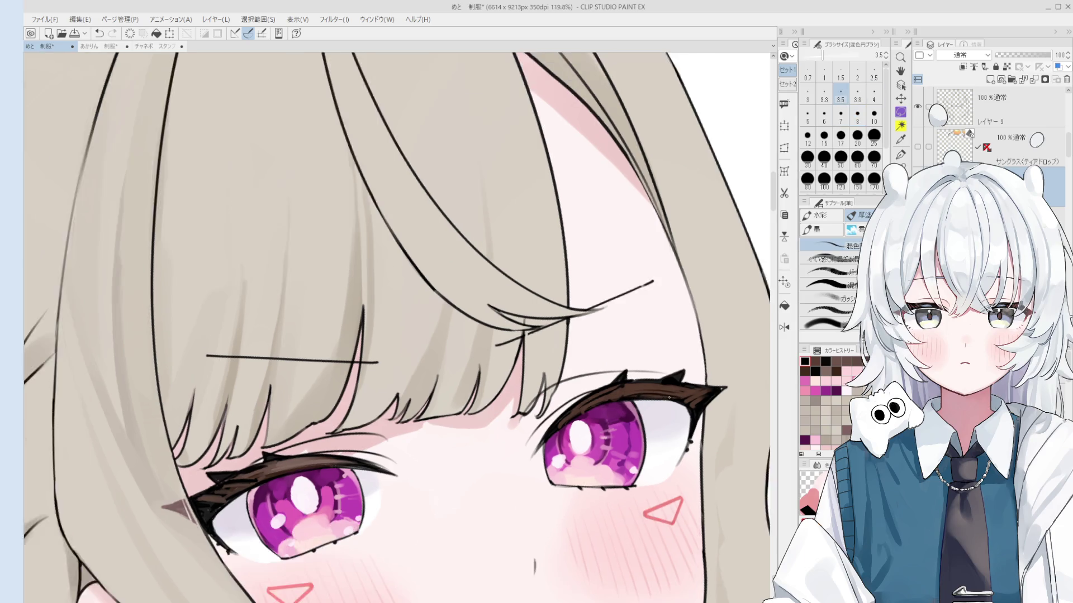
{"action": "scroll", "coordinate": [594, 405], "scroll_direction": "down", "scroll_amount": 2}
{"action": "scroll", "coordinate": [593, 397], "scroll_direction": "down", "scroll_amount": 1}
{"action": "scroll", "coordinate": [590, 390], "scroll_direction": "down", "scroll_amount": 1}
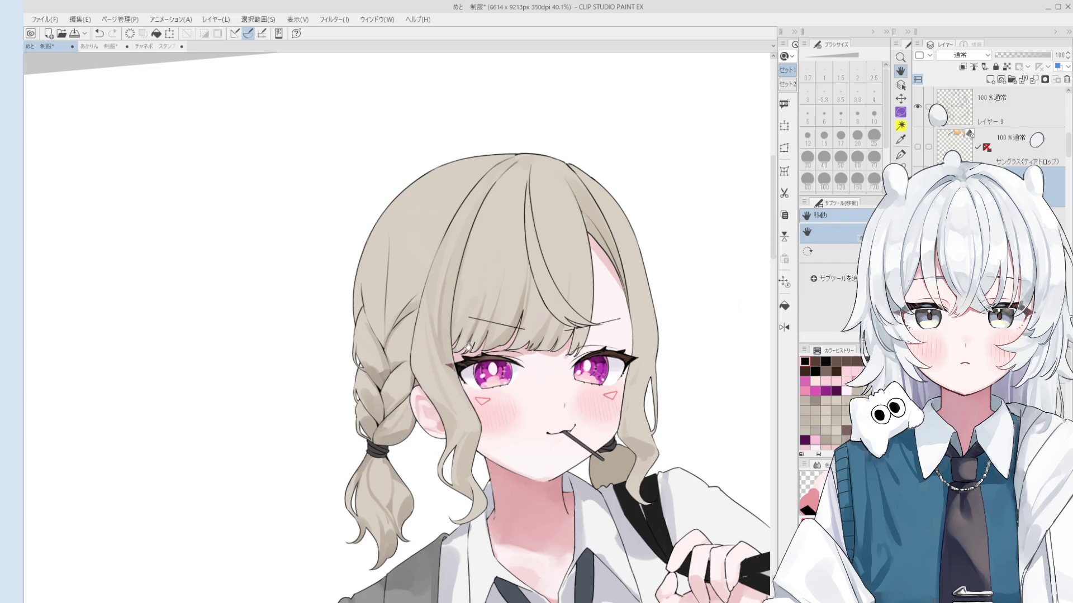
With the blending brush, sample colours including the cheek's skin tone at size 40 and undo a stroke.
{"action": "key", "text": "b"}
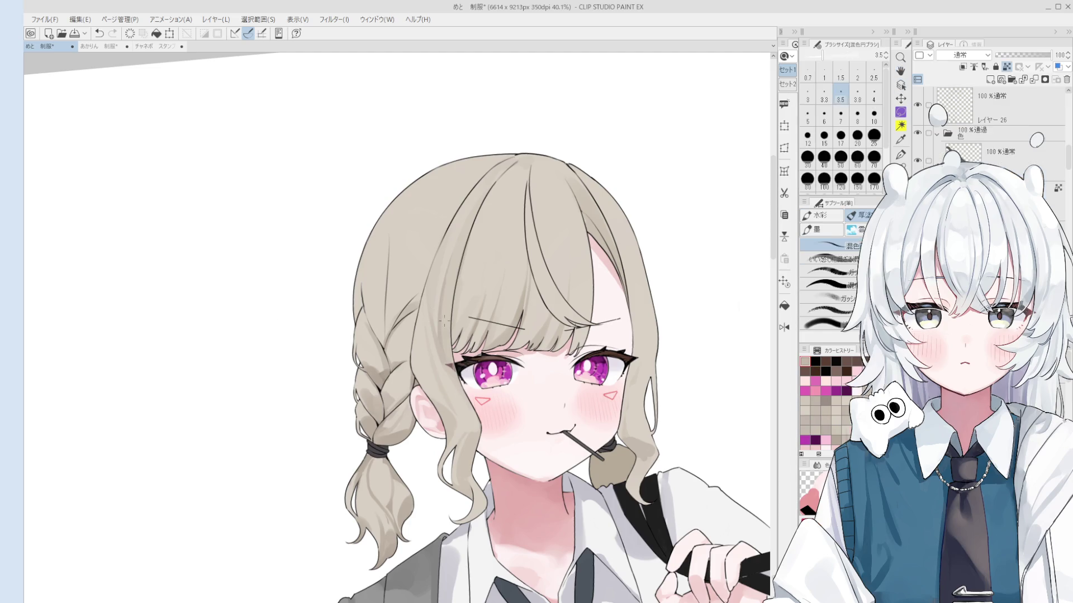
{"action": "key", "text": "bracketright"}
{"action": "key", "text": "bracketright"}
{"action": "key", "text": "bracketright"}
{"action": "key", "text": "bracketright"}
{"action": "left_click", "coordinate": [435, 366], "text": "alt"}
{"action": "key", "text": "bracketright"}
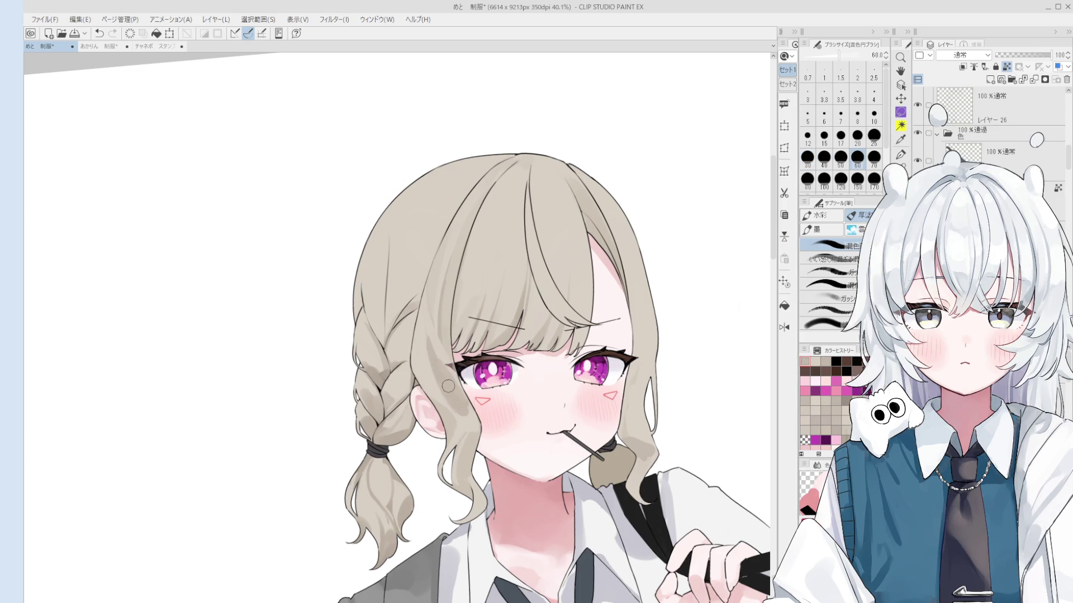
{"action": "left_click", "coordinate": [460, 395], "text": "alt"}
{"action": "key", "text": "bracketleft"}
{"action": "key", "text": "bracketleft"}
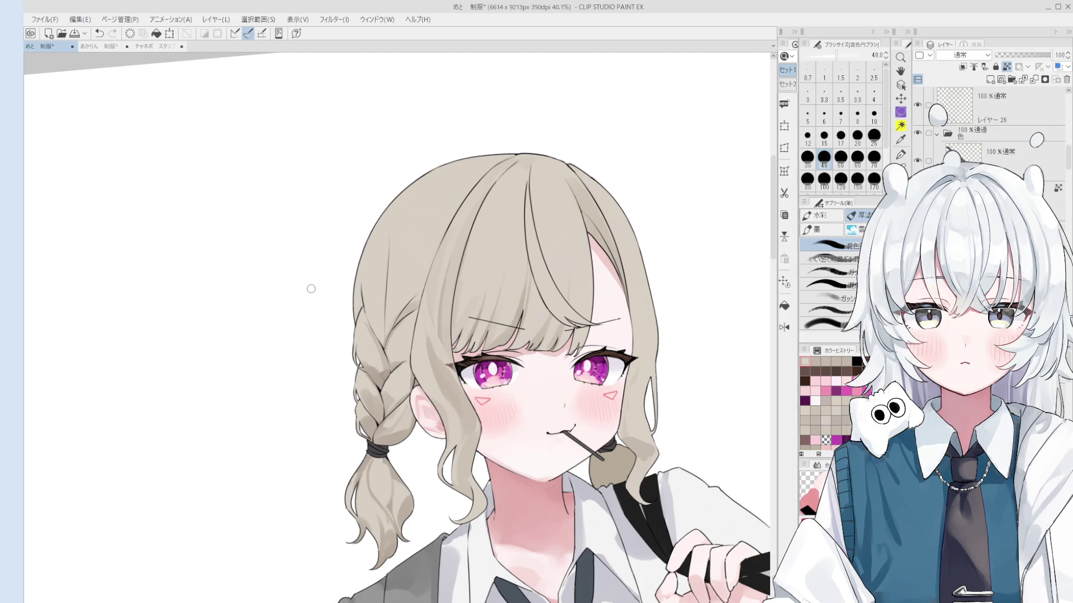
{"action": "scroll", "coordinate": [419, 341], "scroll_direction": "up", "scroll_amount": 2}
{"action": "key", "text": "ctrl+z"}
Paint a soft stroke over the hair, resizing the brush between 100 and 60.
{"action": "mouse_move", "coordinate": [452, 330]}
{"action": "left_mouse_down"}
{"action": "mouse_move", "coordinate": [439, 320]}
{"action": "mouse_move", "coordinate": [442, 336]}
{"action": "left_mouse_up"}
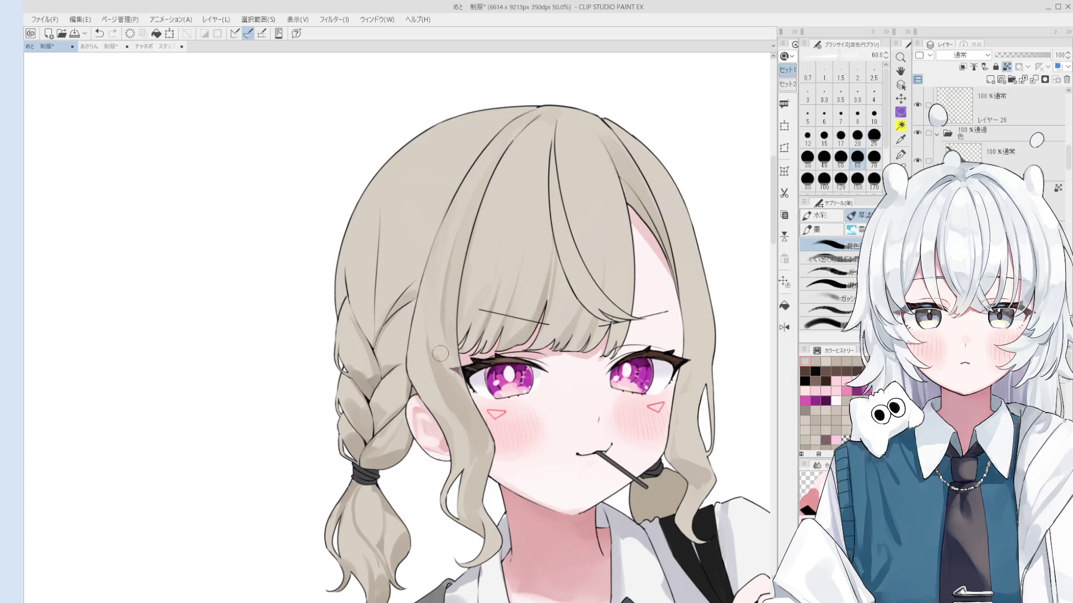
{"action": "scroll", "coordinate": [453, 379], "scroll_direction": "down", "scroll_amount": 1}
{"action": "left_click_drag", "start_coordinate": [461, 394], "coordinate": [472, 408]}
{"action": "scroll", "coordinate": [470, 402], "scroll_direction": "down", "scroll_amount": 1}
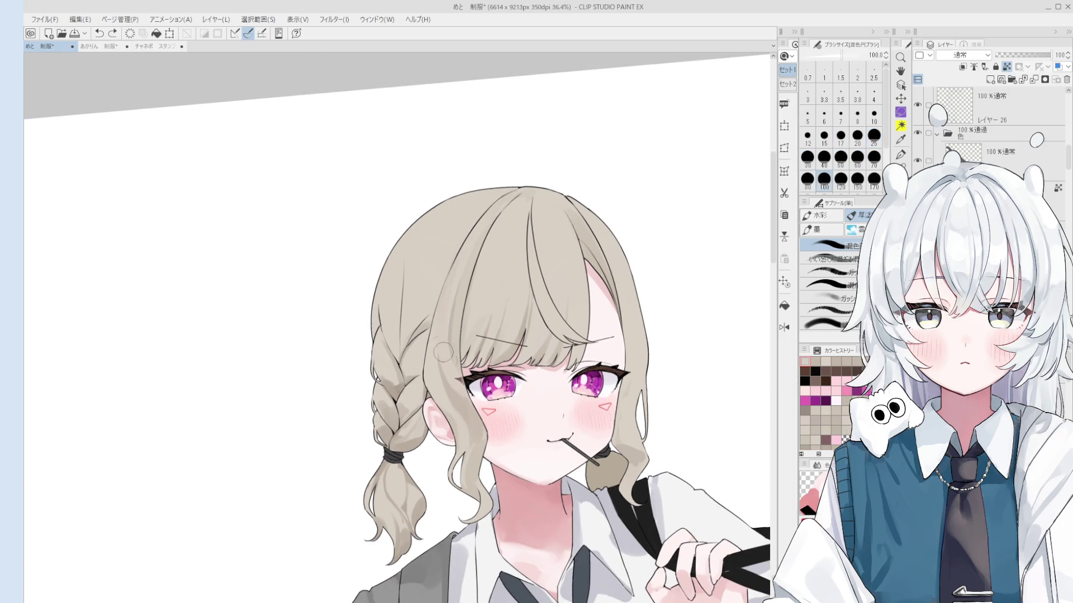
{"action": "scroll", "coordinate": [473, 400], "scroll_direction": "down", "scroll_amount": 1}
{"action": "scroll", "coordinate": [475, 414], "scroll_direction": "up", "scroll_amount": 3}
{"action": "left_click_drag", "start_coordinate": [455, 408], "coordinate": [441, 379]}
{"action": "scroll", "coordinate": [447, 377], "scroll_direction": "down", "scroll_amount": 2}
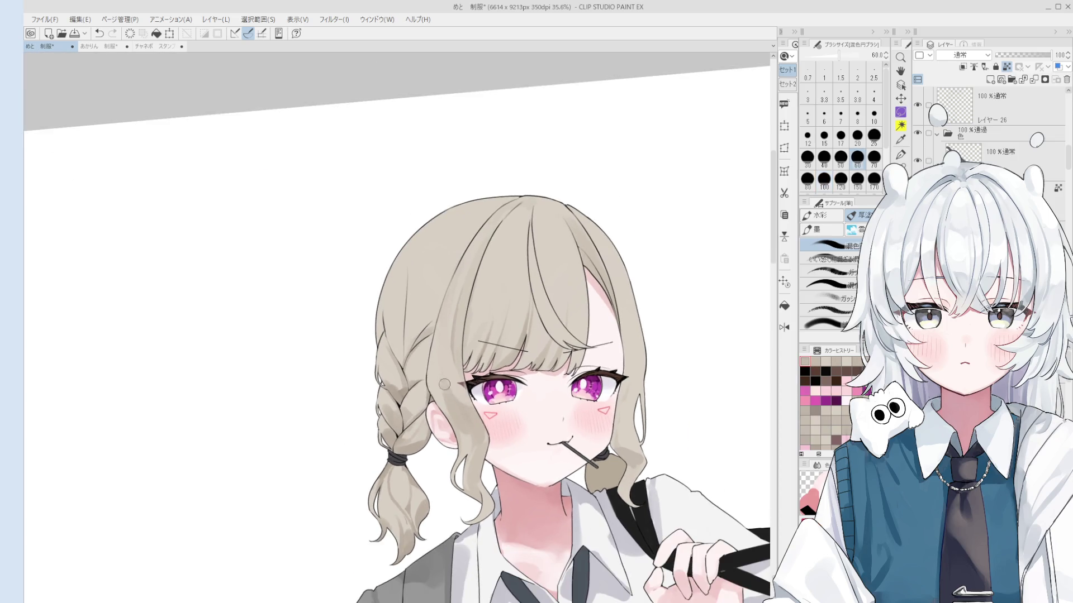
Paint a light stroke near the ear at size 100 and flip the canvas horizontally.
{"action": "left_click_drag", "start_coordinate": [466, 406], "coordinate": [476, 450]}
{"action": "left_click", "coordinate": [460, 438]}
{"action": "scroll", "coordinate": [459, 438], "scroll_direction": "down", "scroll_amount": 1}
{"action": "key", "text": "h"}
{"action": "scroll", "coordinate": [474, 456], "scroll_direction": "down", "scroll_amount": 1}
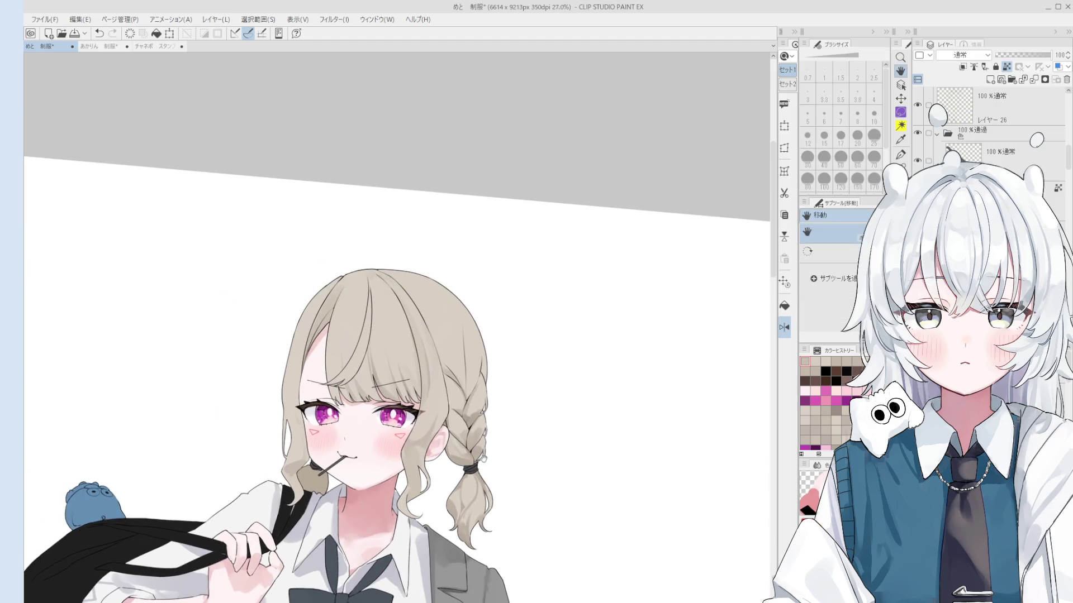
Shrink the mixing brush to about 80, rotate and reframe the face, and select the Object tool.
{"action": "left_click_drag", "start_coordinate": [432, 465], "coordinate": [406, 456]}
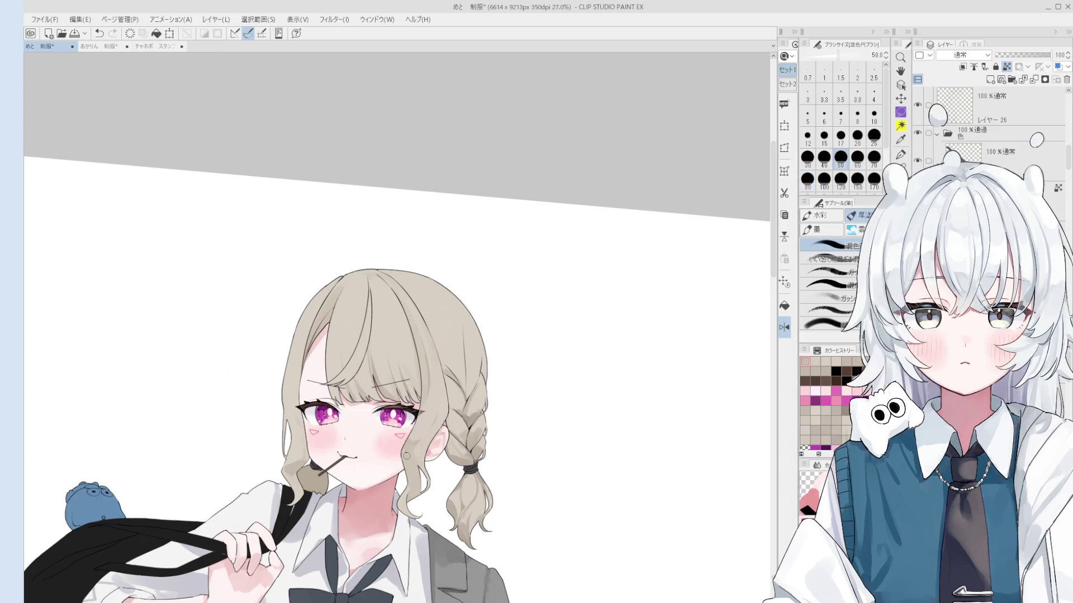
{"action": "key", "text": "space"}
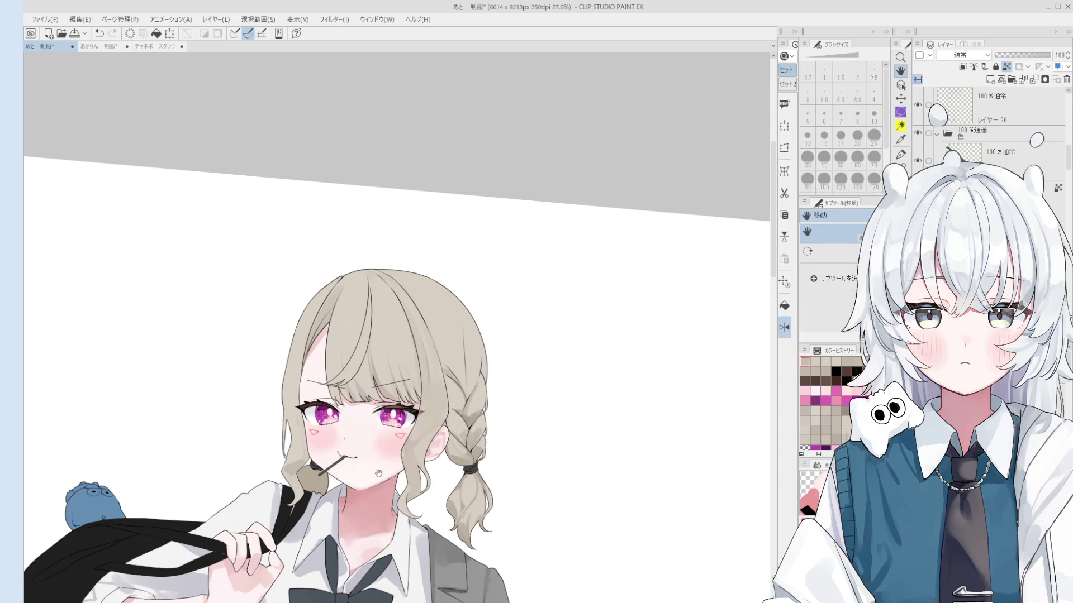
{"action": "scroll", "coordinate": [381, 471], "scroll_direction": "up", "scroll_amount": 2}
{"action": "key", "text": "bracketleft"}
{"action": "key", "text": "bracketleft"}
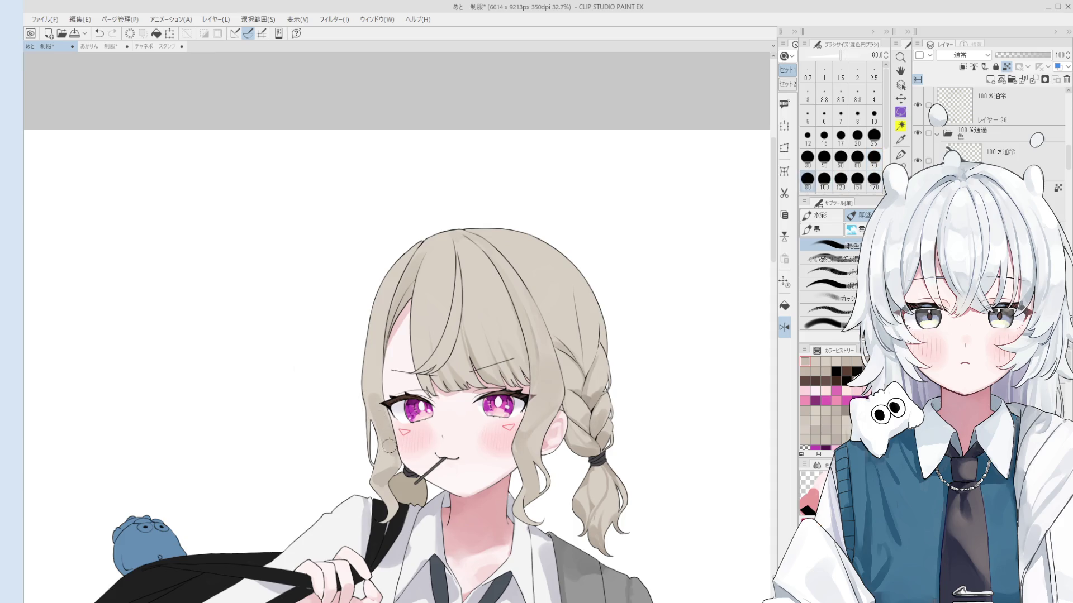
{"action": "key", "text": "bracketright"}
{"action": "key", "text": "bracketright"}
{"action": "left_click_drag", "start_coordinate": [389, 448], "coordinate": [400, 447]}
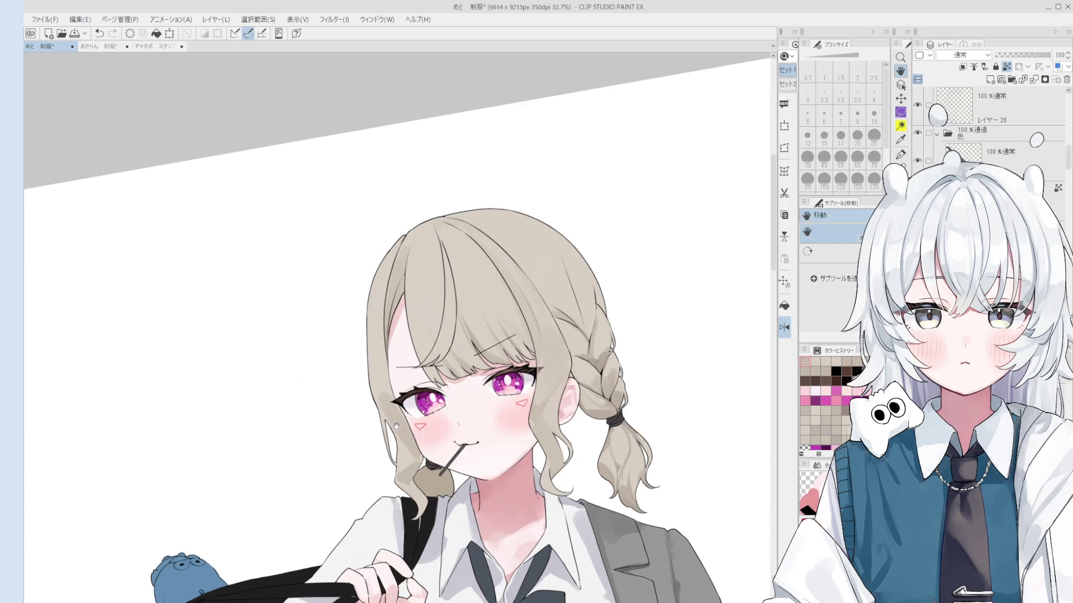
{"action": "left_click_drag", "start_coordinate": [399, 418], "coordinate": [400, 408]}
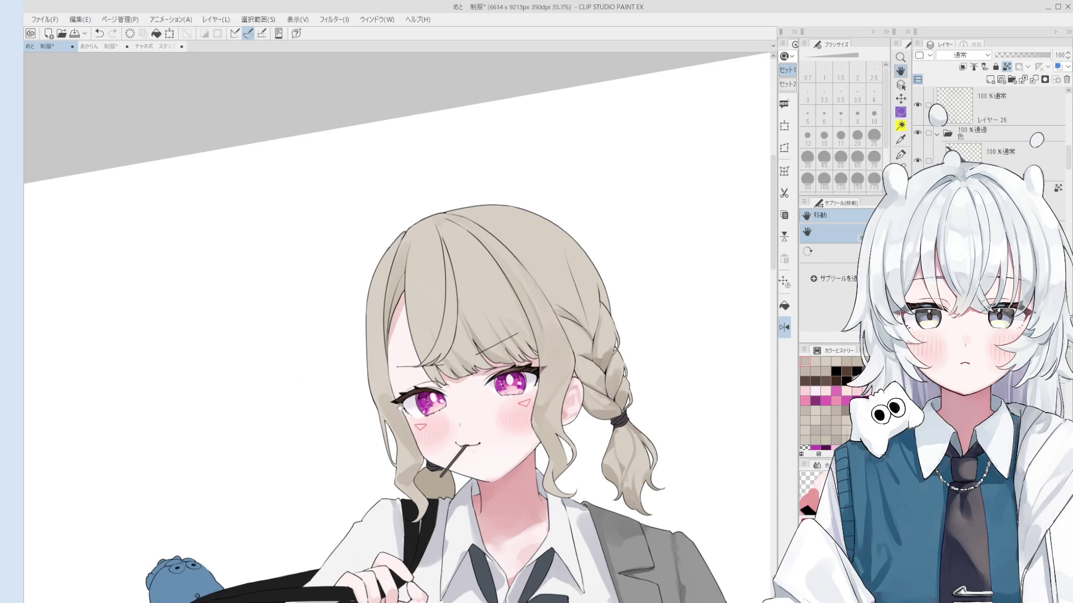
{"action": "key", "text": "o"}
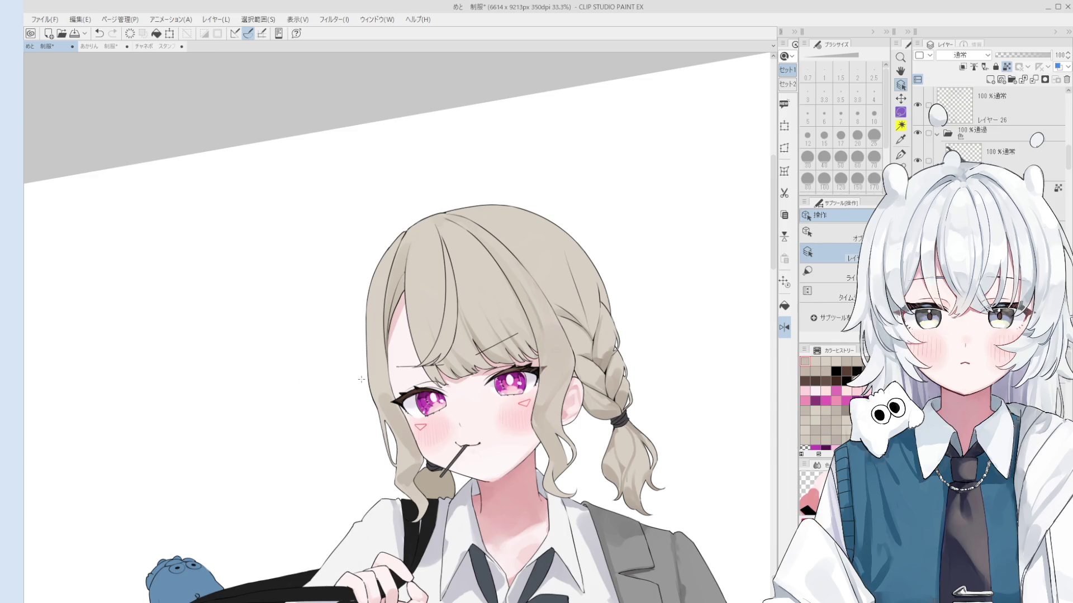
With the blending brush at size 80, paint hair colour over the hair near the shoulder and resample nearby tones.
{"action": "key", "text": "b"}
{"action": "scroll", "coordinate": [374, 388], "scroll_direction": "up", "scroll_amount": 2}
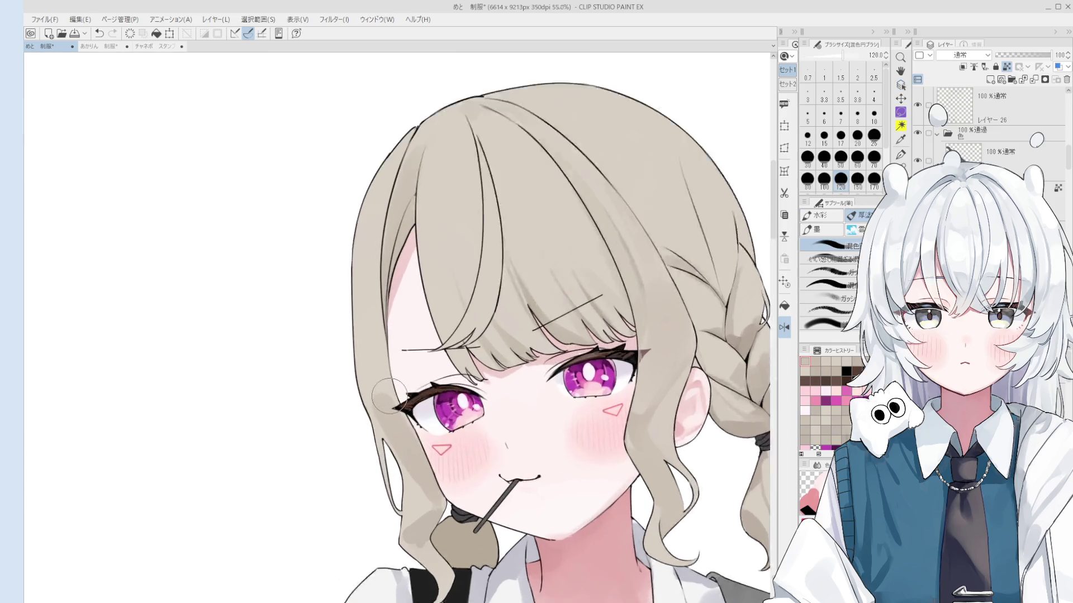
{"action": "left_click", "coordinate": [386, 368], "text": "alt"}
{"action": "key", "text": "bracketleft"}
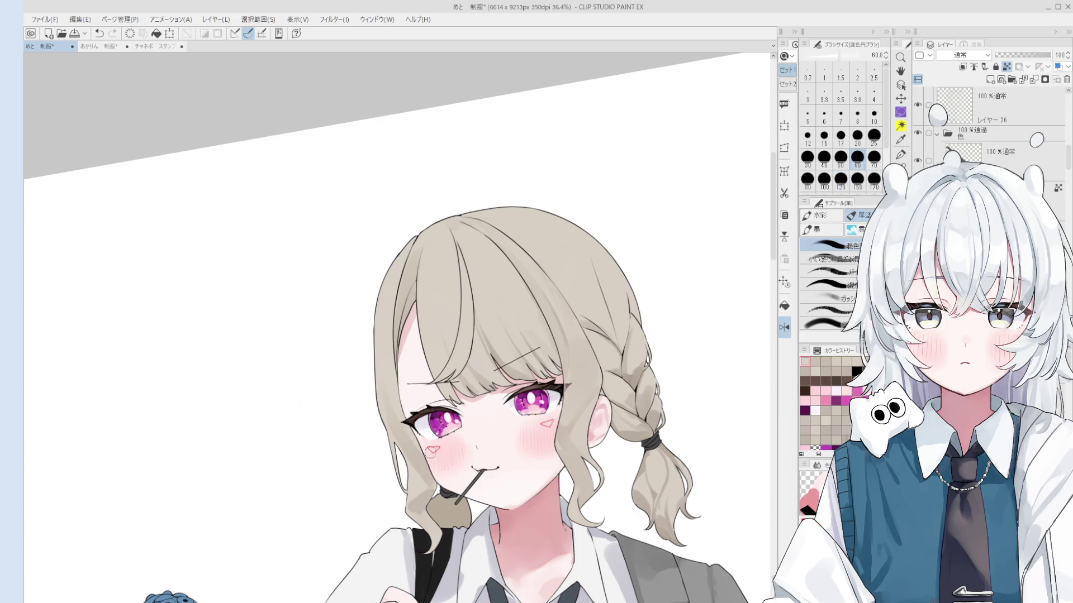
{"action": "key", "text": "bracketright"}
{"action": "key", "text": "bracketright"}
{"action": "key", "text": "bracketright"}
{"action": "left_click", "coordinate": [431, 485], "text": "alt"}
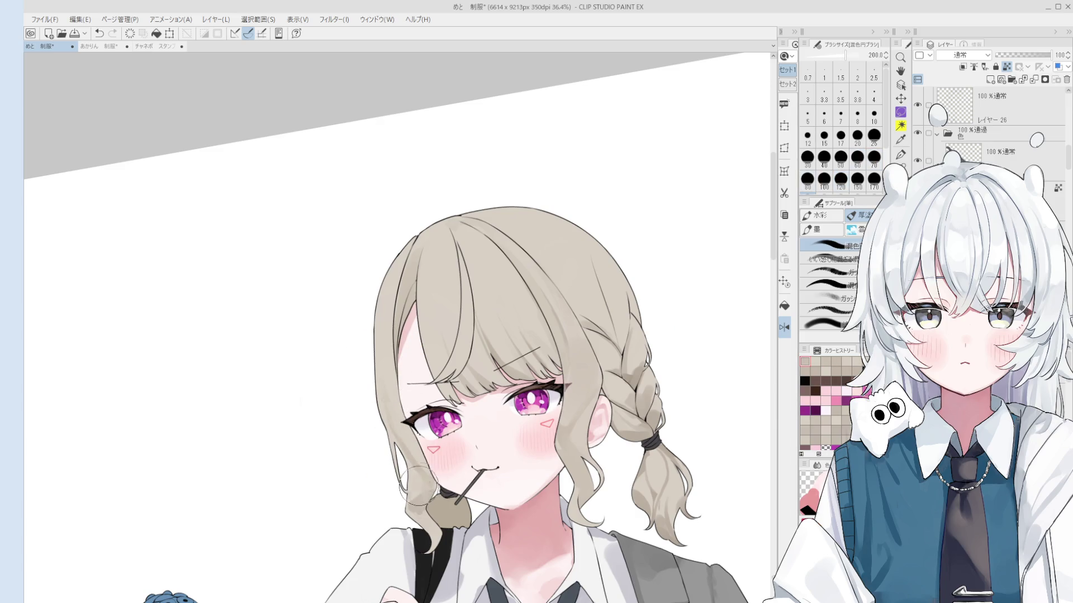
{"action": "scroll", "coordinate": [416, 491], "scroll_direction": "down", "scroll_amount": 1}
{"action": "key", "text": "bracketleft"}
{"action": "key", "text": "bracketleft"}
{"action": "key", "text": "bracketleft"}
{"action": "mouse_move", "coordinate": [442, 539]}
{"action": "left_mouse_down"}
{"action": "mouse_move", "coordinate": [411, 500]}
{"action": "mouse_move", "coordinate": [434, 495]}
{"action": "left_mouse_up"}
{"action": "left_click", "coordinate": [416, 500], "text": "alt"}
{"action": "left_click", "coordinate": [434, 495], "text": "alt"}
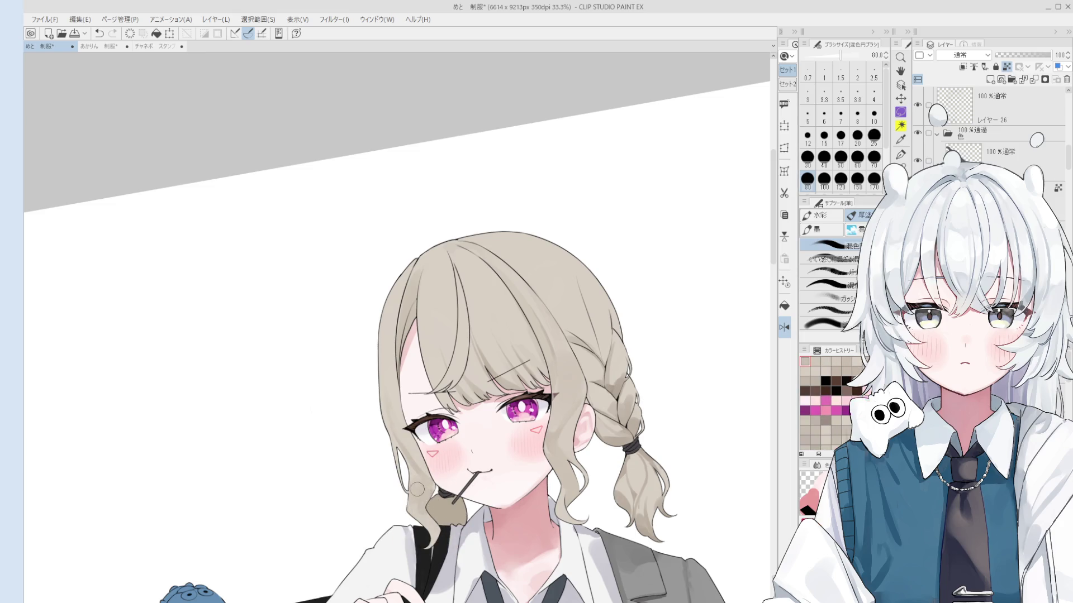
Resample the hair colour while reframing the figure and returning the rotation to upright.
{"action": "scroll", "coordinate": [419, 492], "scroll_direction": "up", "scroll_amount": 2}
{"action": "key", "text": "asciicircum"}
{"action": "left_click", "coordinate": [429, 491], "text": "alt"}
{"action": "left_click_drag", "start_coordinate": [428, 495], "coordinate": [406, 549]}
{"action": "key", "text": "minus"}
{"action": "left_click_drag", "start_coordinate": [413, 447], "coordinate": [433, 455]}
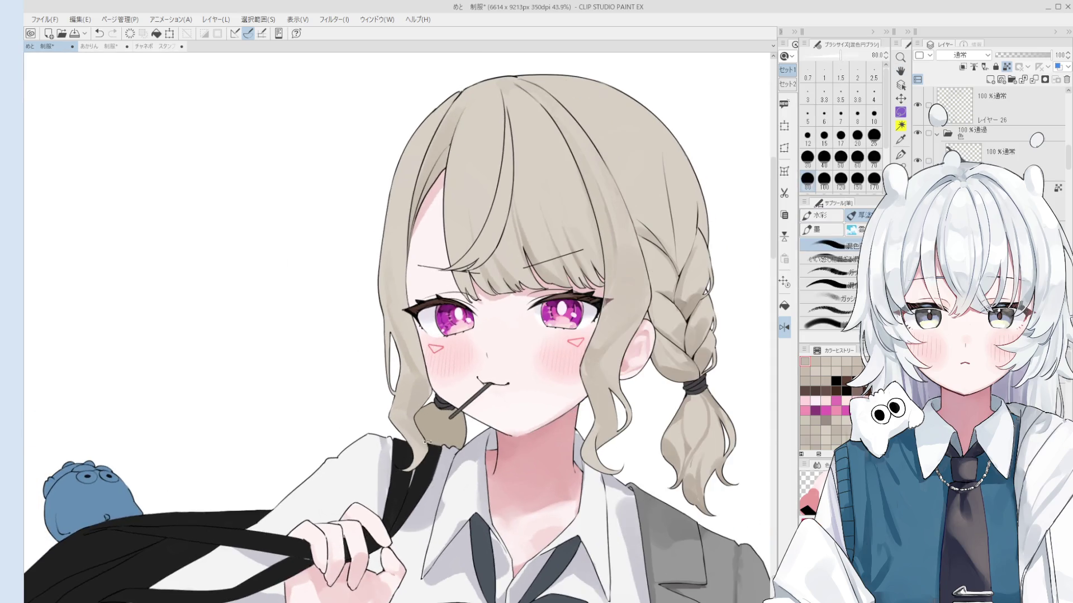
{"action": "left_click", "coordinate": [432, 442], "text": "alt"}
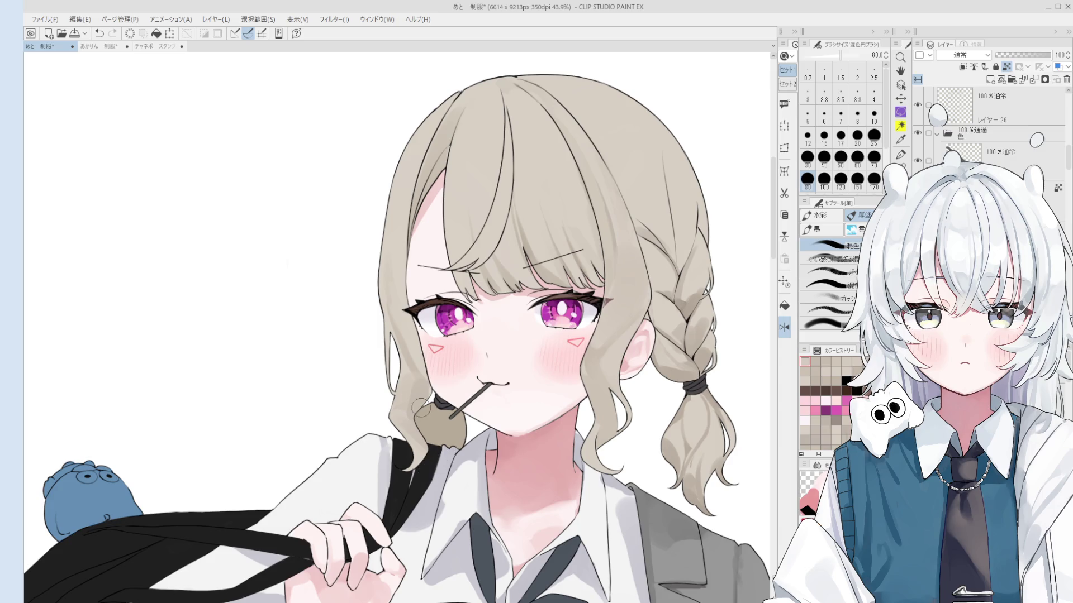
{"action": "scroll", "coordinate": [363, 324], "scroll_direction": "up", "scroll_amount": 2}
Sample hair tones higher up at brush size 50–60 while rotating the view.
{"action": "key", "text": "bracketleft"}
{"action": "key", "text": "bracketleft"}
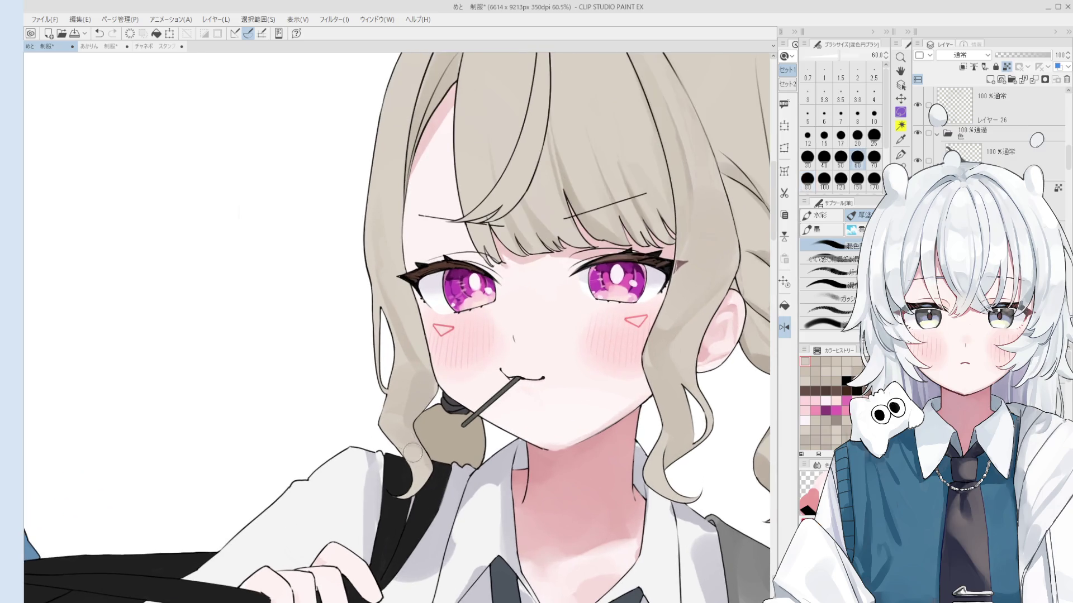
{"action": "key", "text": "minus"}
{"action": "left_click", "coordinate": [427, 400], "text": "alt"}
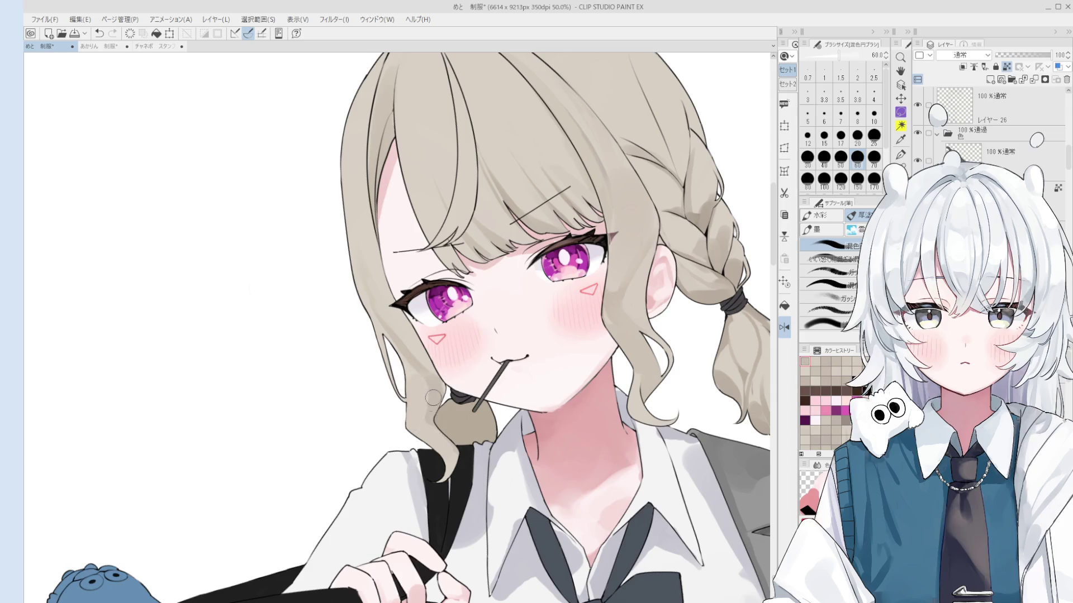
{"action": "key", "text": "asciicircum"}
{"action": "key", "text": "bracketleft"}
{"action": "key", "text": "minus"}
{"action": "scroll", "coordinate": [410, 423], "scroll_direction": "up", "scroll_amount": 1}
{"action": "key", "text": "asciicircum"}
{"action": "scroll", "coordinate": [409, 423], "scroll_direction": "down", "scroll_amount": 2}
{"action": "scroll", "coordinate": [402, 420], "scroll_direction": "up", "scroll_amount": 1}
{"action": "left_click", "coordinate": [402, 421], "text": "alt"}
Undo two recent strokes, sample another colour, and reduce the brush to size 30.
{"action": "key", "text": "bracketright"}
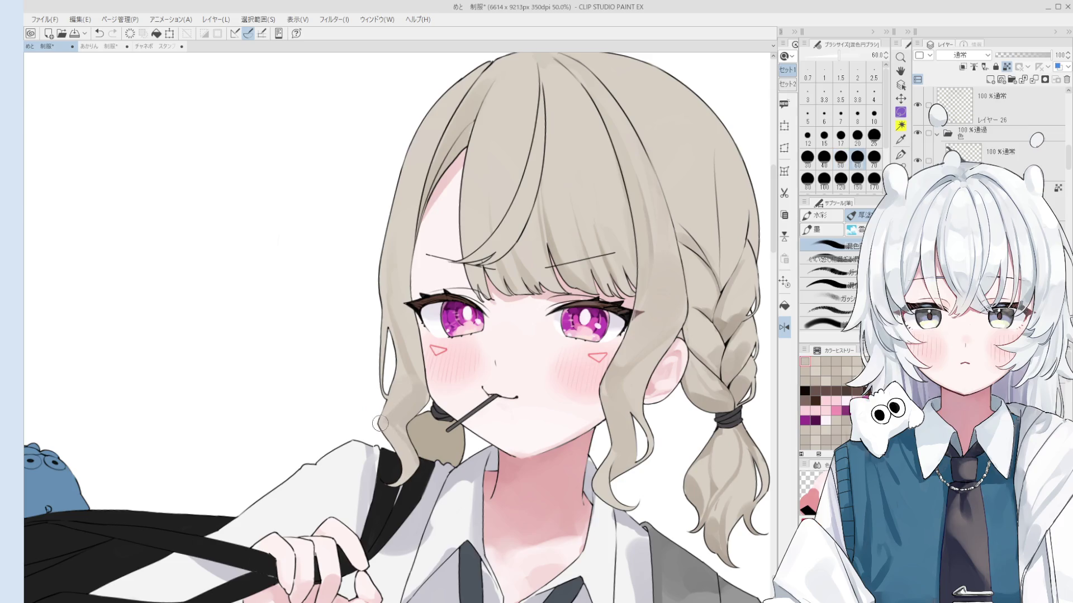
{"action": "key", "text": "bracketleft"}
{"action": "key", "text": "bracketleft"}
{"action": "key", "text": "minus"}
{"action": "key", "text": "bracketleft"}
{"action": "key", "text": "asciicircum"}
{"action": "scroll", "coordinate": [391, 313], "scroll_direction": "down", "scroll_amount": 1}
{"action": "left_click", "coordinate": [408, 346], "text": "alt"}
{"action": "key", "text": "bracketright"}
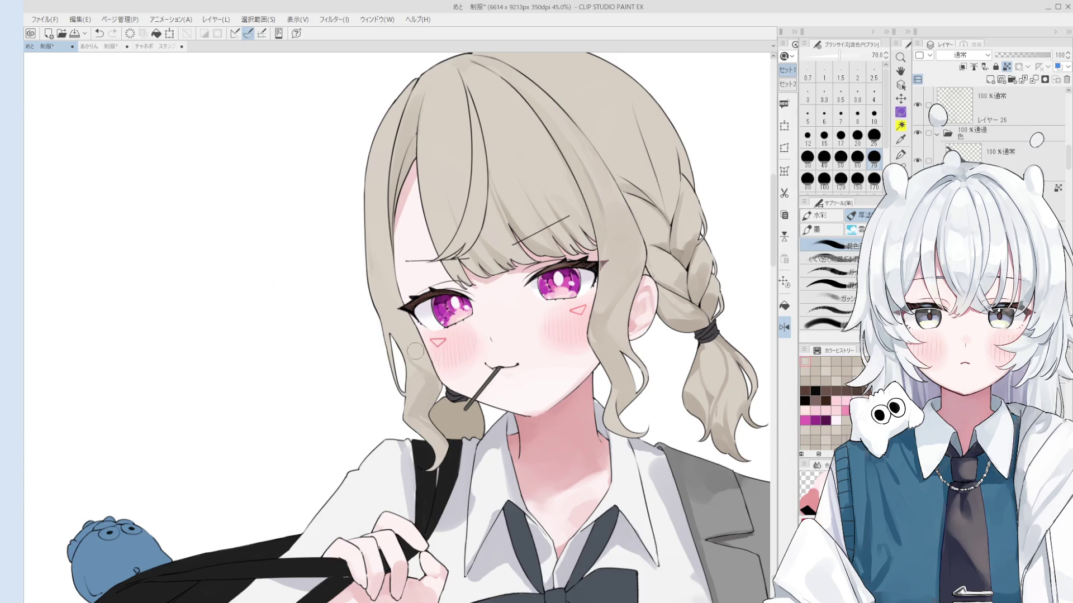
{"action": "key", "text": "bracketleft"}
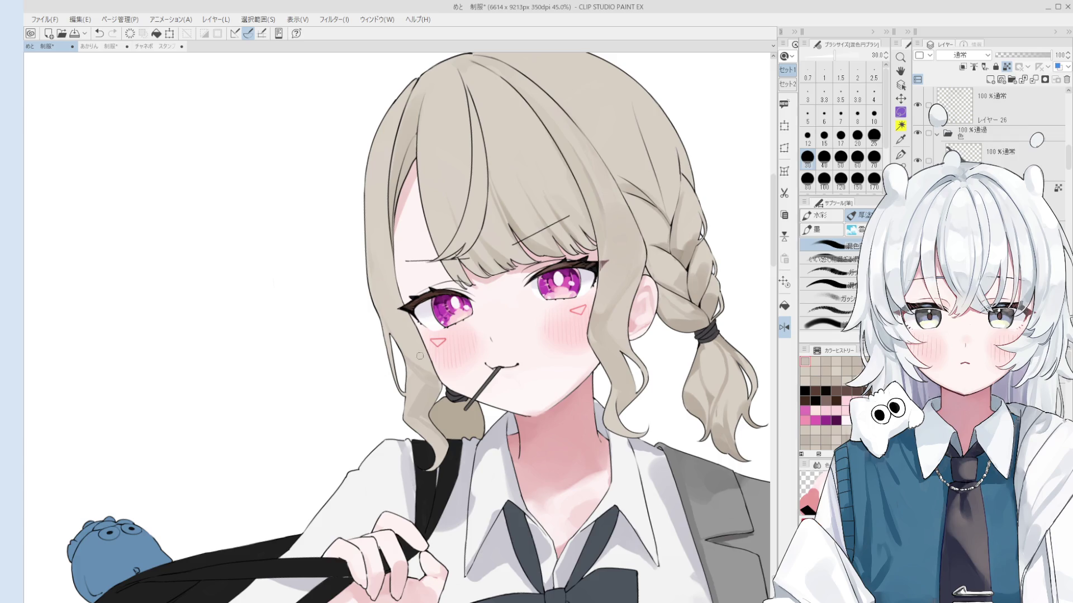
Paint a darker grey shading stroke on the hair left of the face at size 70.
{"action": "scroll", "coordinate": [417, 353], "scroll_direction": "up", "scroll_amount": 1}
{"action": "scroll", "coordinate": [418, 353], "scroll_direction": "up", "scroll_amount": 1}
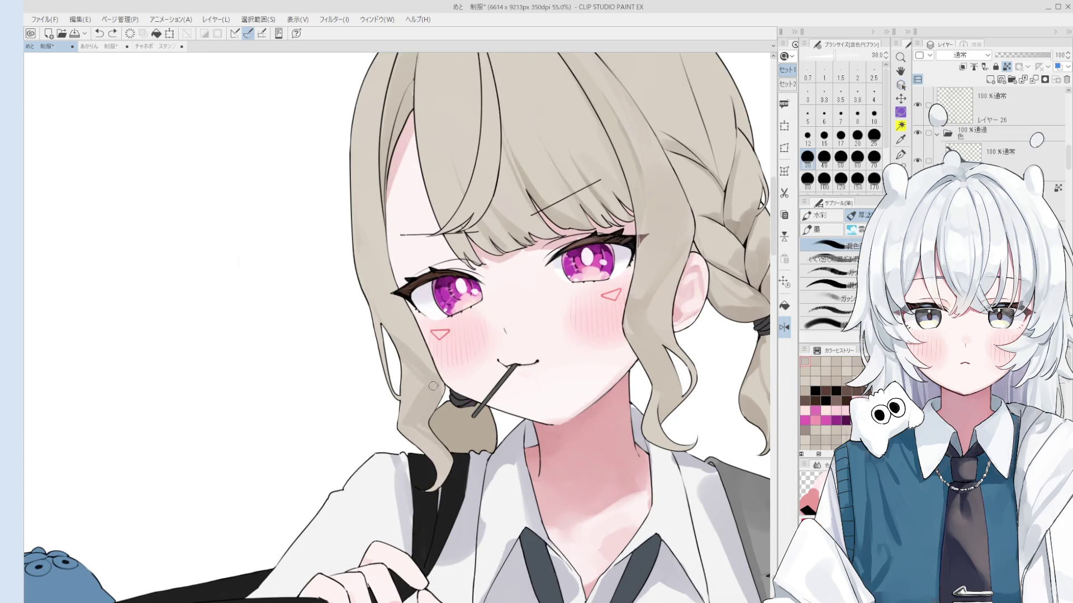
{"action": "key", "text": "bracketright"}
{"action": "key", "text": "bracketright"}
{"action": "key", "text": "bracketright"}
{"action": "key", "text": "bracketright"}
{"action": "left_click_drag", "start_coordinate": [376, 240], "coordinate": [415, 328]}
{"action": "key", "text": "bracketright"}
{"action": "scroll", "coordinate": [417, 329], "scroll_direction": "down", "scroll_amount": 1}
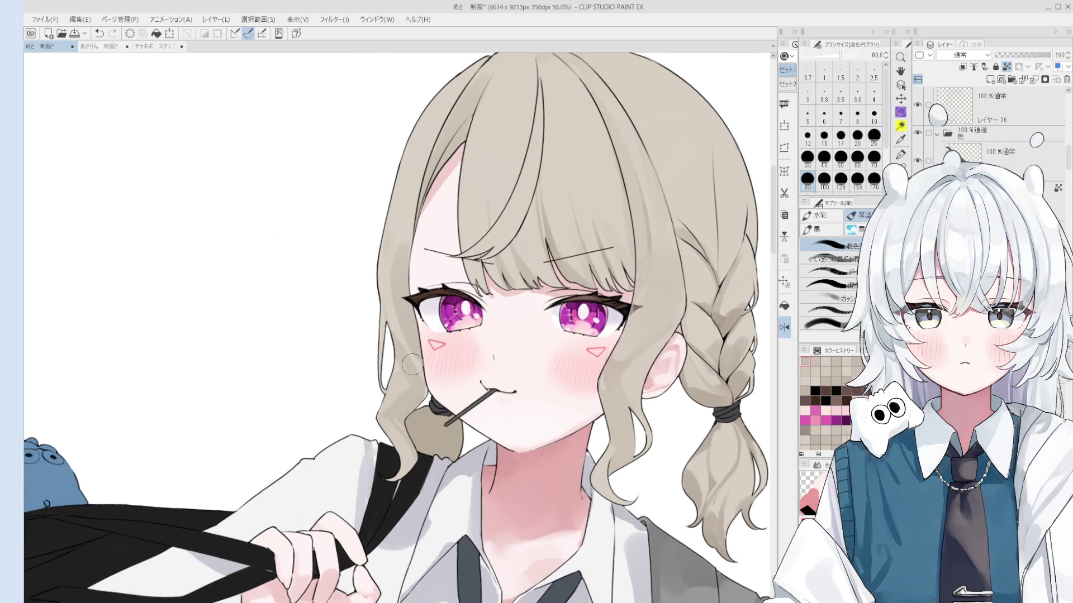
{"action": "scroll", "coordinate": [391, 324], "scroll_direction": "down", "scroll_amount": 2}
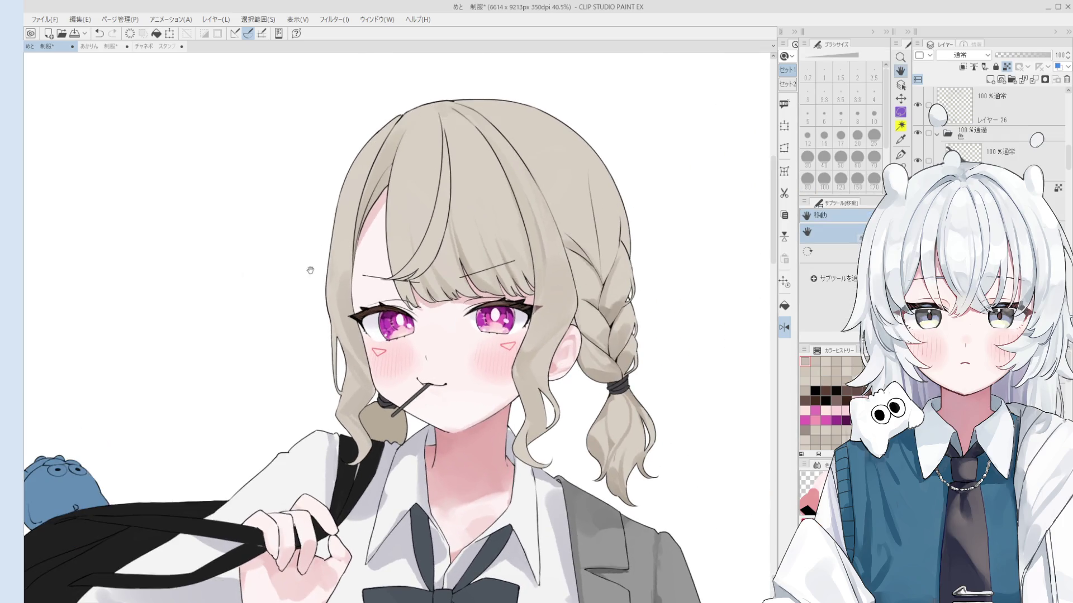
Paint broad darker shading on the crown with the blending brush at sizes up to 150.
{"action": "key", "text": "b"}
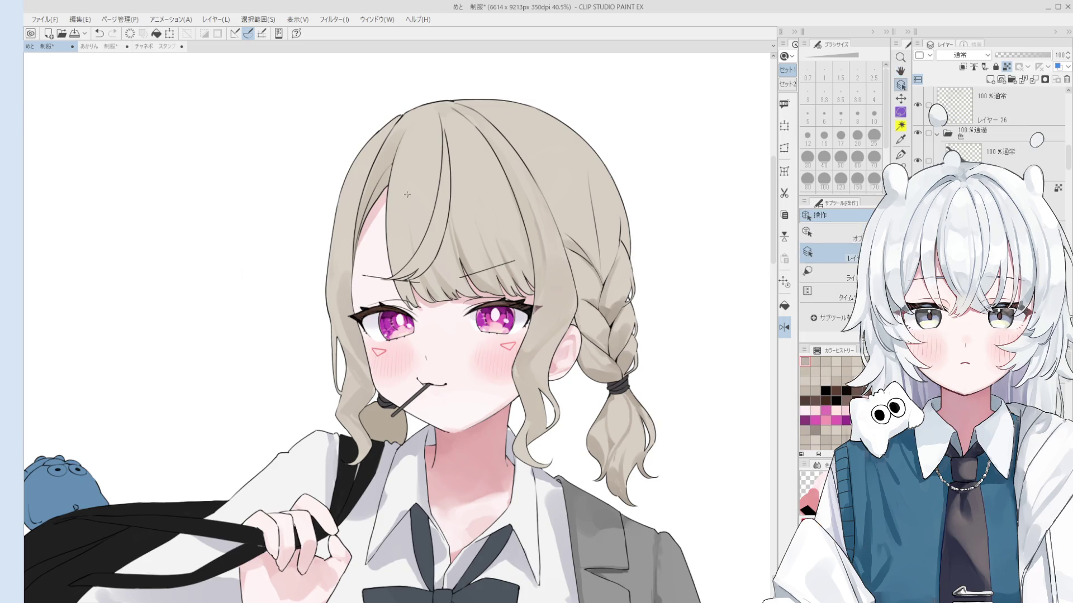
{"action": "left_click_drag", "start_coordinate": [418, 129], "coordinate": [421, 199]}
{"action": "key", "text": "bracketleft"}
{"action": "key", "text": "bracketleft"}
{"action": "key", "text": "bracketleft"}
{"action": "key", "text": "bracketright"}
{"action": "key", "text": "bracketright"}
{"action": "key", "text": "bracketright"}
{"action": "key", "text": "bracketright"}
{"action": "key", "text": "bracketright"}
{"action": "key", "text": "bracketright"}
{"action": "mouse_move", "coordinate": [433, 148]}
{"action": "left_mouse_down"}
{"action": "mouse_move", "coordinate": [409, 126]}
{"action": "mouse_move", "coordinate": [433, 153]}
{"action": "left_mouse_up"}
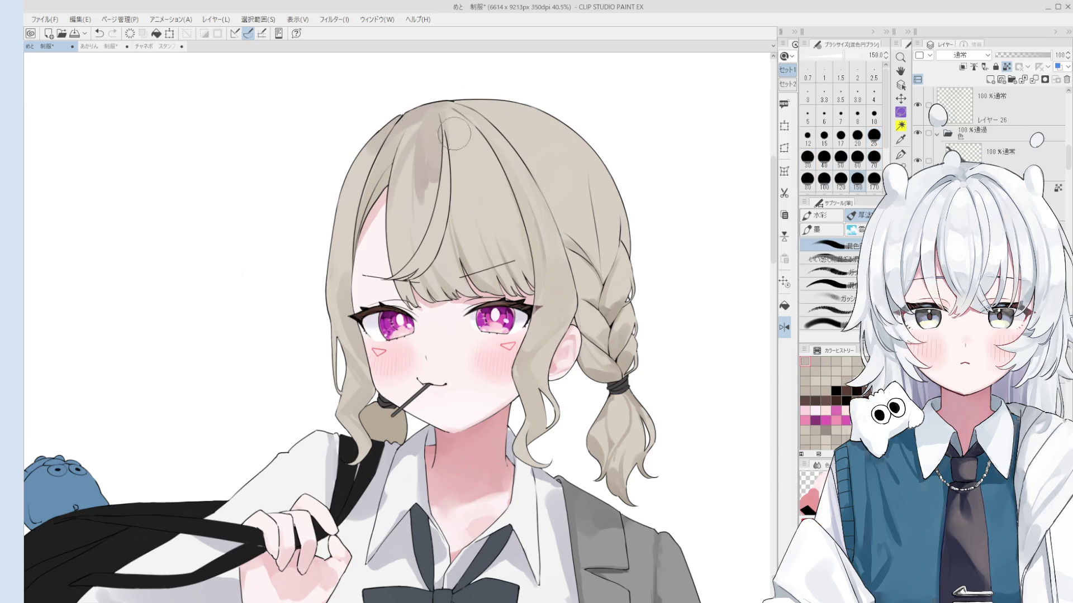
{"action": "key", "text": "bracketleft"}
{"action": "key", "text": "bracketleft"}
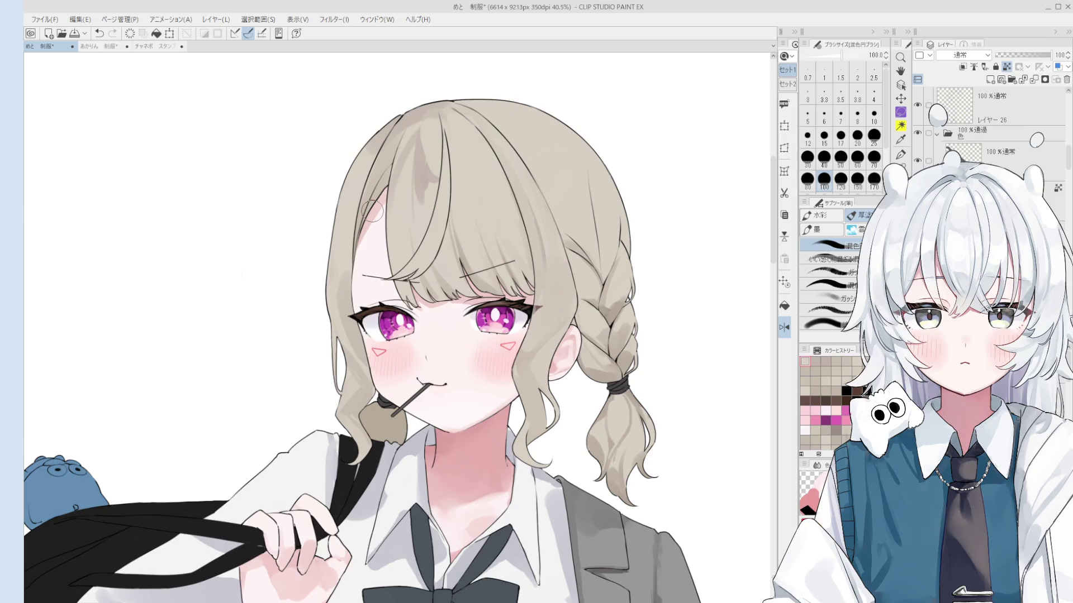
Darken the fringe hair at sizes 60–80 and blend the dark patches on top of the hair.
{"action": "left_click_drag", "start_coordinate": [416, 168], "coordinate": [425, 210]}
{"action": "key", "text": "bracketright"}
{"action": "key", "text": "bracketright"}
{"action": "key", "text": "bracketright"}
{"action": "left_click_drag", "start_coordinate": [424, 134], "coordinate": [432, 172]}
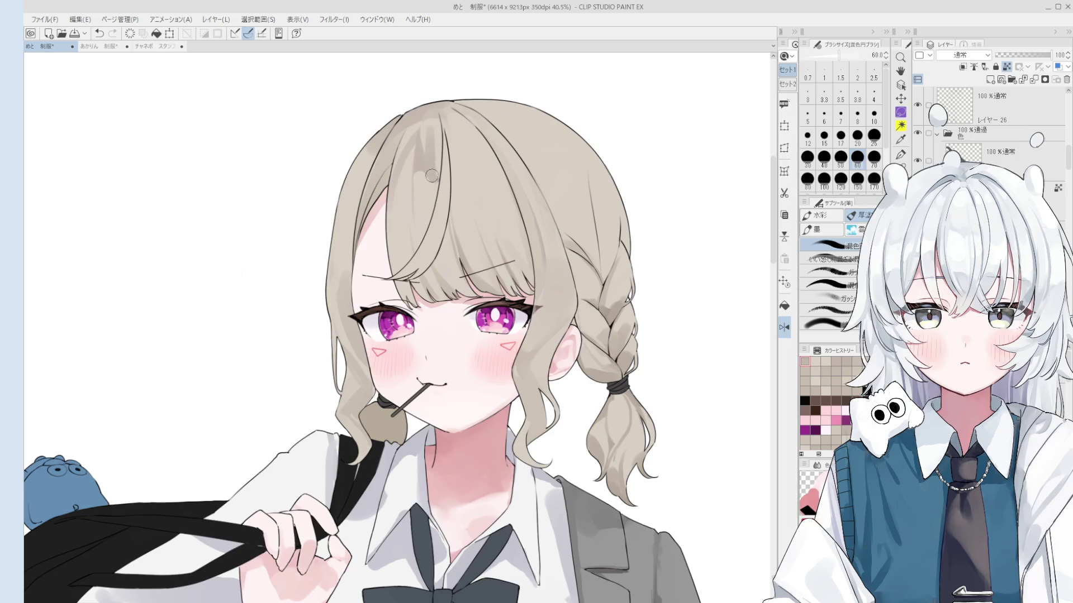
{"action": "key", "text": "bracketright"}
{"action": "key", "text": "bracketright"}
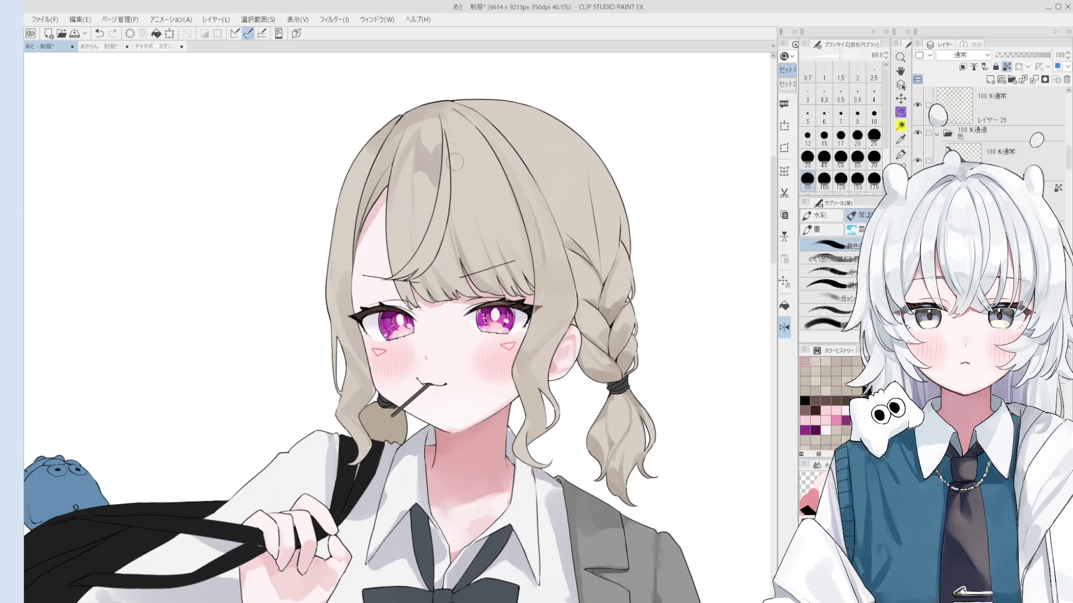
{"action": "mouse_move", "coordinate": [462, 141]}
{"action": "left_mouse_down"}
{"action": "mouse_move", "coordinate": [482, 174]}
{"action": "mouse_move", "coordinate": [457, 131]}
{"action": "left_mouse_up"}
{"action": "scroll", "coordinate": [475, 156], "scroll_direction": "up", "scroll_amount": 1}
{"action": "scroll", "coordinate": [476, 157], "scroll_direction": "up", "scroll_amount": 1}
{"action": "left_click_drag", "start_coordinate": [443, 102], "coordinate": [476, 151]}
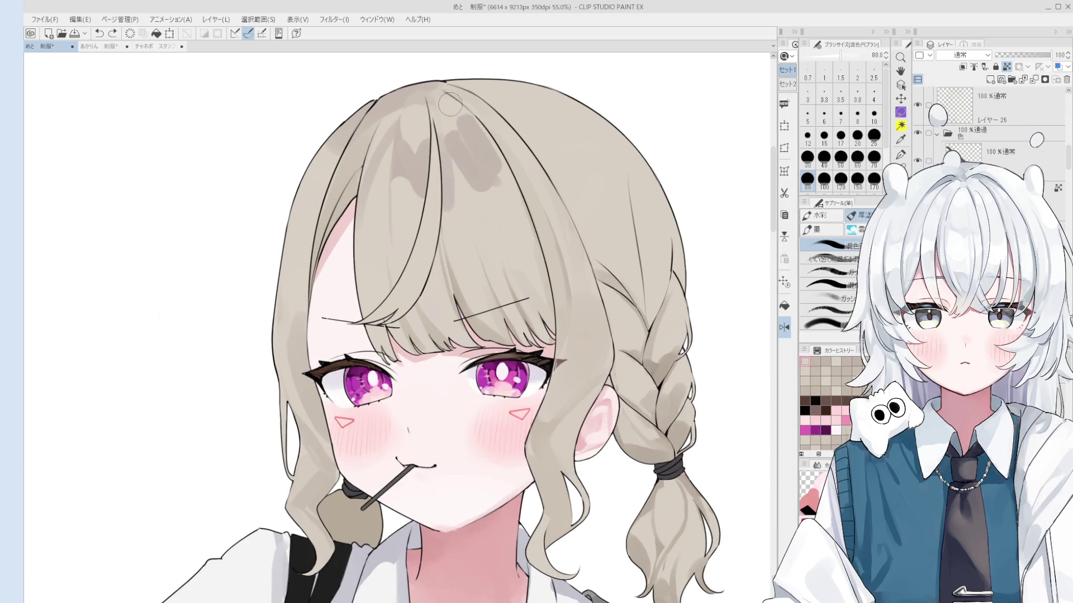
Add darker shading on the top-right hair, undoing the unwanted strokes.
{"action": "scroll", "coordinate": [476, 152], "scroll_direction": "down", "scroll_amount": 2}
{"action": "key", "text": "bracketleft"}
{"action": "key", "text": "bracketleft"}
{"action": "key", "text": "bracketleft"}
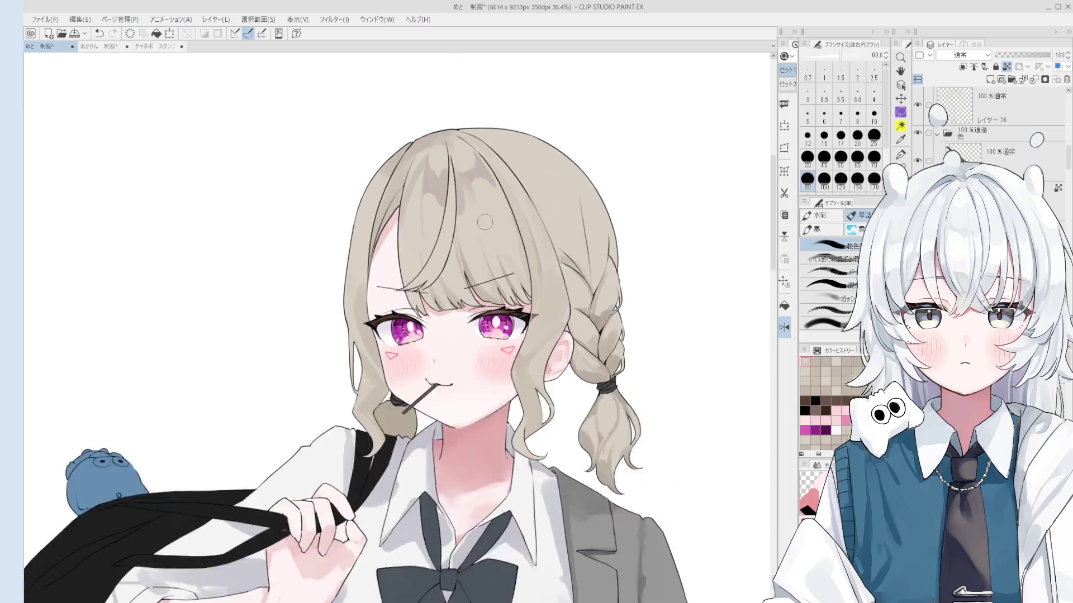
{"action": "key", "text": "ctrl+z"}
{"action": "mouse_move", "coordinate": [471, 170]}
{"action": "left_mouse_down", "text": "ctrl+alt"}
{"action": "mouse_move", "coordinate": [465, 151]}
{"action": "mouse_move", "coordinate": [542, 121]}
{"action": "left_mouse_up", "text": "ctrl+alt"}
{"action": "mouse_move", "coordinate": [542, 168]}
{"action": "left_mouse_down"}
{"action": "mouse_move", "coordinate": [536, 201]}
{"action": "mouse_move", "coordinate": [563, 200]}
{"action": "left_mouse_up"}
{"action": "key", "text": "ctrl+z"}
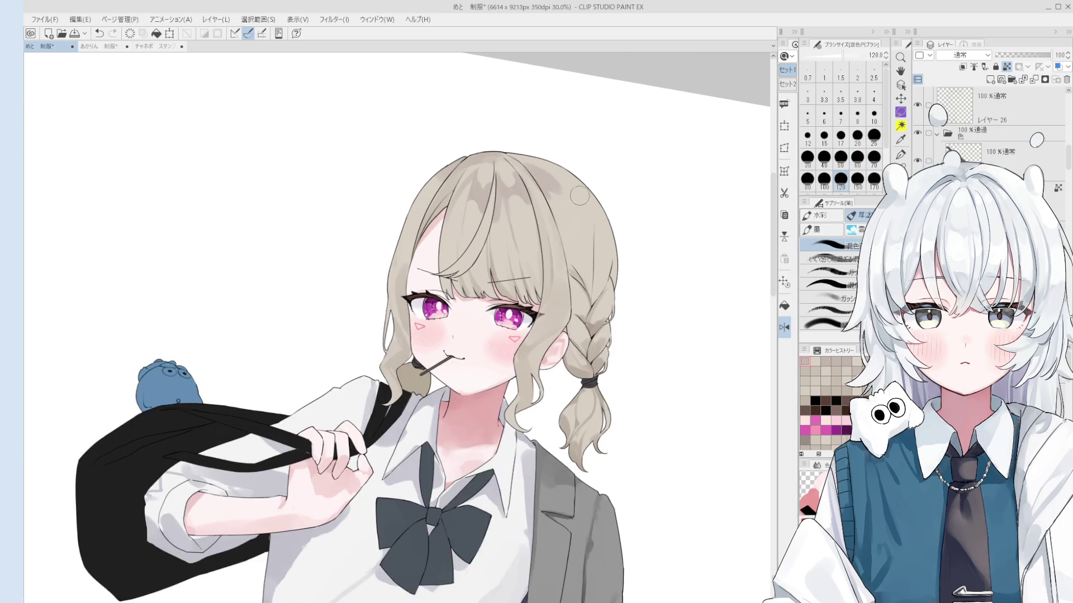
Flip the canvas horizontally to check the drawing and return to the brush.
{"action": "key", "text": "h"}
{"action": "key", "text": "o"}
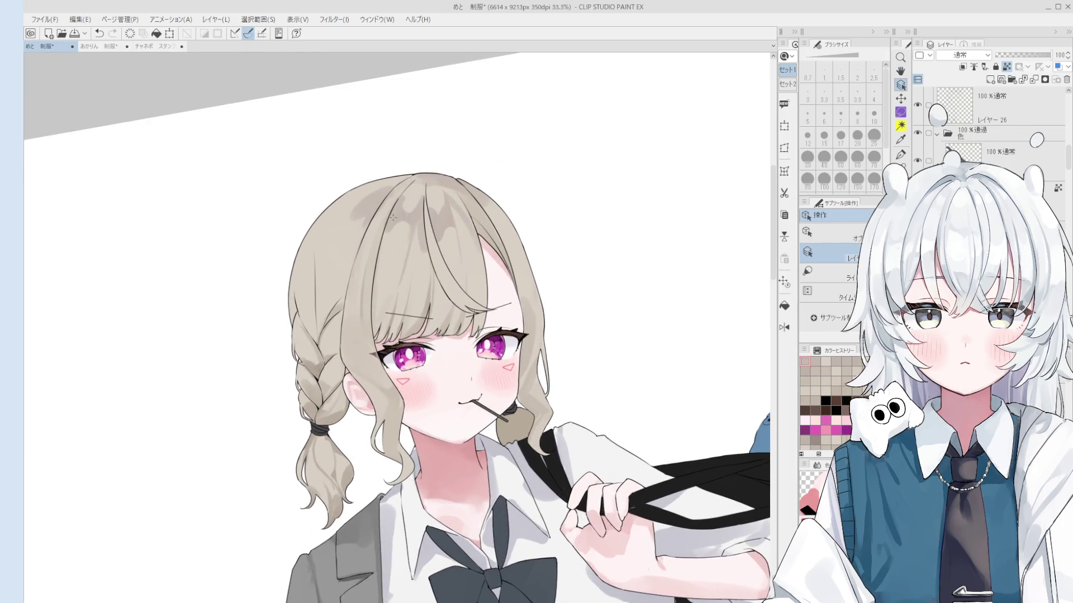
{"action": "key", "text": "b"}
{"action": "scroll", "coordinate": [397, 234], "scroll_direction": "up", "scroll_amount": 1}
{"action": "scroll", "coordinate": [414, 218], "scroll_direction": "up", "scroll_amount": 1}
Paint a lighter stroke on the top hair, then undo it.
{"action": "mouse_move", "coordinate": [420, 211]}
{"action": "left_mouse_down"}
{"action": "mouse_move", "coordinate": [403, 224]}
{"action": "mouse_move", "coordinate": [407, 211]}
{"action": "left_mouse_up"}
{"action": "key", "text": "bracketright"}
{"action": "key", "text": "bracketright"}
{"action": "key", "text": "ctrl+z"}
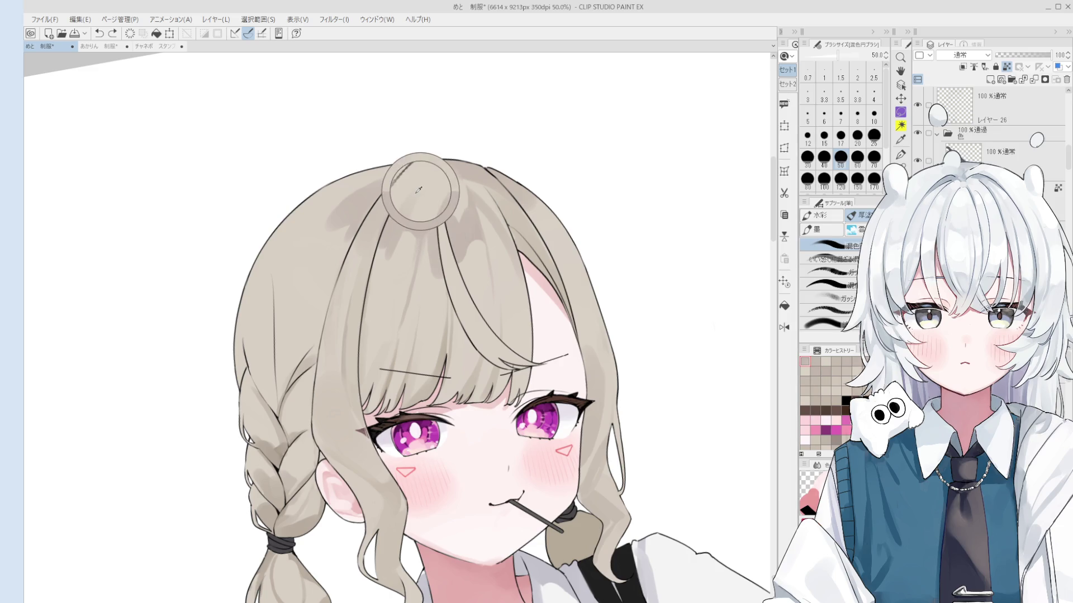
{"action": "key", "text": "ctrl+z"}
Dab shading onto the top of the hair, enlarging the brush to 120.
{"action": "left_click", "coordinate": [412, 216]}
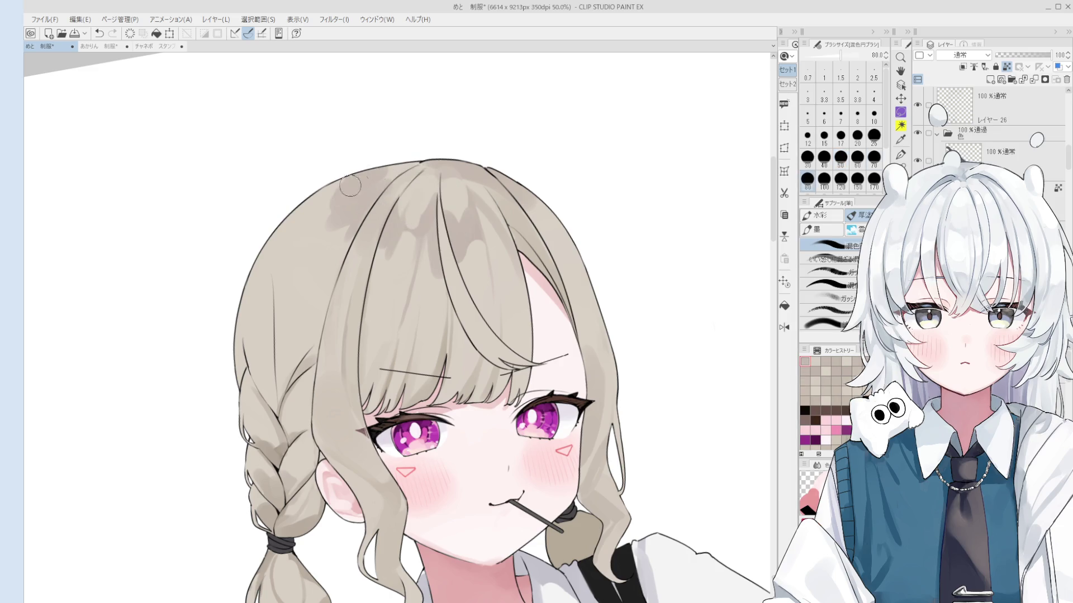
{"action": "scroll", "coordinate": [413, 218], "scroll_direction": "down", "scroll_amount": 1}
{"action": "scroll", "coordinate": [418, 224], "scroll_direction": "up", "scroll_amount": 1}
{"action": "key", "text": "bracketright"}
{"action": "key", "text": "bracketright"}
{"action": "left_click", "coordinate": [425, 212]}
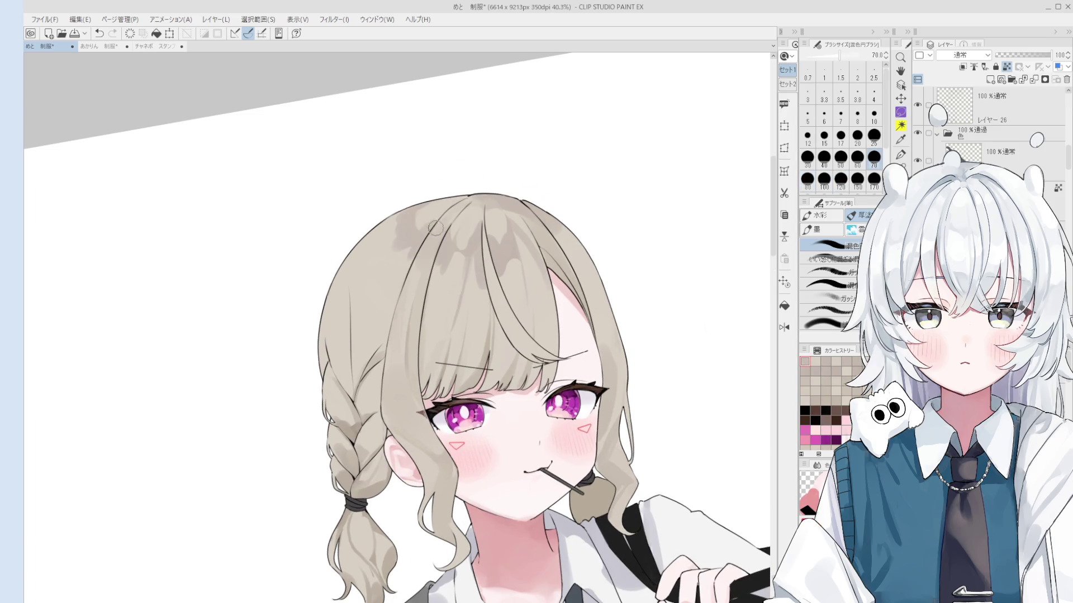
{"action": "key", "text": "bracketleft"}
{"action": "key", "text": "bracketleft"}
Dab darker shading on the crown at size 80, then set the brush to 70.
{"action": "scroll", "coordinate": [417, 230], "scroll_direction": "down", "scroll_amount": 1}
{"action": "left_click", "coordinate": [416, 231]}
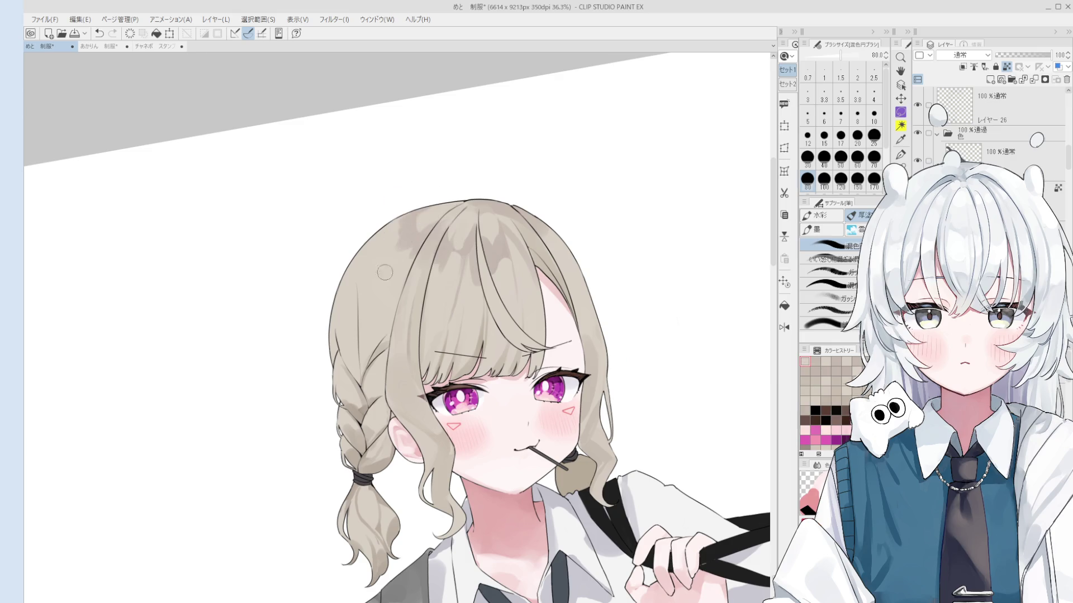
{"action": "left_click", "coordinate": [415, 248]}
{"action": "left_click", "coordinate": [415, 246]}
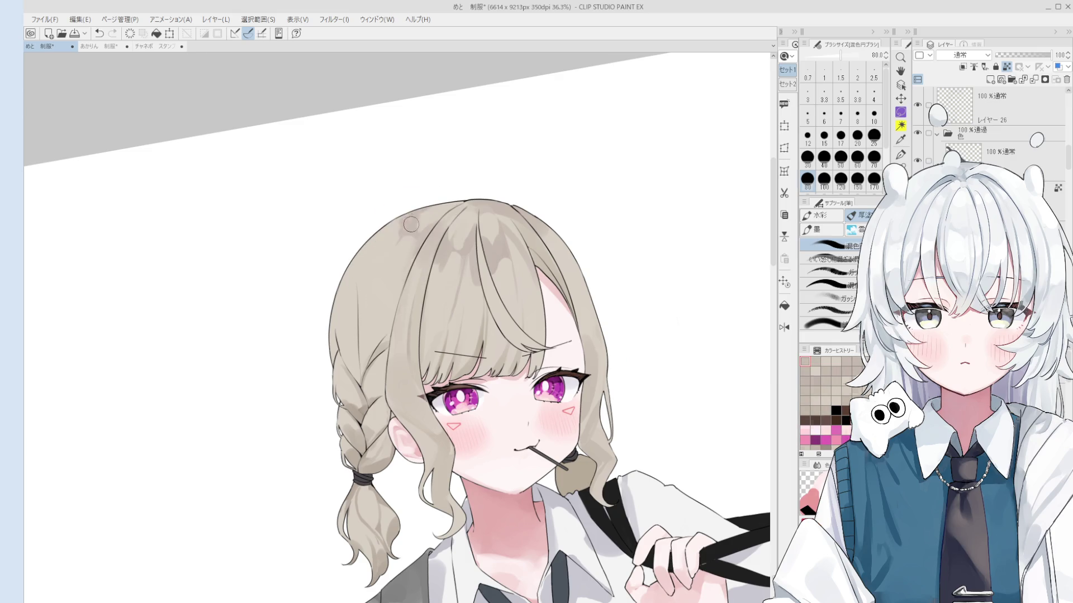
{"action": "key", "text": "bracketright"}
{"action": "key", "text": "bracketright"}
{"action": "key", "text": "bracketleft"}
{"action": "key", "text": "bracketleft"}
{"action": "key", "text": "bracketleft"}
{"action": "key", "text": "bracketleft"}
{"action": "key", "text": "bracketleft"}
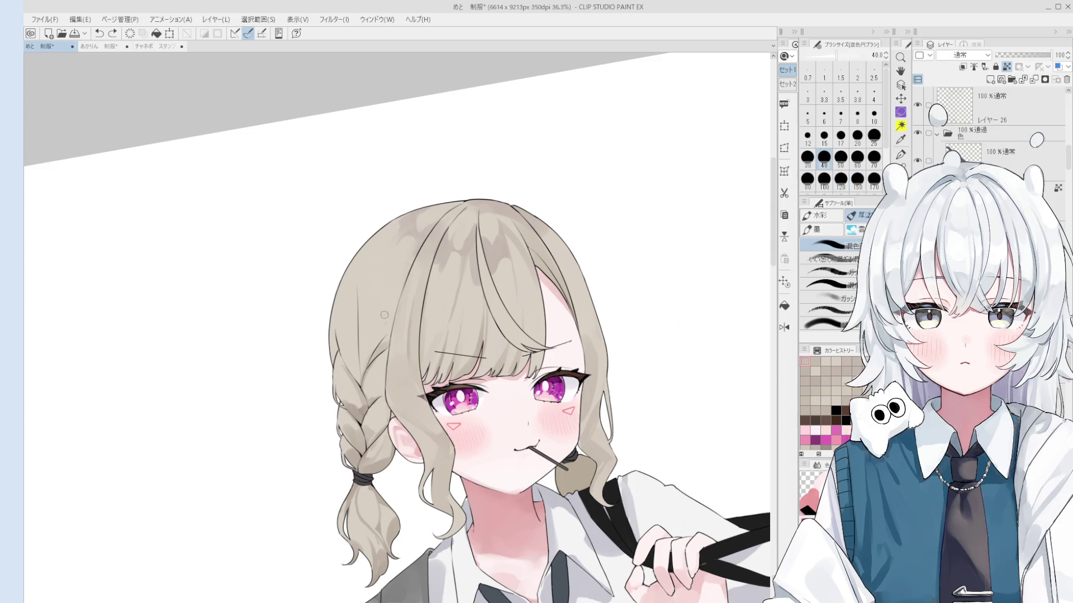
{"action": "key", "text": "bracketright"}
{"action": "key", "text": "bracketright"}
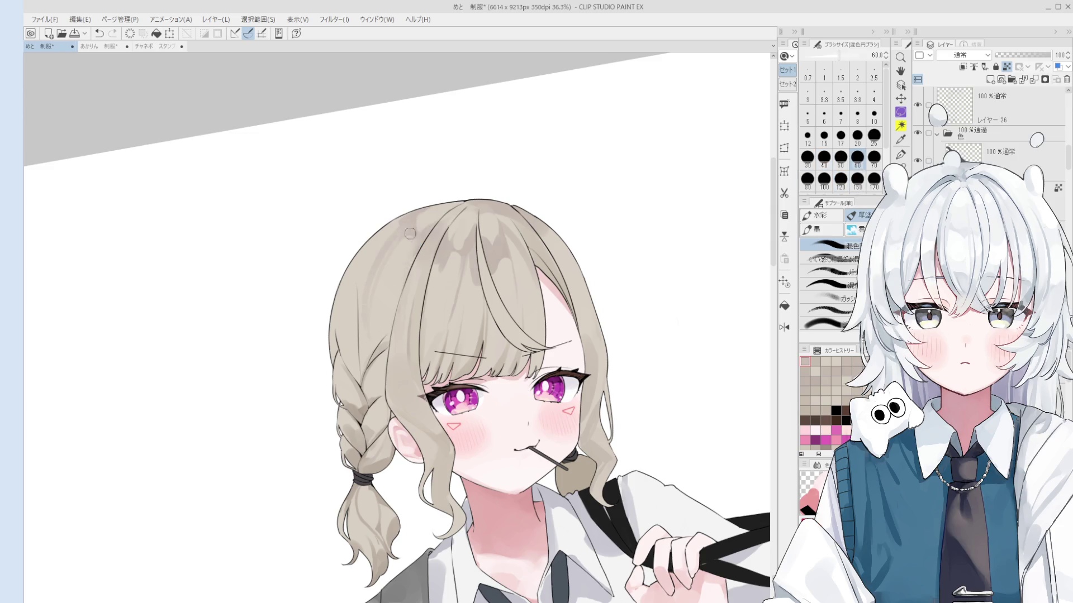
{"action": "key", "text": "bracketright"}
{"action": "key", "text": "bracketright"}
{"action": "key", "text": "bracketright"}
{"action": "key", "text": "bracketright"}
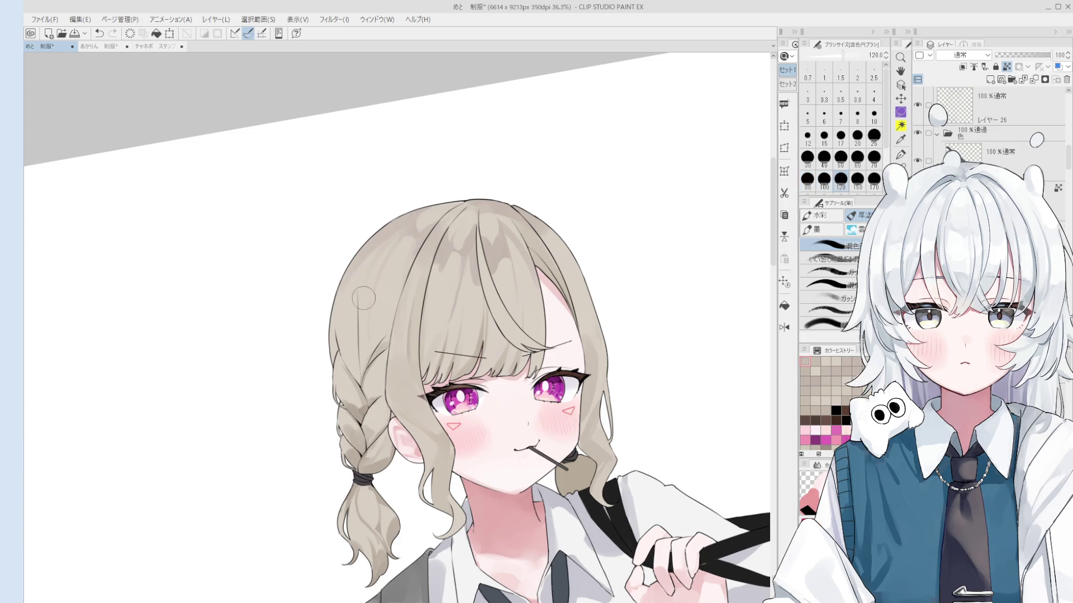
{"action": "scroll", "coordinate": [346, 284], "scroll_direction": "down", "scroll_amount": 1}
{"action": "scroll", "coordinate": [346, 284], "scroll_direction": "down", "scroll_amount": 1}
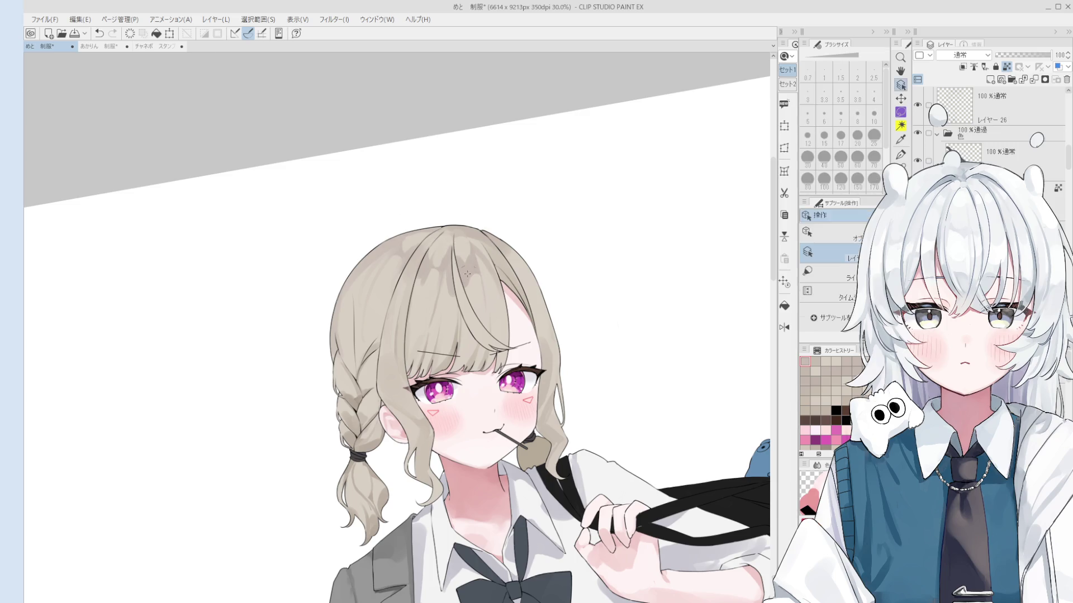
Adjust the watercolour brush size between 15 and 100.
{"action": "scroll", "coordinate": [482, 272], "scroll_direction": "up", "scroll_amount": 2}
{"action": "key", "text": "bracketleft"}
{"action": "key", "text": "bracketleft"}
{"action": "key", "text": "bracketleft"}
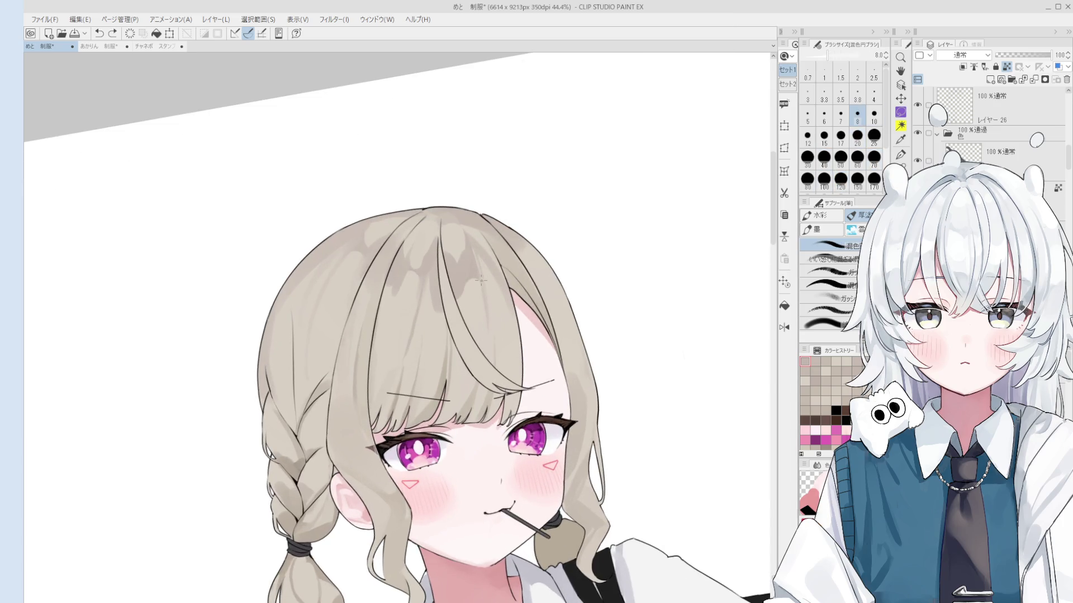
{"action": "key", "text": "bracketleft"}
{"action": "key", "text": "bracketleft"}
{"action": "key", "text": "bracketright"}
{"action": "key", "text": "bracketright"}
{"action": "key", "text": "bracketright"}
{"action": "key", "text": "bracketright"}
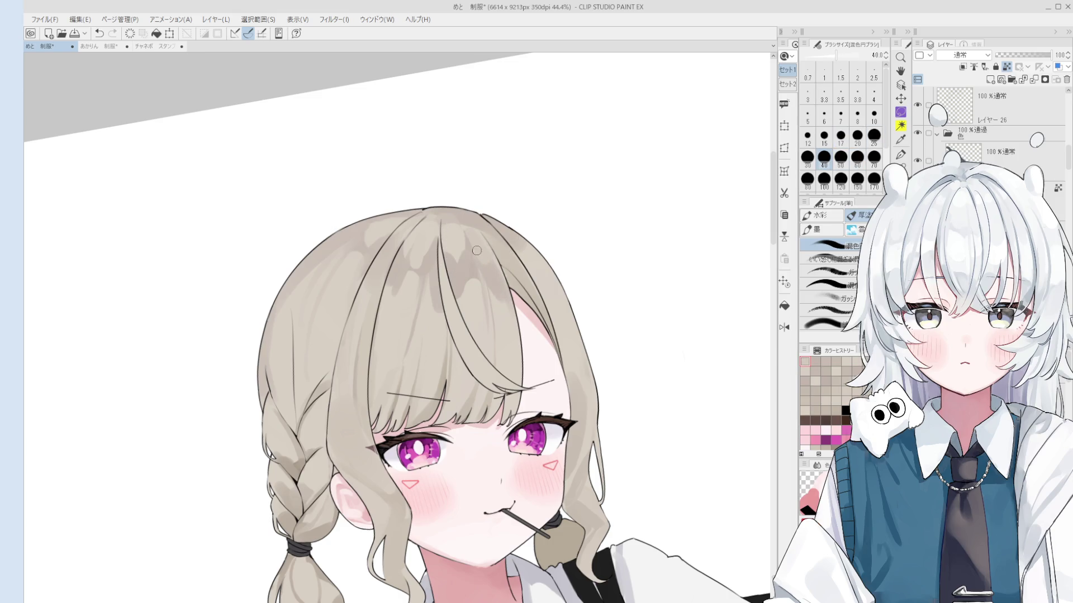
{"action": "key", "text": "bracketleft"}
{"action": "key", "text": "bracketleft"}
{"action": "key", "text": "bracketright"}
Rotate the canvas view and set the brush size to 70.
{"action": "key", "text": "bracketright"}
{"action": "key", "text": "bracketright"}
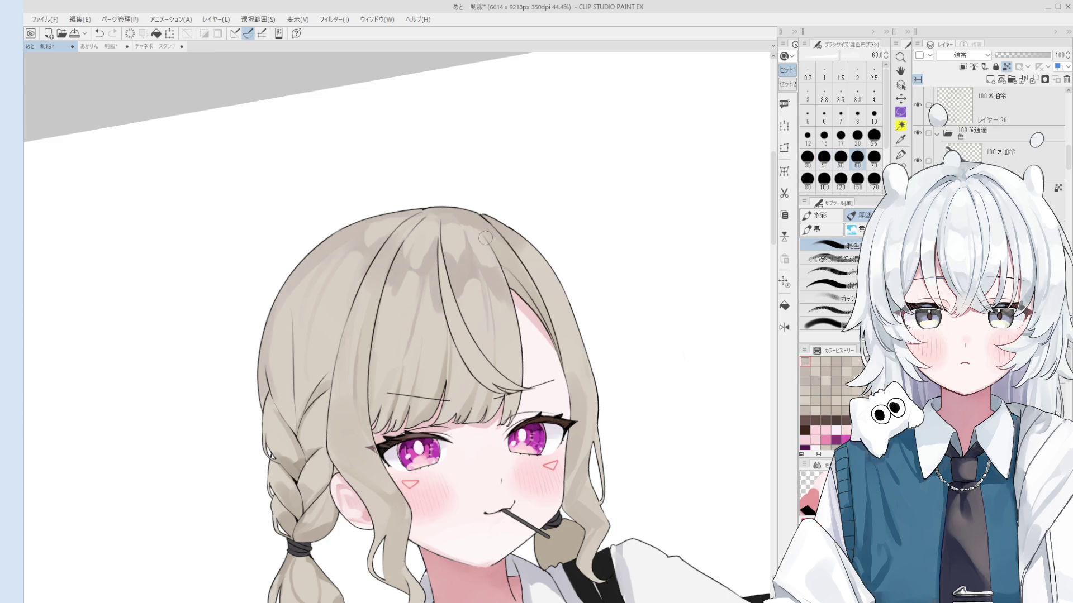
{"action": "scroll", "coordinate": [486, 257], "scroll_direction": "down", "scroll_amount": 1}
{"action": "scroll", "coordinate": [503, 268], "scroll_direction": "down", "scroll_amount": 1}
{"action": "key", "text": "bracketright"}
{"action": "key", "text": "bracketright"}
{"action": "left_click_drag", "start_coordinate": [535, 297], "coordinate": [510, 345]}
{"action": "key", "text": "bracketright"}
{"action": "key", "text": "bracketright"}
{"action": "key", "text": "bracketleft"}
{"action": "key", "text": "bracketleft"}
{"action": "key", "text": "bracketleft"}
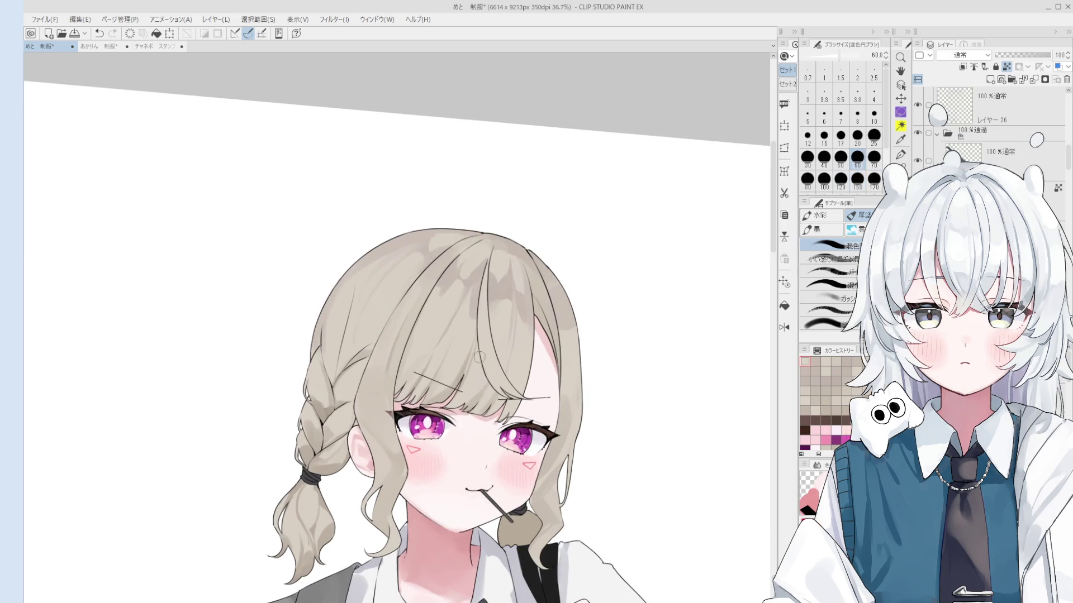
{"action": "scroll", "coordinate": [464, 379], "scroll_direction": "up", "scroll_amount": 2}
{"action": "key", "text": "bracketright"}
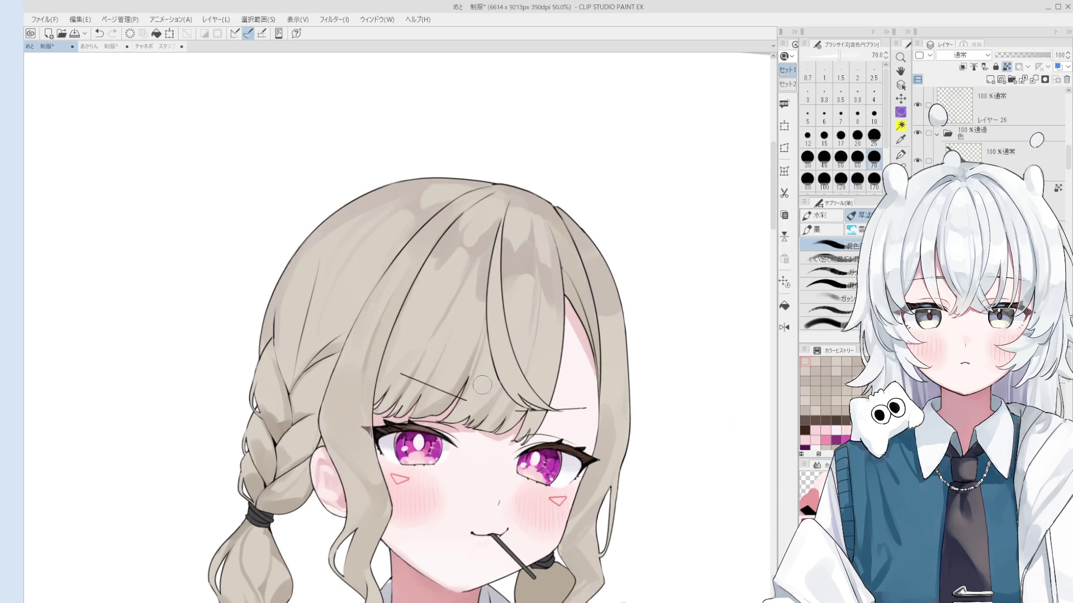
{"action": "left_click_drag", "start_coordinate": [464, 378], "coordinate": [501, 334]}
Try strokes near the bangs and on the hair, undoing both.
{"action": "left_click_drag", "start_coordinate": [476, 288], "coordinate": [487, 366]}
{"action": "key", "text": "ctrl+z"}
{"action": "key", "text": "asciicircum"}
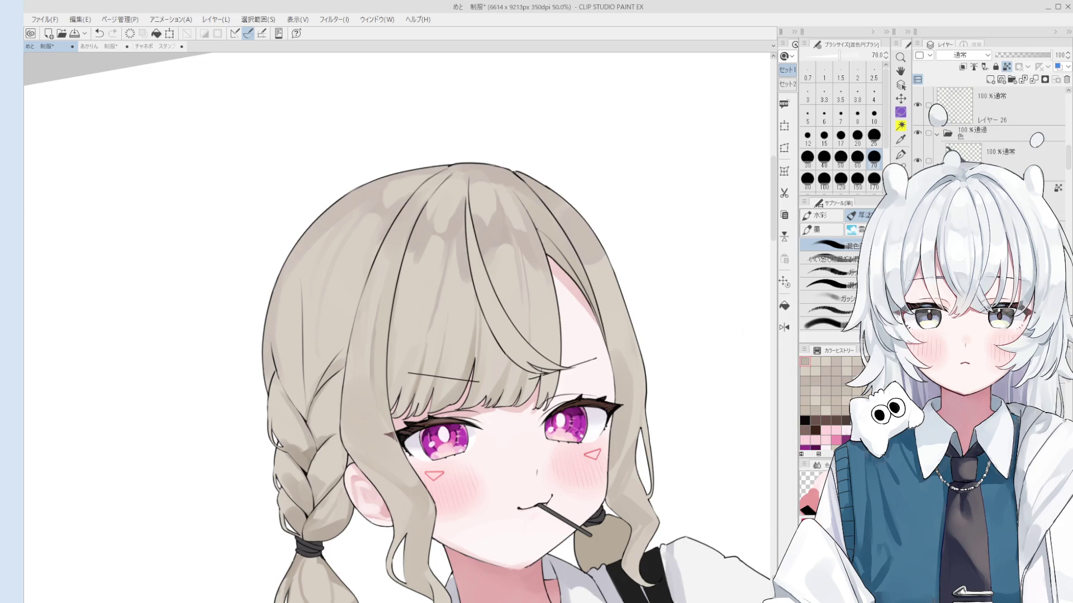
{"action": "key", "text": "]"}
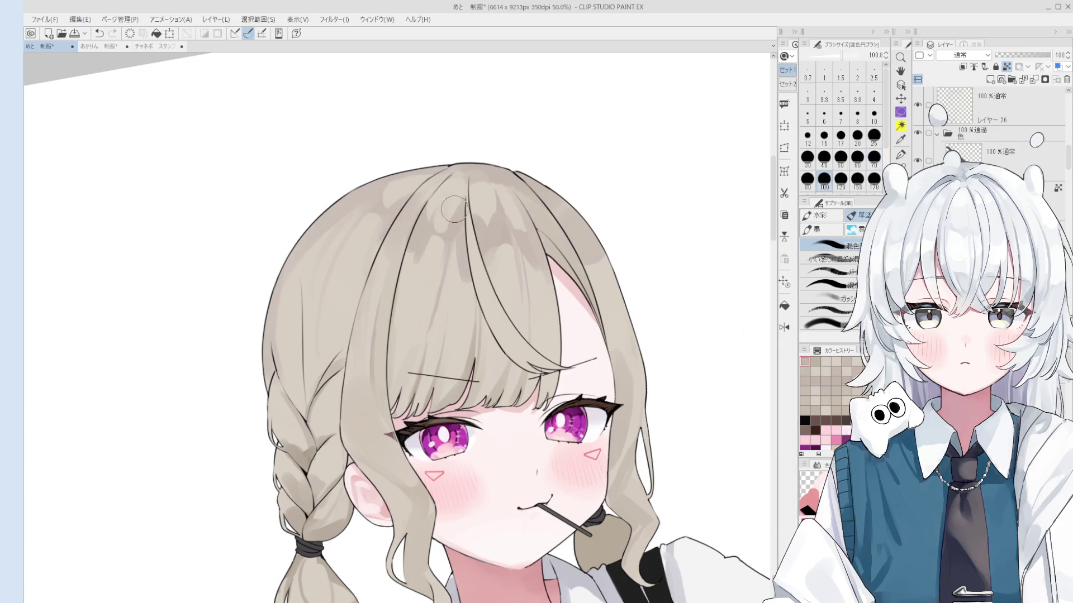
{"action": "scroll", "coordinate": [442, 244], "scroll_direction": "down", "scroll_amount": 2}
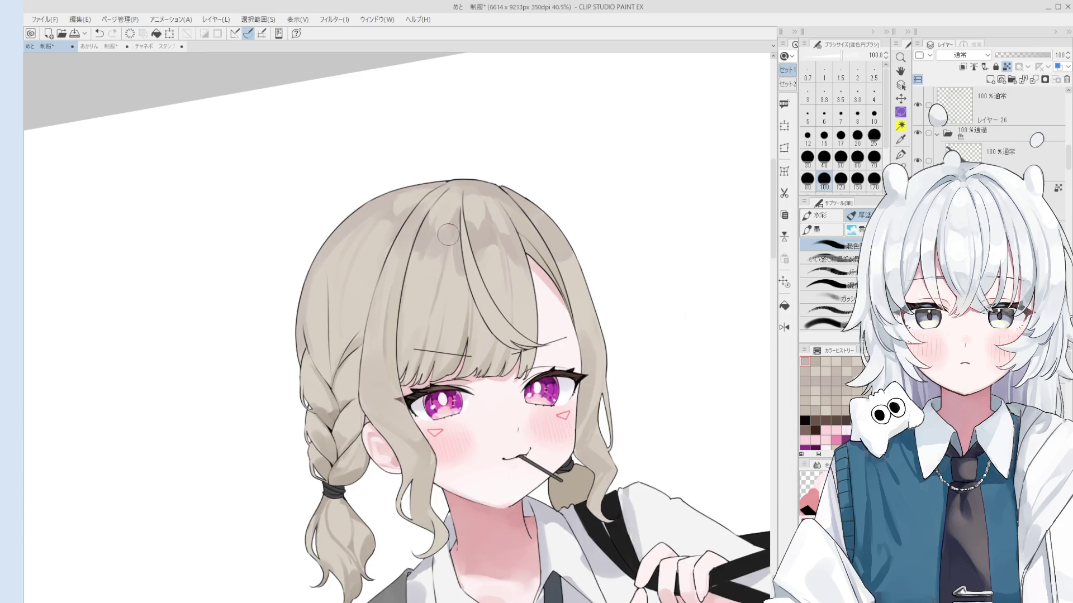
{"action": "left_click_drag", "start_coordinate": [449, 208], "coordinate": [451, 220]}
{"action": "key", "text": "ctrl+z"}
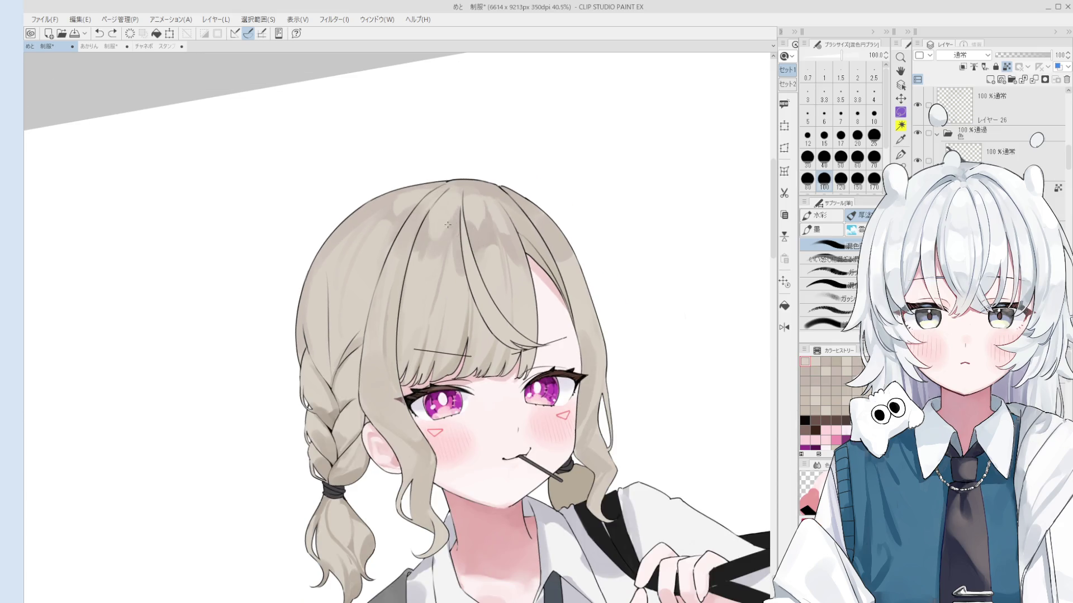
Paint a broad shading stroke across the hair with a 150 brush.
{"action": "scroll", "coordinate": [451, 222], "scroll_direction": "down", "scroll_amount": 1}
{"action": "key", "text": "bracketleft"}
{"action": "key", "text": "bracketleft"}
{"action": "key", "text": "bracketright"}
{"action": "key", "text": "bracketright"}
{"action": "key", "text": "bracketright"}
{"action": "left_click_drag", "start_coordinate": [429, 258], "coordinate": [439, 235]}
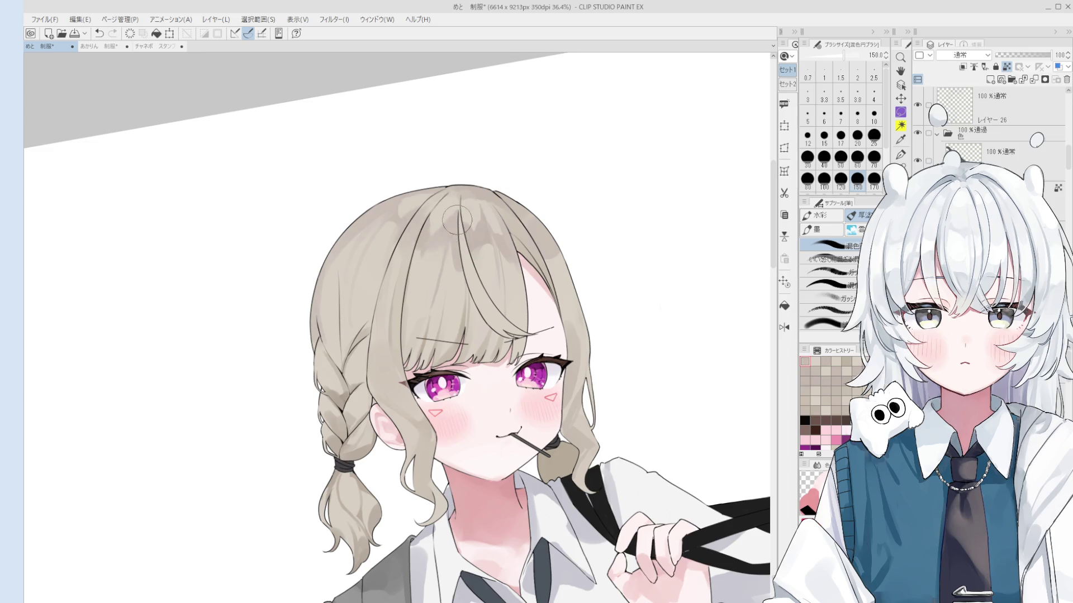
Mirror and rotate the canvas view and zoom out to review the hair.
{"action": "key", "text": "asciicircum"}
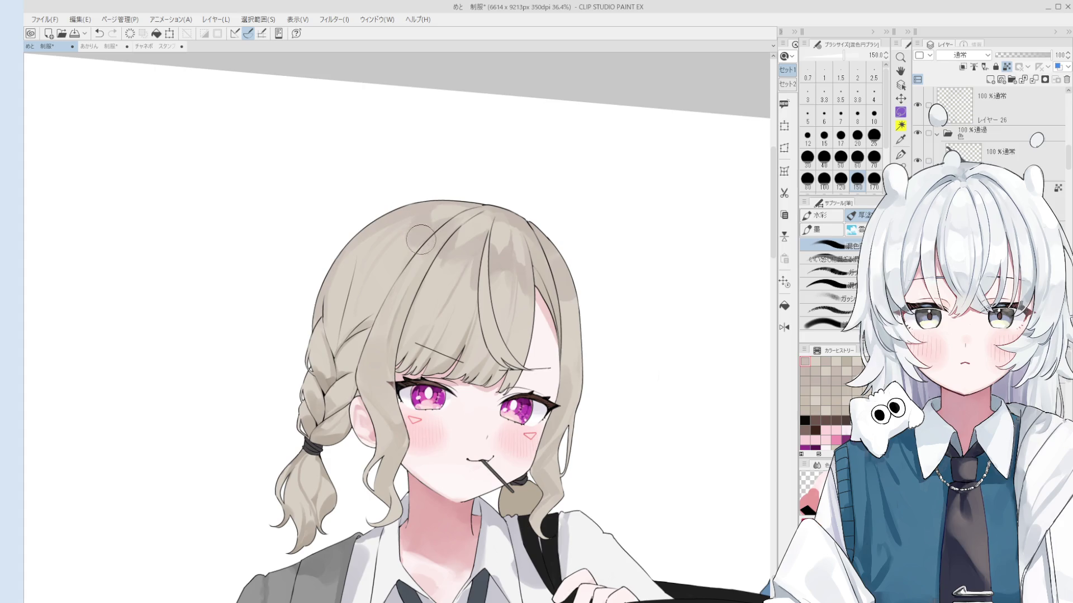
{"action": "key", "text": "h"}
{"action": "key", "text": "asciicircum"}
{"action": "key", "text": "bracketleft"}
{"action": "key", "text": "bracketleft"}
{"action": "key", "text": "bracketleft"}
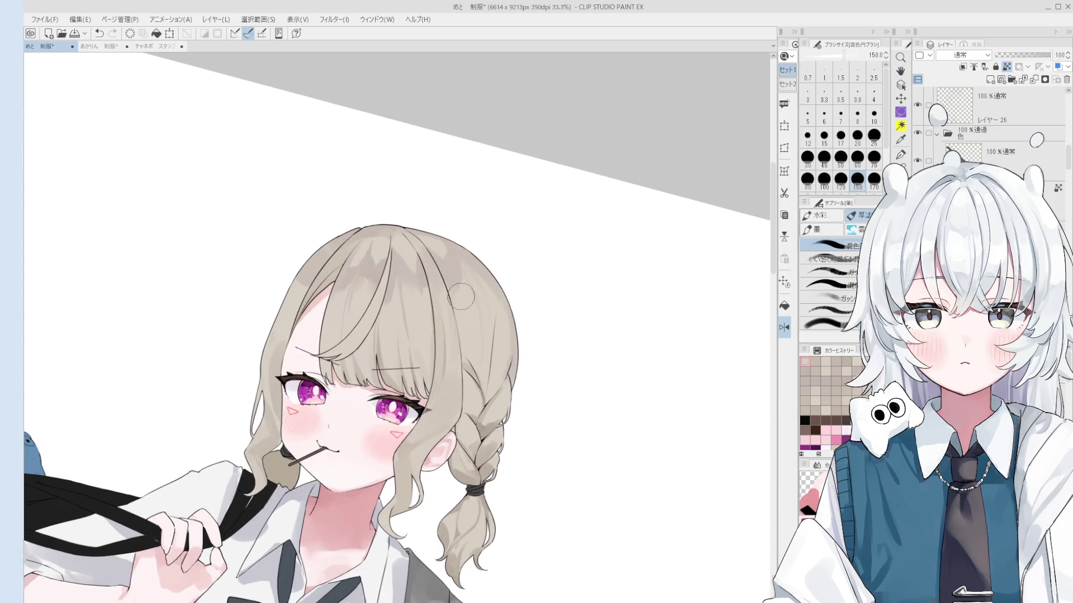
{"action": "key", "text": "asciicircum"}
{"action": "key", "text": "bracketleft"}
{"action": "key", "text": "bracketleft"}
{"action": "key", "text": "bracketleft"}
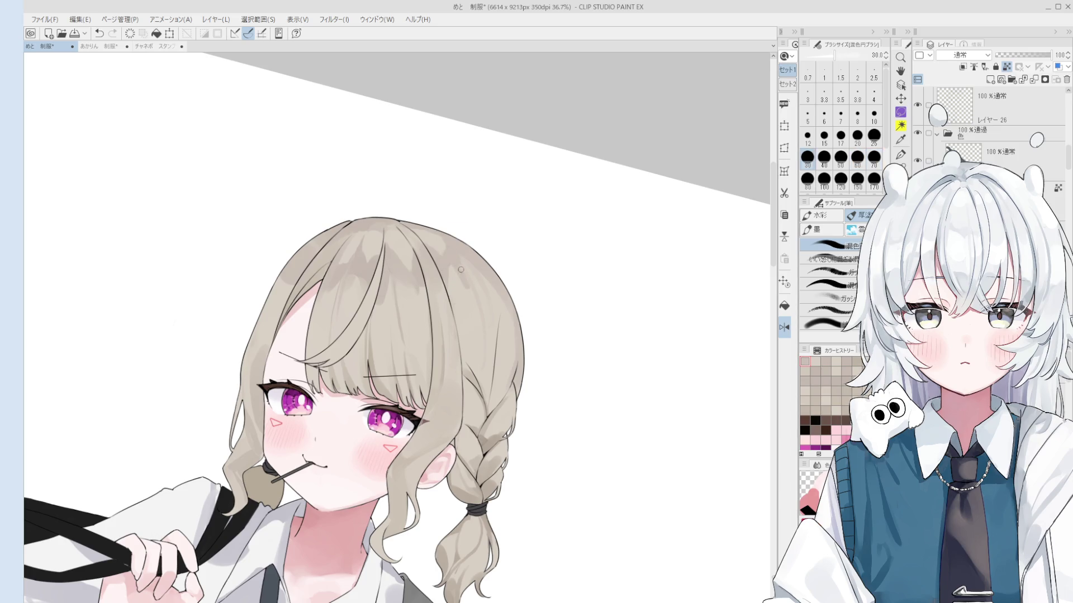
{"action": "key", "text": "ctrl+minus"}
{"action": "key", "text": "ctrl+minus"}
Reset the view rotation and set the brush size to 40.
{"action": "key", "text": "bracketright"}
{"action": "key", "text": "bracketright"}
{"action": "key", "text": "bracketright"}
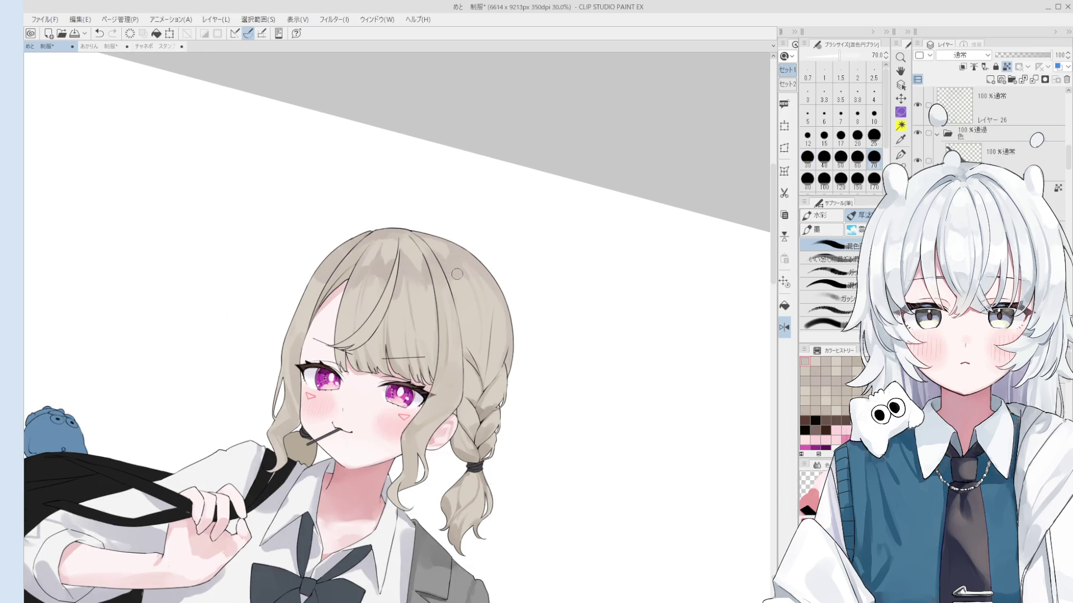
{"action": "scroll", "coordinate": [445, 249], "scroll_direction": "up", "scroll_amount": 5}
{"action": "key", "text": "bracketright"}
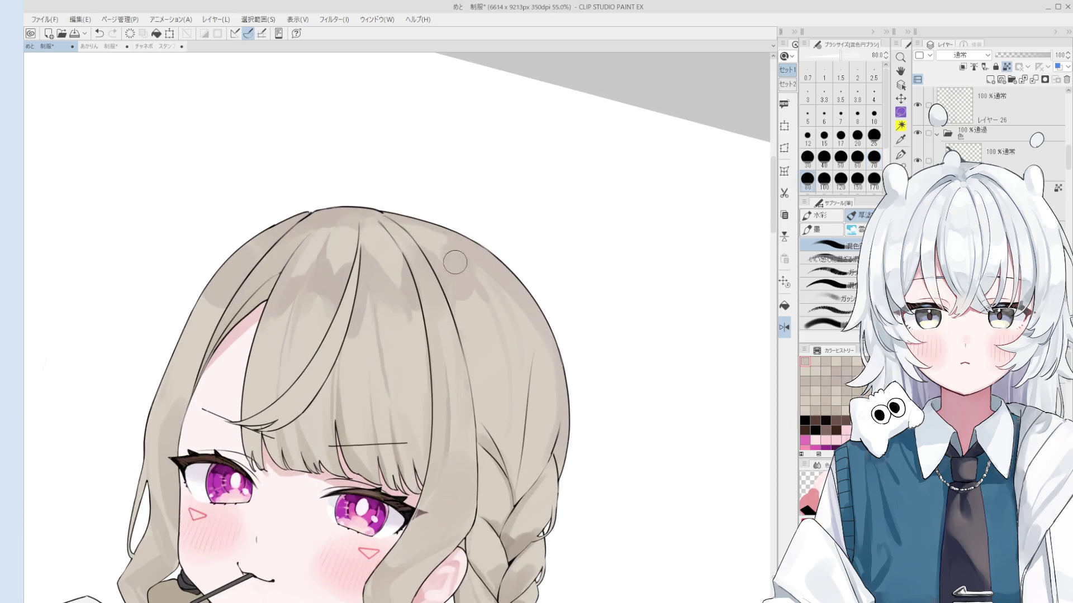
{"action": "scroll", "coordinate": [445, 242], "scroll_direction": "down", "scroll_amount": 4}
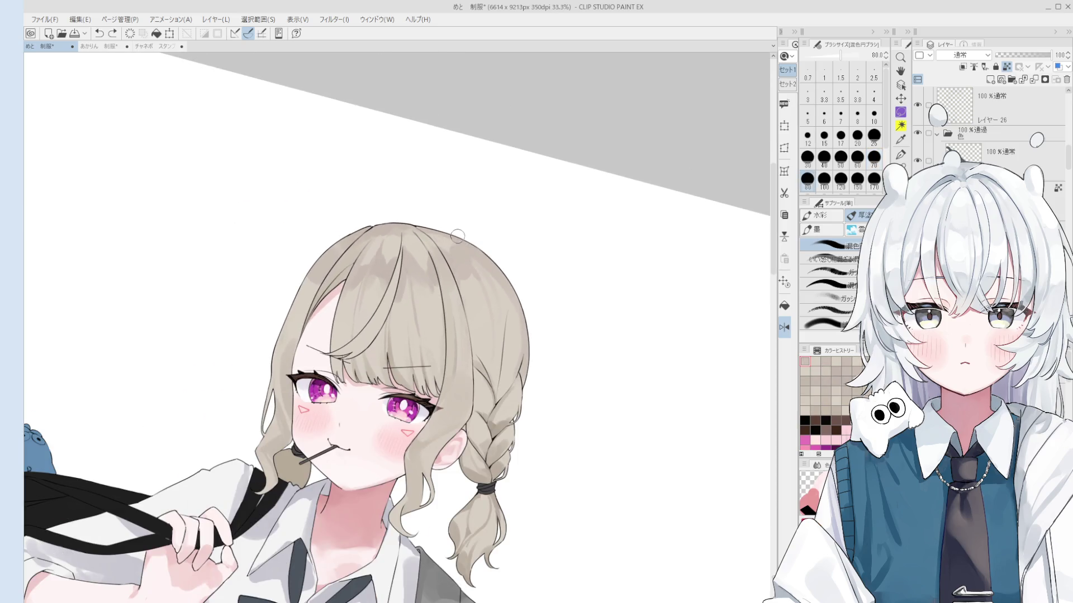
{"action": "key", "text": "minus"}
{"action": "key", "text": "bracketright"}
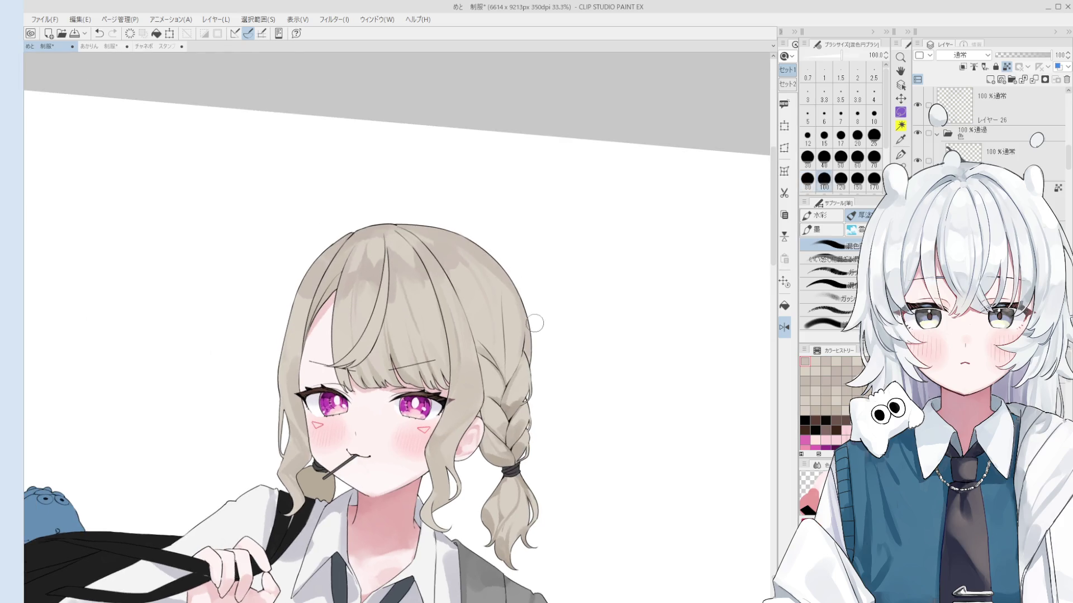
{"action": "key", "text": "bracketleft"}
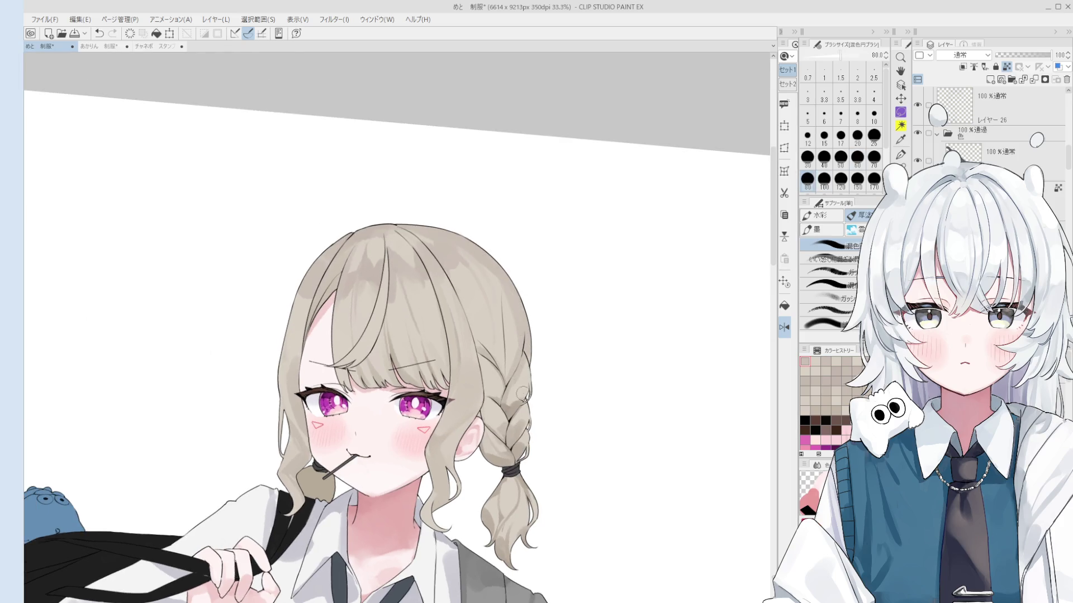
{"action": "key", "text": "asciicircum"}
{"action": "scroll", "coordinate": [512, 368], "scroll_direction": "up", "scroll_amount": 4}
{"action": "key", "text": "bracketleft"}
{"action": "key", "text": "bracketleft"}
{"action": "key", "text": "bracketleft"}
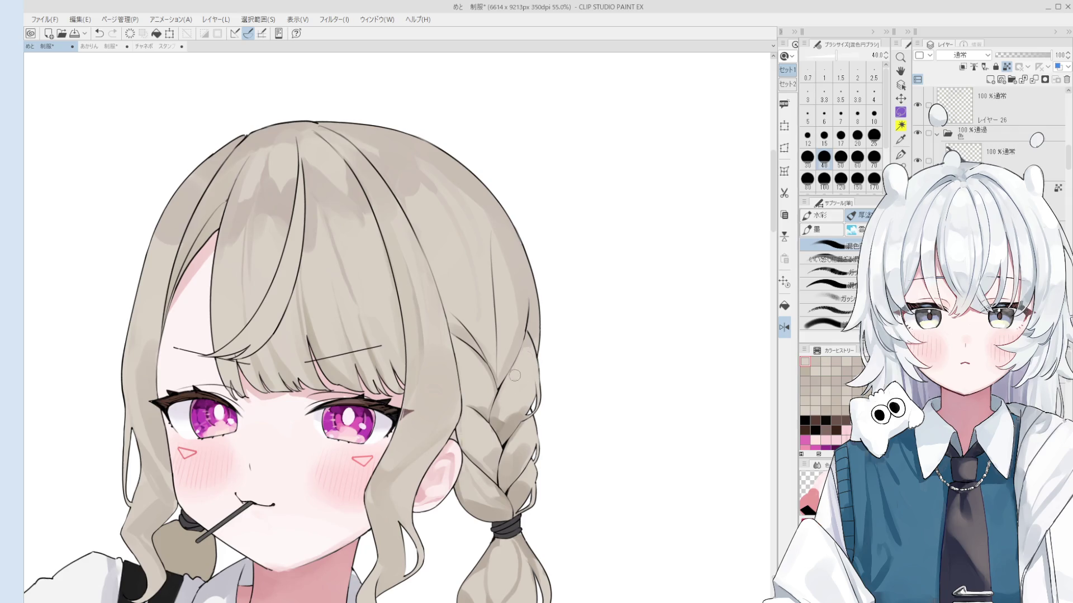
Shade the hair beside the right braid with 40 and 70 size strokes.
{"action": "mouse_move", "coordinate": [523, 351]}
{"action": "left_mouse_down"}
{"action": "mouse_move", "coordinate": [510, 335]}
{"action": "mouse_move", "coordinate": [508, 344]}
{"action": "mouse_move", "coordinate": [522, 302]}
{"action": "left_mouse_up"}
{"action": "key", "text": "bracketright"}
{"action": "key", "text": "bracketright"}
{"action": "key", "text": "bracketright"}
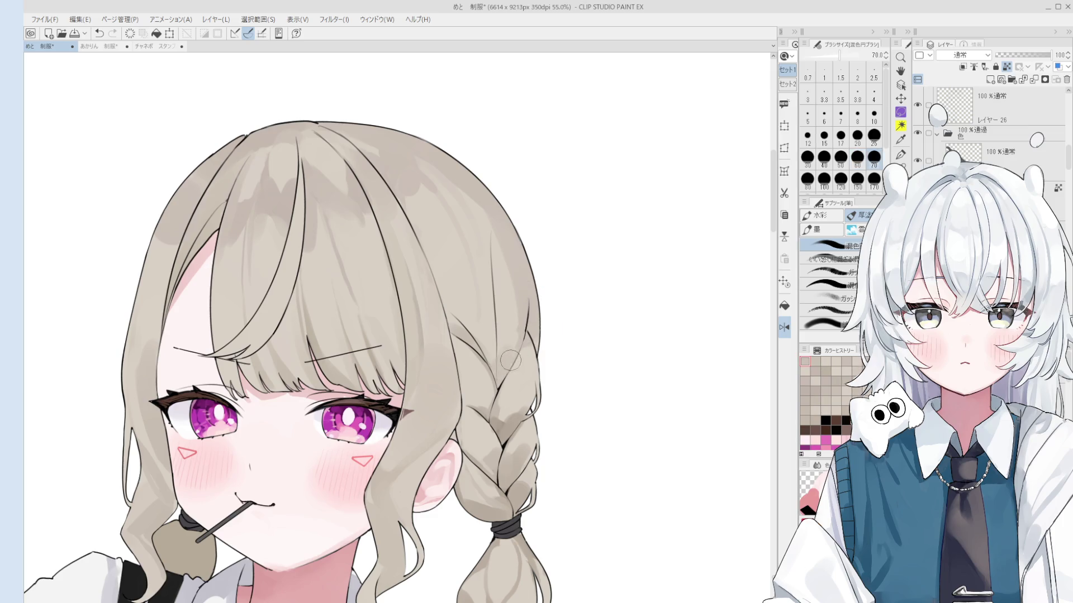
{"action": "scroll", "coordinate": [508, 371], "scroll_direction": "down", "scroll_amount": 1}
{"action": "left_click_drag", "start_coordinate": [506, 335], "coordinate": [519, 288]}
{"action": "key", "text": "bracketleft"}
{"action": "key", "text": "bracketleft"}
Eyedrop hair and braid colours from the canvas, resizing the brush between 15 and 30.
{"action": "left_click", "coordinate": [510, 268], "text": "alt"}
{"action": "key", "text": "bracketleft"}
{"action": "key", "text": "bracketleft"}
{"action": "key", "text": "bracketleft"}
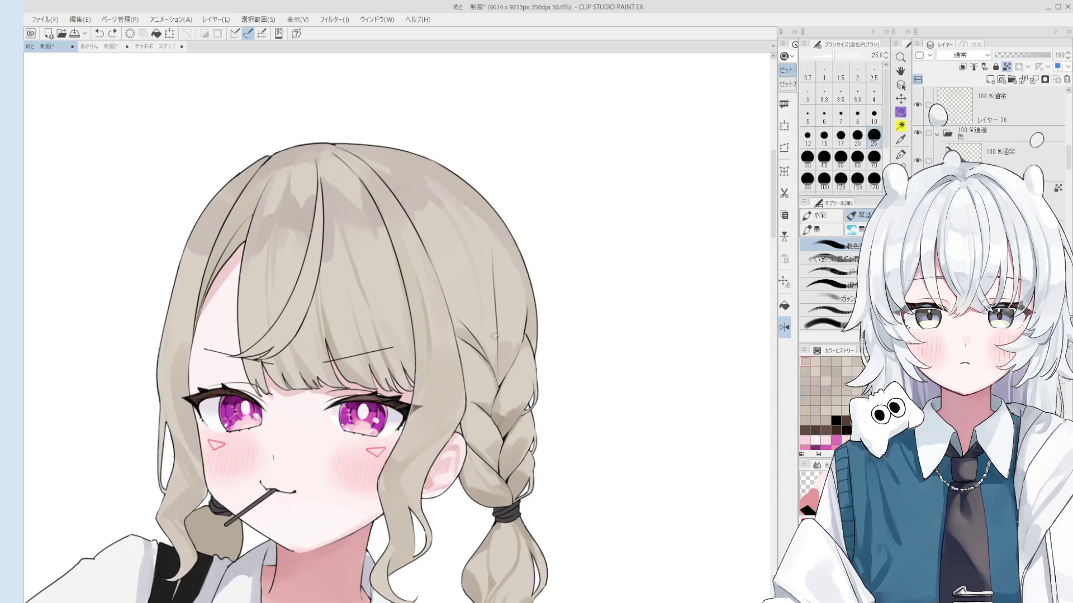
{"action": "left_click", "coordinate": [509, 354], "text": "alt"}
{"action": "key", "text": "bracketright"}
{"action": "key", "text": "bracketright"}
{"action": "key", "text": "bracketright"}
{"action": "key", "text": "bracketright"}
{"action": "key", "text": "bracketright"}
{"action": "key", "text": "bracketright"}
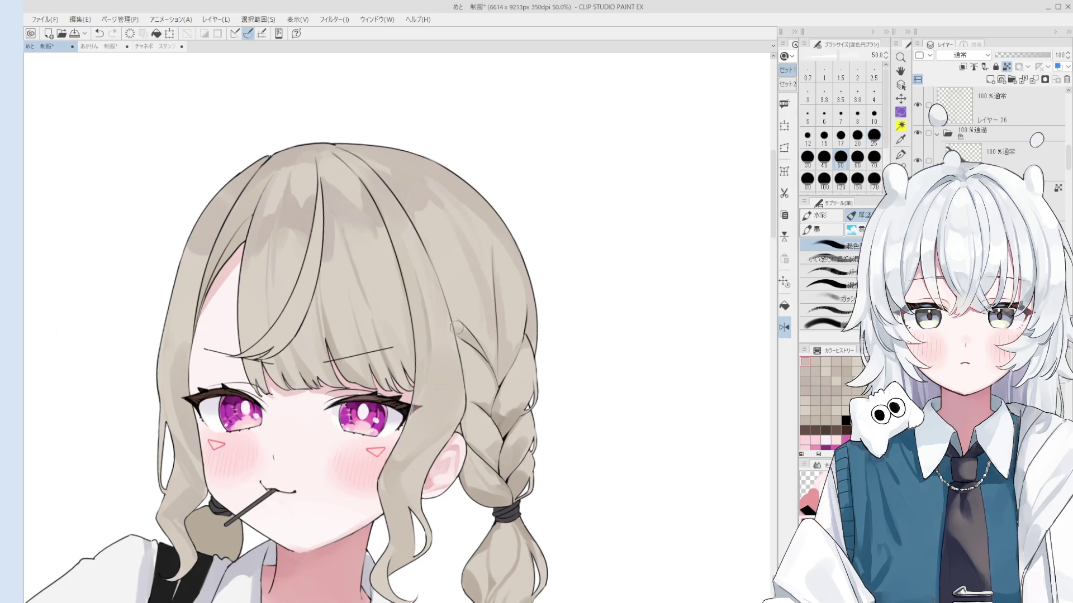
{"action": "left_click", "coordinate": [503, 338], "text": "alt"}
{"action": "key", "text": "bracketleft"}
{"action": "key", "text": "bracketleft"}
{"action": "key", "text": "bracketleft"}
{"action": "key", "text": "bracketleft"}
{"action": "key", "text": "bracketleft"}
{"action": "key", "text": "bracketright"}
{"action": "key", "text": "bracketright"}
{"action": "key", "text": "bracketright"}
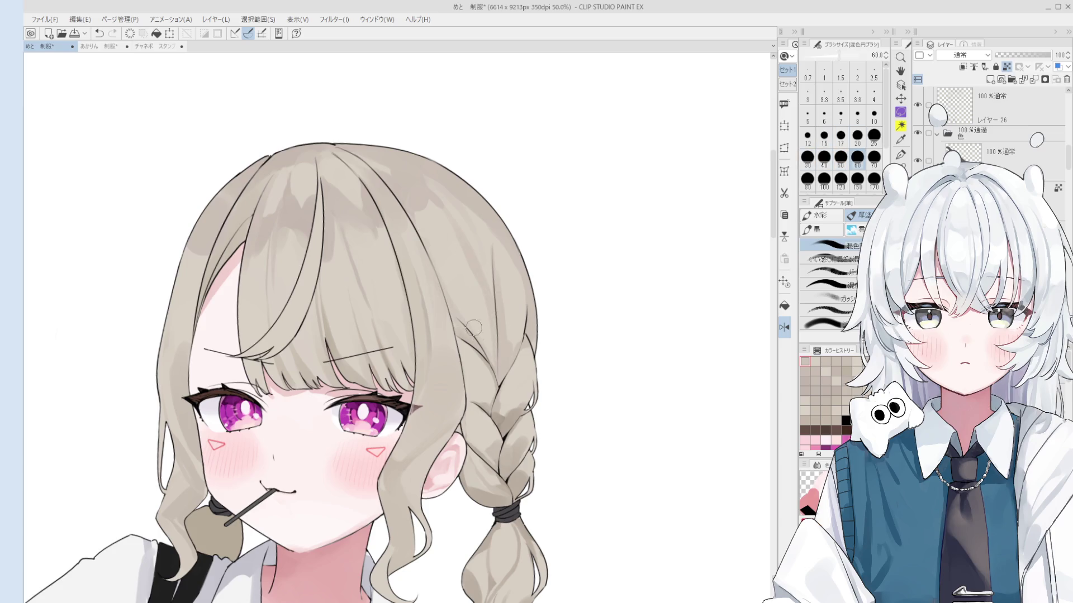
Fine-tune the brush size, ending at 20.
{"action": "key", "text": "bracketleft"}
{"action": "key", "text": "bracketleft"}
{"action": "key", "text": "bracketleft"}
{"action": "key", "text": "bracketright"}
{"action": "key", "text": "bracketright"}
{"action": "key", "text": "bracketright"}
{"action": "key", "text": "bracketright"}
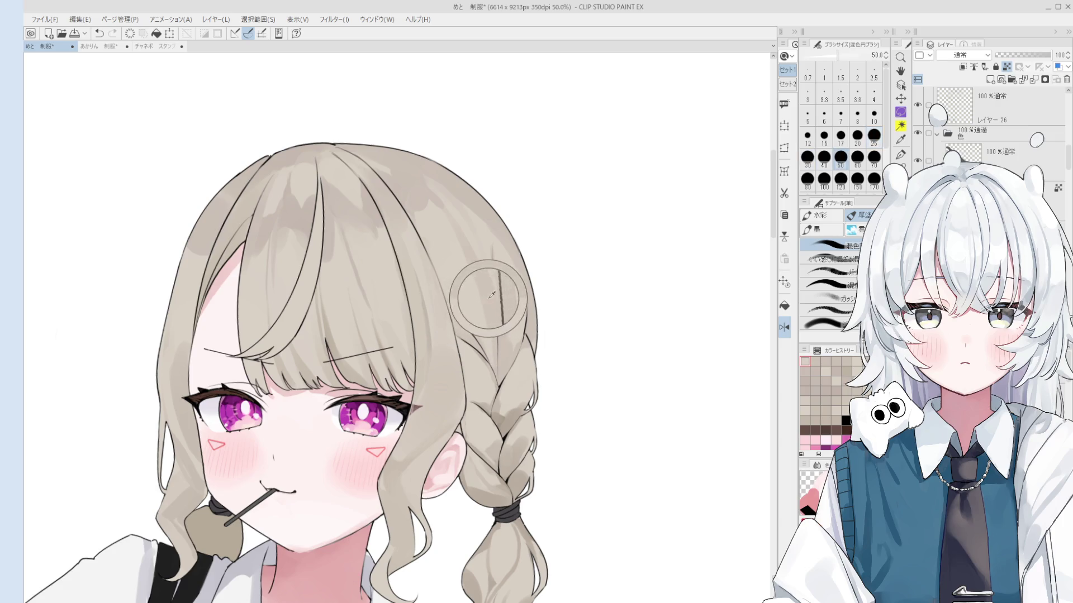
{"action": "key", "text": "bracketleft"}
{"action": "key", "text": "bracketleft"}
{"action": "key", "text": "bracketleft"}
{"action": "key", "text": "bracketleft"}
{"action": "key", "text": "bracketleft"}
{"action": "key", "text": "bracketleft"}
{"action": "key", "text": "bracketleft"}
{"action": "key", "text": "bracketleft"}
{"action": "key", "text": "bracketright"}
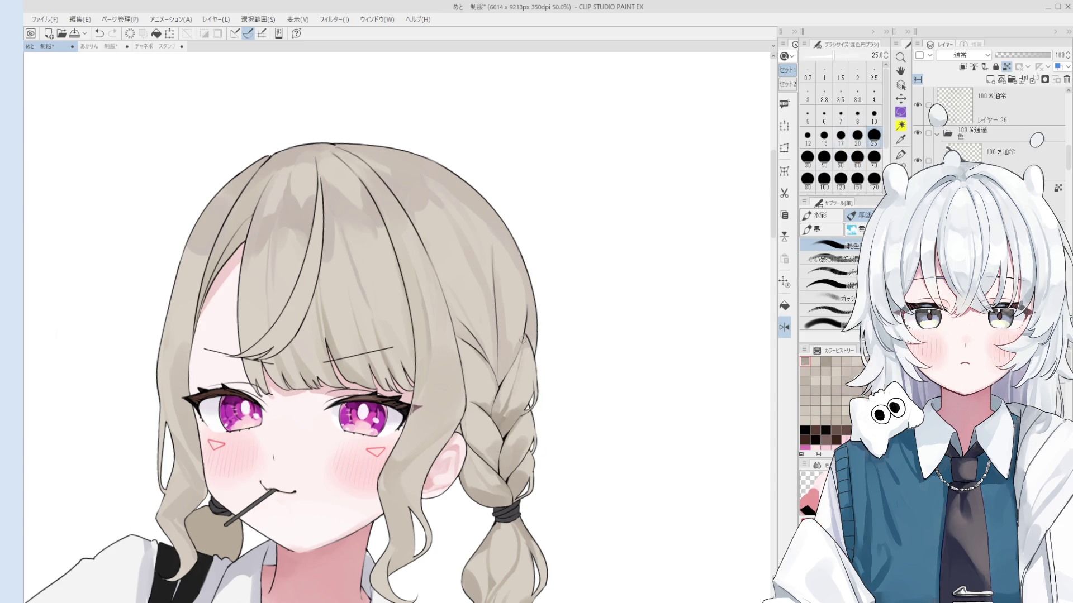
{"action": "key", "text": "bracketright"}
{"action": "key", "text": "bracketright"}
{"action": "key", "text": "bracketright"}
{"action": "key", "text": "bracketleft"}
{"action": "key", "text": "bracketleft"}
{"action": "key", "text": "bracketleft"}
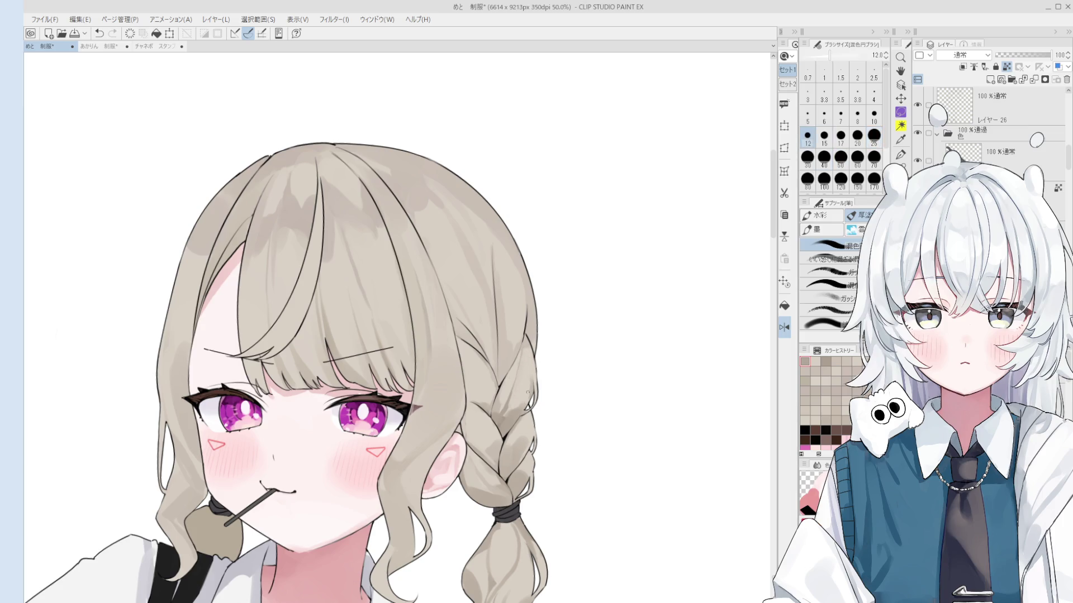
{"action": "key", "text": "bracketright"}
{"action": "key", "text": "bracketright"}
{"action": "key", "text": "bracketright"}
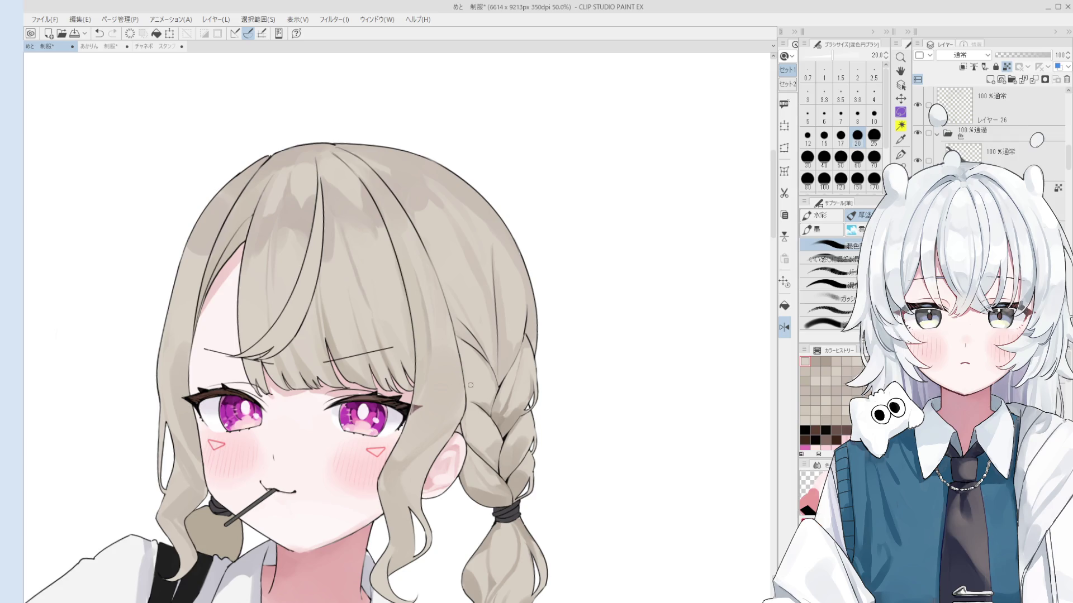
Sample the braid colour and paint first darker shading strokes down the left braid.
{"action": "scroll", "coordinate": [491, 442], "scroll_direction": "up", "scroll_amount": 3}
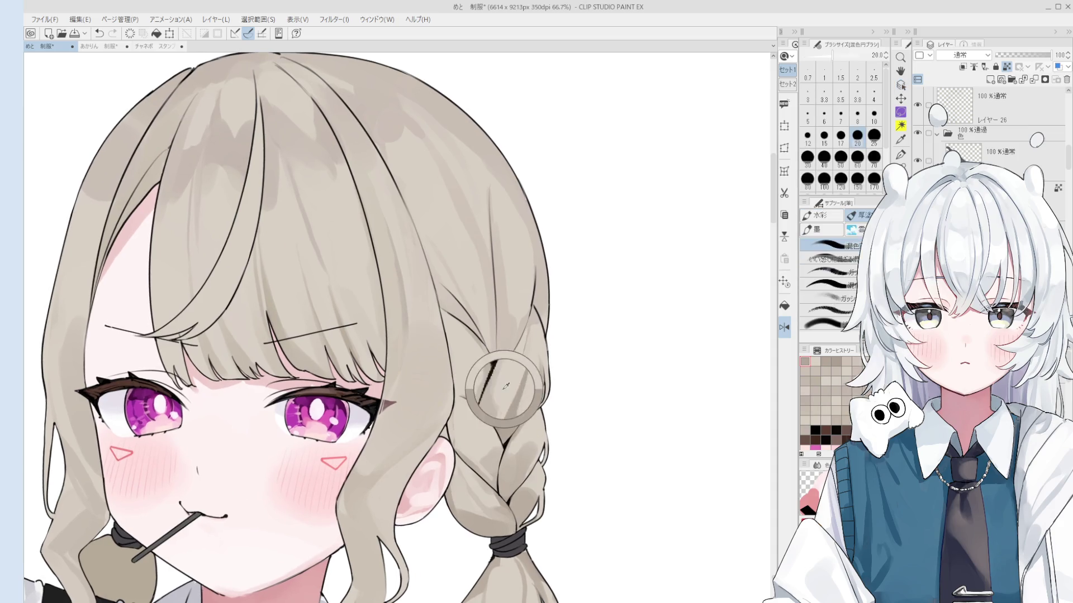
{"action": "scroll", "coordinate": [502, 395], "scroll_direction": "up", "scroll_amount": 2}
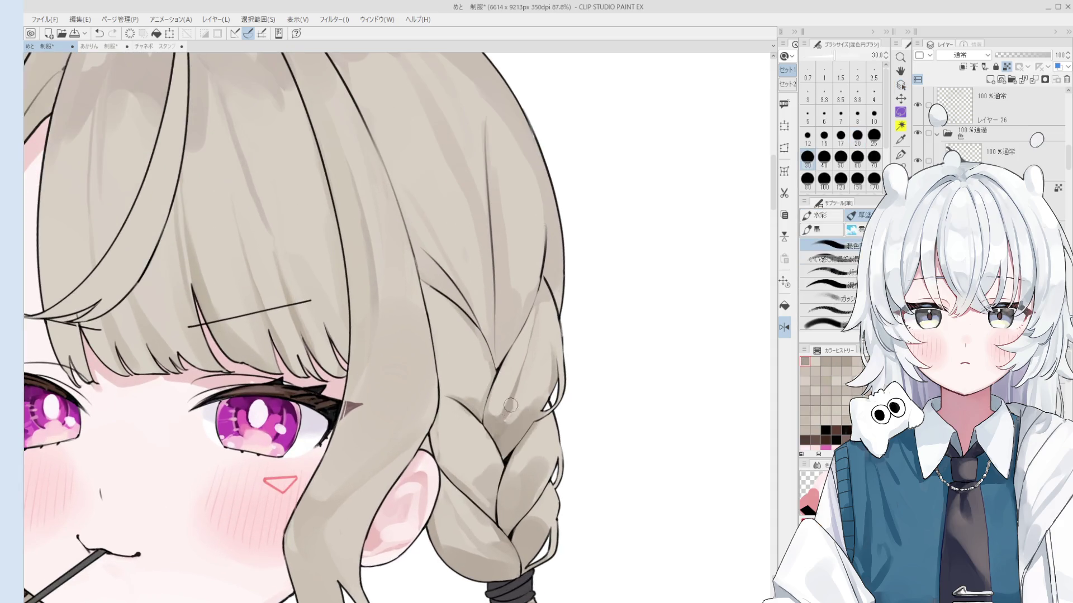
{"action": "left_click_drag", "start_coordinate": [510, 399], "coordinate": [527, 443]}
{"action": "key", "text": "bracketleft"}
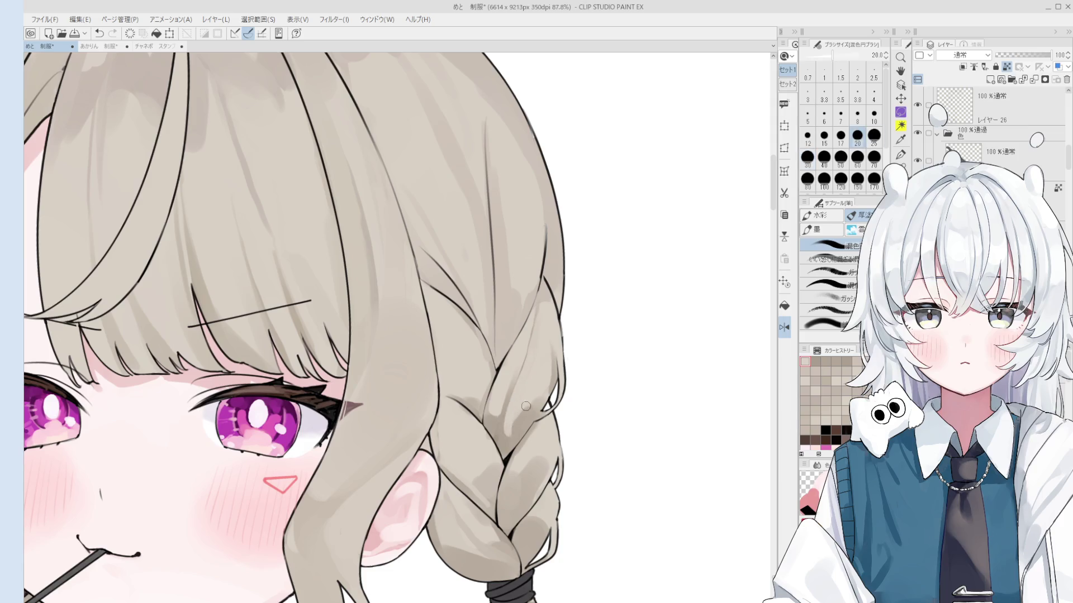
{"action": "key", "text": "bracketleft"}
{"action": "key", "text": "bracketleft"}
{"action": "left_click", "coordinate": [519, 424], "text": "alt"}
{"action": "key", "text": "bracketright"}
{"action": "key", "text": "bracketright"}
{"action": "key", "text": "bracketright"}
{"action": "key", "text": "bracketright"}
{"action": "key", "text": "bracketright"}
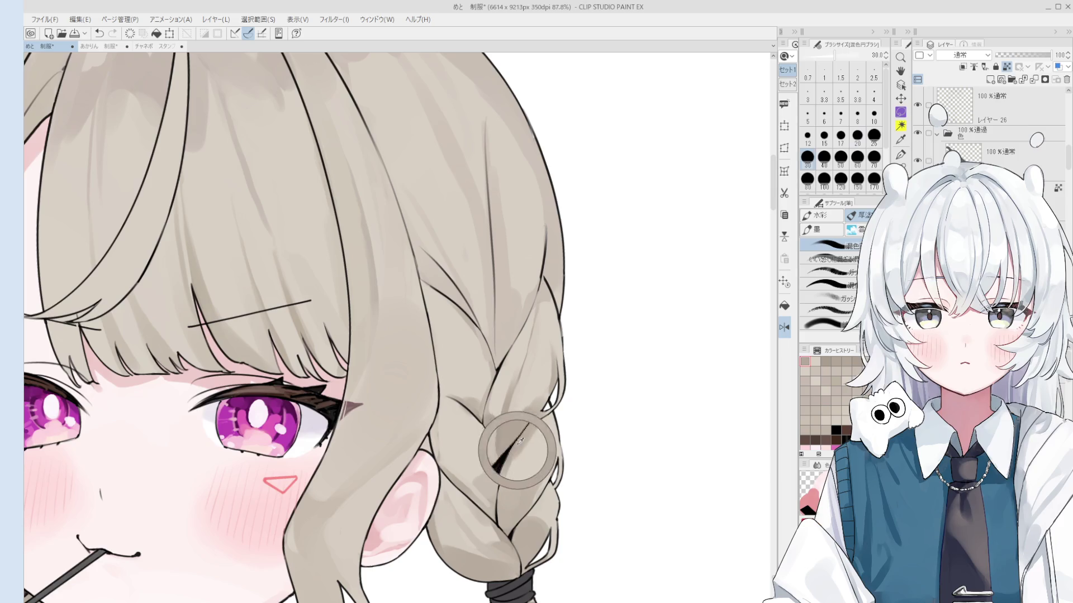
{"action": "left_click", "coordinate": [519, 438], "text": "alt"}
{"action": "left_click_drag", "start_coordinate": [519, 439], "coordinate": [540, 371]}
Unmirror the view and blend the braid shading with the blending brush at size 40.
{"action": "key", "text": "h"}
{"action": "scroll", "coordinate": [398, 447], "scroll_direction": "down", "scroll_amount": 2}
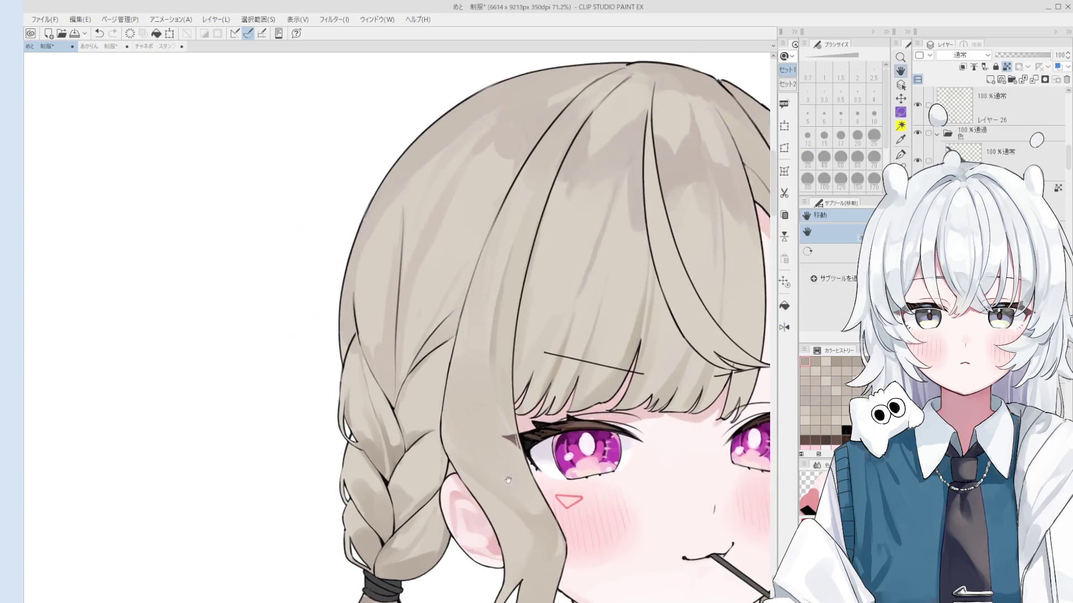
{"action": "scroll", "coordinate": [397, 447], "scroll_direction": "up", "scroll_amount": 1}
{"action": "key", "text": "b"}
{"action": "scroll", "coordinate": [391, 436], "scroll_direction": "up", "scroll_amount": 2}
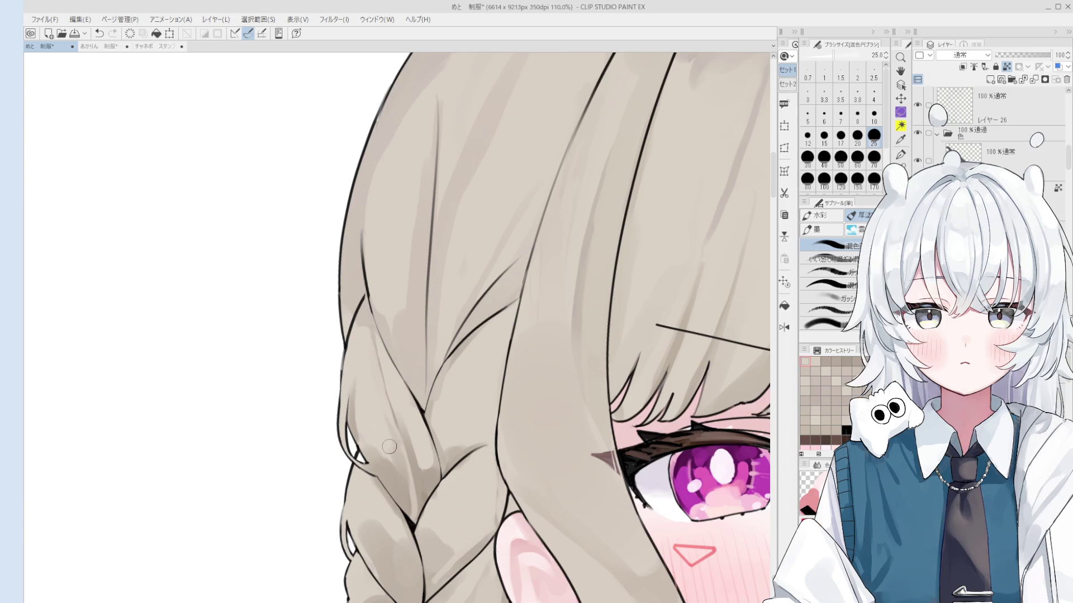
{"action": "left_click_drag", "start_coordinate": [393, 457], "coordinate": [408, 502]}
{"action": "key", "text": "bracketleft"}
{"action": "key", "text": "bracketleft"}
{"action": "key", "text": "bracketleft"}
{"action": "key", "text": "ctrl+z"}
{"action": "scroll", "coordinate": [409, 502], "scroll_direction": "down", "scroll_amount": 1}
{"action": "key", "text": "bracketright"}
{"action": "key", "text": "bracketright"}
{"action": "key", "text": "bracketright"}
{"action": "left_click_drag", "start_coordinate": [402, 425], "coordinate": [416, 492]}
Try a size-10 touch-up on the braid shading, undo it, and set the brush to 12.
{"action": "scroll", "coordinate": [414, 448], "scroll_direction": "down", "scroll_amount": 2}
{"action": "key", "text": "bracketright"}
{"action": "key", "text": "bracketright"}
{"action": "key", "text": "bracketright"}
{"action": "key", "text": "ctrl+z"}
{"action": "key", "text": "bracketleft"}
{"action": "key", "text": "bracketleft"}
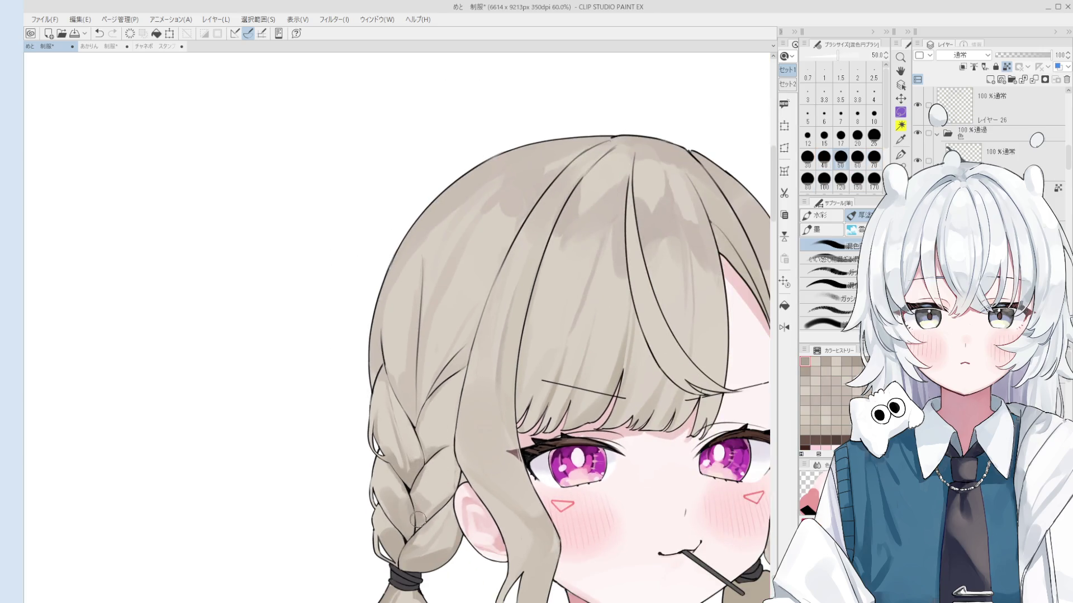
{"action": "key", "text": "bracketleft"}
{"action": "key", "text": "bracketleft"}
{"action": "key", "text": "bracketleft"}
{"action": "key", "text": "bracketleft"}
{"action": "left_click_drag", "start_coordinate": [426, 516], "coordinate": [452, 446]}
{"action": "key", "text": "ctrl+z"}
{"action": "key", "text": "bracketright"}
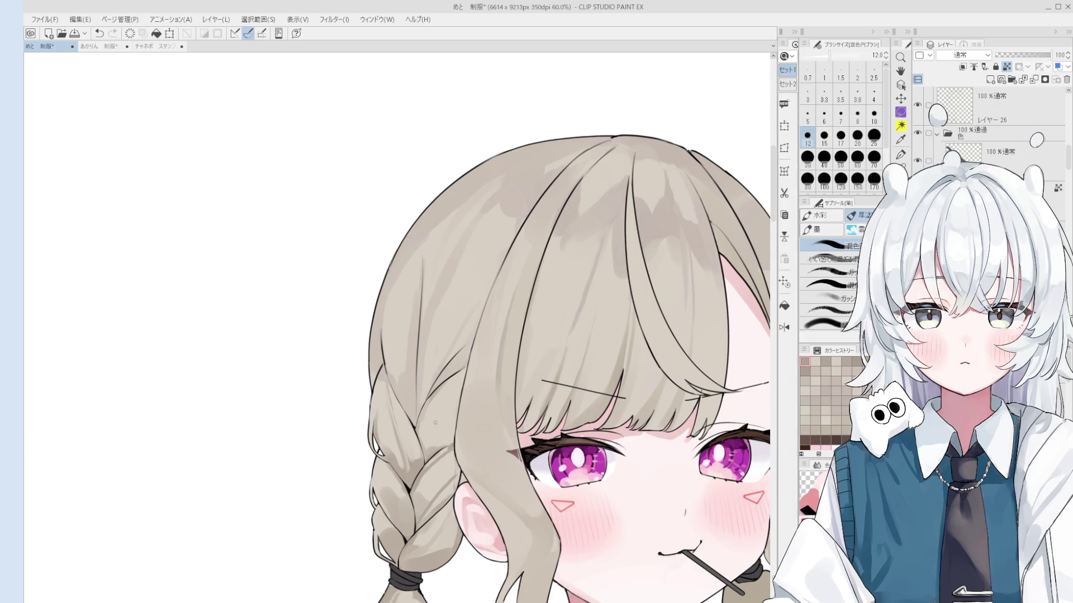
Pick a shading colour from the braid and paint fine strokes, undoing unwanted ones.
{"action": "scroll", "coordinate": [436, 421], "scroll_direction": "up", "scroll_amount": 1}
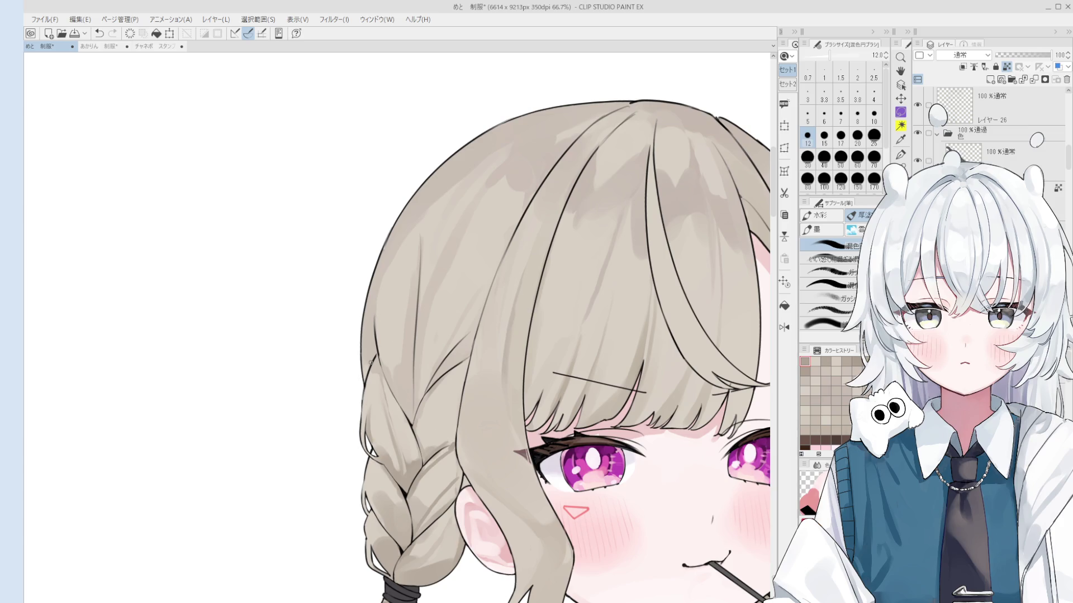
{"action": "left_click", "coordinate": [447, 459], "text": "alt"}
{"action": "scroll", "coordinate": [448, 459], "scroll_direction": "up", "scroll_amount": 2}
{"action": "key", "text": "bracketleft"}
{"action": "key", "text": "bracketleft"}
{"action": "key", "text": "bracketleft"}
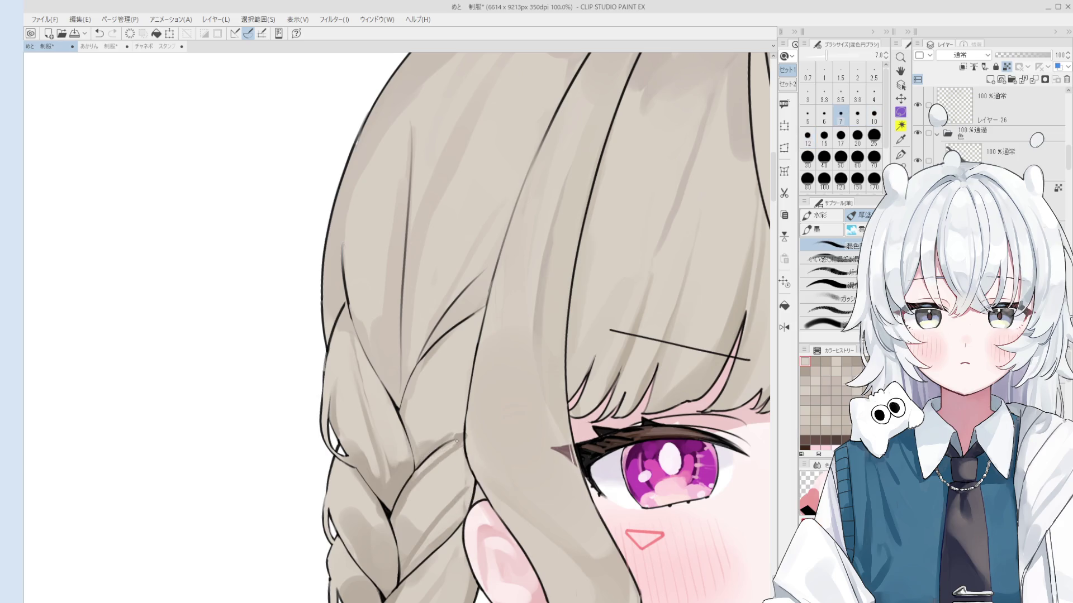
{"action": "left_click", "coordinate": [456, 439], "text": "alt"}
{"action": "key", "text": "bracketright"}
{"action": "key", "text": "bracketright"}
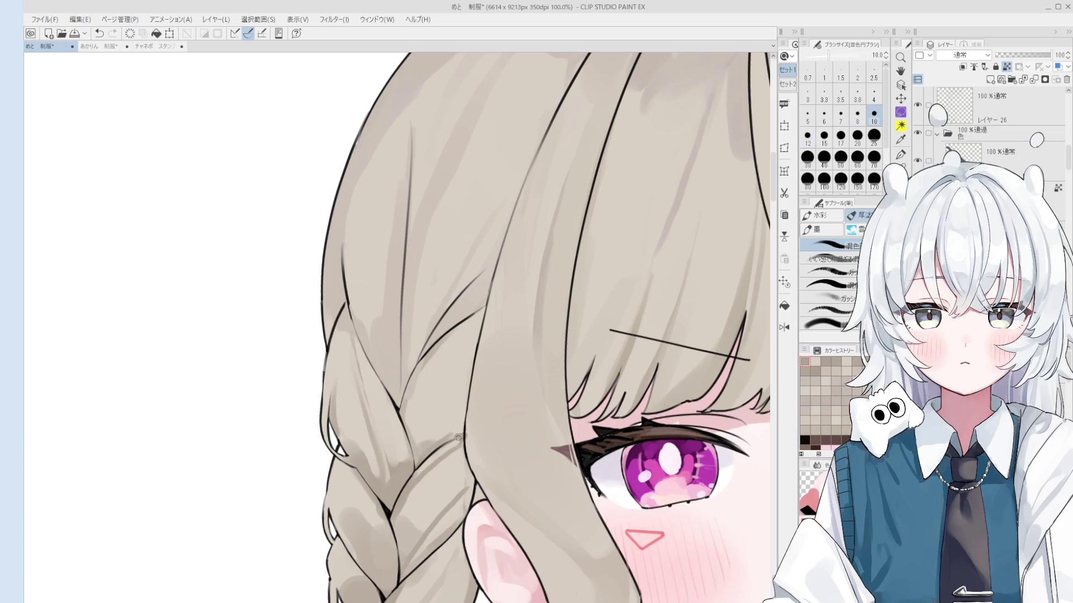
{"action": "key", "text": "bracketright"}
{"action": "left_click_drag", "start_coordinate": [457, 438], "coordinate": [416, 431]}
{"action": "key", "text": "ctrl+z"}
{"action": "key", "text": "bracketleft"}
{"action": "key", "text": "ctrl+z"}
{"action": "mouse_move", "coordinate": [447, 372]}
{"action": "left_mouse_down"}
{"action": "mouse_move", "coordinate": [419, 439]}
{"action": "mouse_move", "coordinate": [458, 357]}
{"action": "mouse_move", "coordinate": [416, 442]}
{"action": "left_mouse_up"}
Lay broad shading strokes on the upper braid and hair, removing a stray stroke.
{"action": "key", "text": "bracketright"}
{"action": "key", "text": "bracketright"}
{"action": "key", "text": "bracketright"}
{"action": "key", "text": "ctrl+z"}
{"action": "key", "text": "bracketright"}
{"action": "key", "text": "bracketright"}
{"action": "left_click_drag", "start_coordinate": [464, 330], "coordinate": [436, 410]}
{"action": "scroll", "coordinate": [436, 410], "scroll_direction": "down", "scroll_amount": 3}
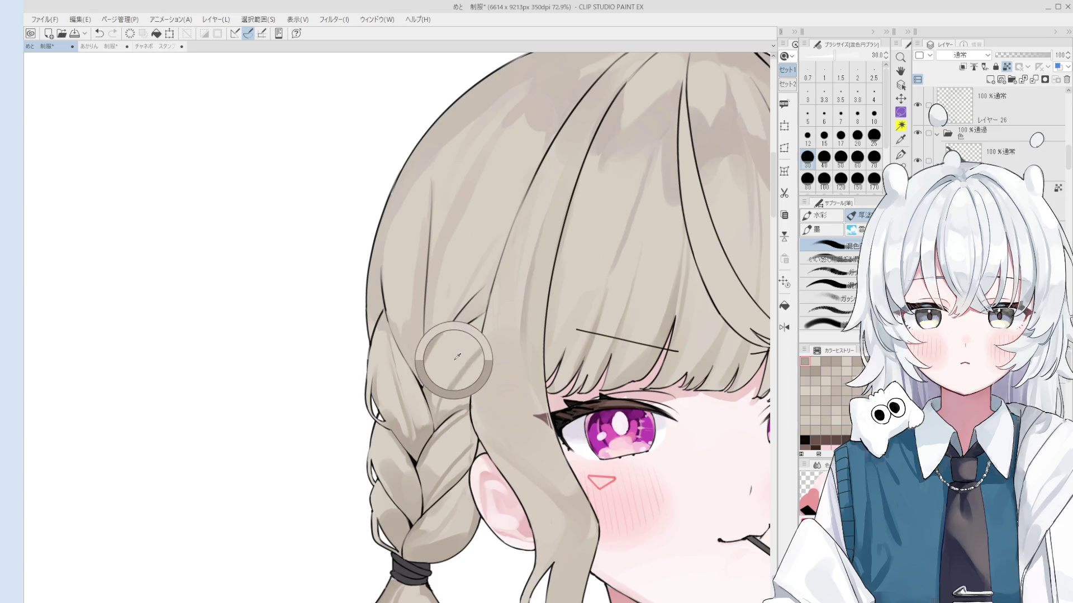
{"action": "scroll", "coordinate": [455, 355], "scroll_direction": "up", "scroll_amount": 3}
{"action": "key", "text": "ctrl+z"}
{"action": "left_click_drag", "start_coordinate": [497, 310], "coordinate": [441, 360]}
{"action": "scroll", "coordinate": [487, 325], "scroll_direction": "down", "scroll_amount": 2}
Draw thin dark shading lines along the plaits of the braid.
{"action": "key", "text": "bracketleft"}
{"action": "key", "text": "bracketleft"}
{"action": "key", "text": "bracketleft"}
{"action": "left_click_drag", "start_coordinate": [429, 240], "coordinate": [433, 371]}
{"action": "left_click_drag", "start_coordinate": [428, 305], "coordinate": [430, 370]}
{"action": "key", "text": "bracketright"}
{"action": "key", "text": "bracketright"}
{"action": "left_click_drag", "start_coordinate": [433, 255], "coordinate": [425, 388]}
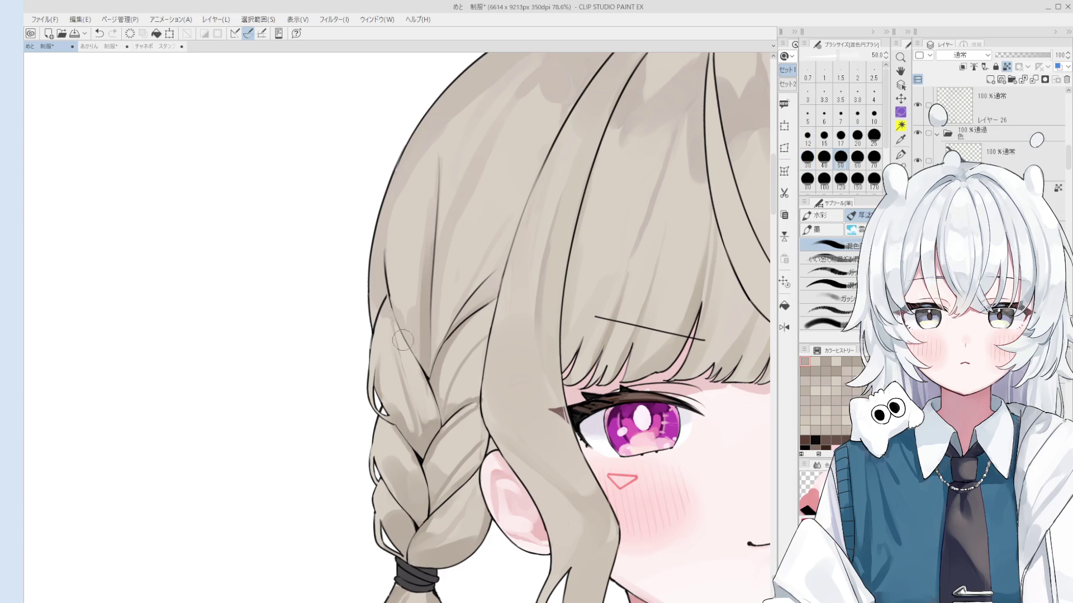
{"action": "scroll", "coordinate": [416, 346], "scroll_direction": "down", "scroll_amount": 1}
Shade along the left braid's outer outline with a larger brush.
{"action": "key", "text": "bracketleft"}
{"action": "key", "text": "bracketleft"}
{"action": "key", "text": "bracketleft"}
{"action": "key", "text": "bracketright"}
{"action": "mouse_move", "coordinate": [398, 308]}
{"action": "left_mouse_down"}
{"action": "mouse_move", "coordinate": [392, 215]}
{"action": "mouse_move", "coordinate": [413, 366]}
{"action": "left_mouse_up"}
{"action": "key", "text": "ctrl+z"}
{"action": "key", "text": "ctrl+z"}
{"action": "key", "text": "bracketright"}
{"action": "key", "text": "bracketright"}
{"action": "key", "text": "bracketright"}
{"action": "left_click_drag", "start_coordinate": [389, 240], "coordinate": [422, 423]}
Repaint the lower braid shading with broader strokes down toward the hair tie.
{"action": "key", "text": "bracketleft"}
{"action": "key", "text": "bracketleft"}
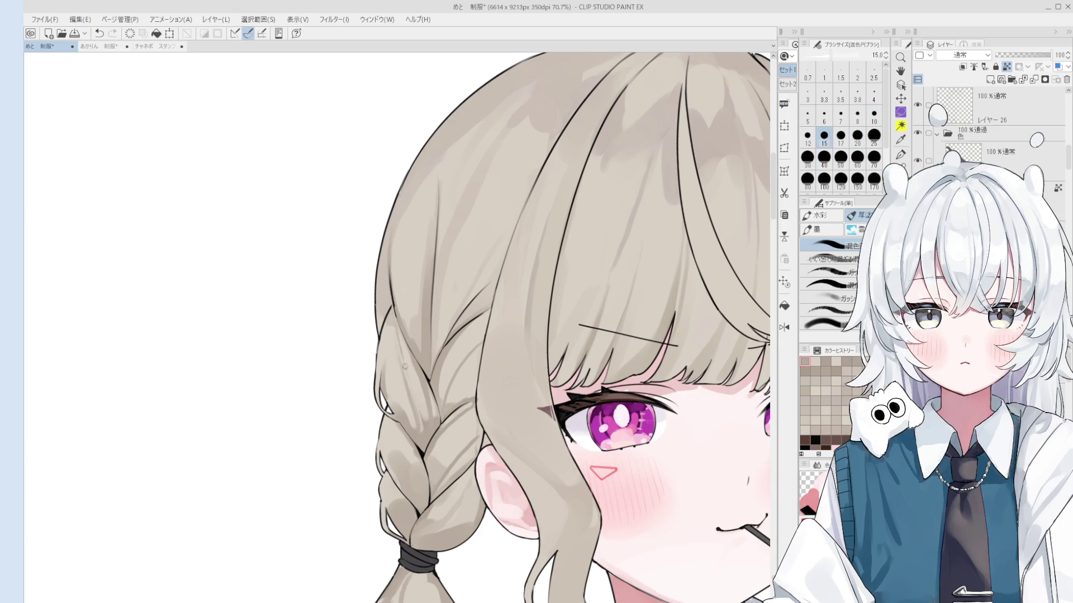
{"action": "mouse_move", "coordinate": [413, 357]}
{"action": "left_mouse_down"}
{"action": "mouse_move", "coordinate": [428, 431]}
{"action": "mouse_move", "coordinate": [419, 442]}
{"action": "left_mouse_up"}
{"action": "key", "text": "ctrl+z"}
{"action": "key", "text": "bracketright"}
{"action": "key", "text": "bracketright"}
{"action": "key", "text": "bracketright"}
{"action": "key", "text": "ctrl+z"}
{"action": "left_click_drag", "start_coordinate": [416, 377], "coordinate": [427, 444]}
{"action": "scroll", "coordinate": [430, 441], "scroll_direction": "down", "scroll_amount": 1}
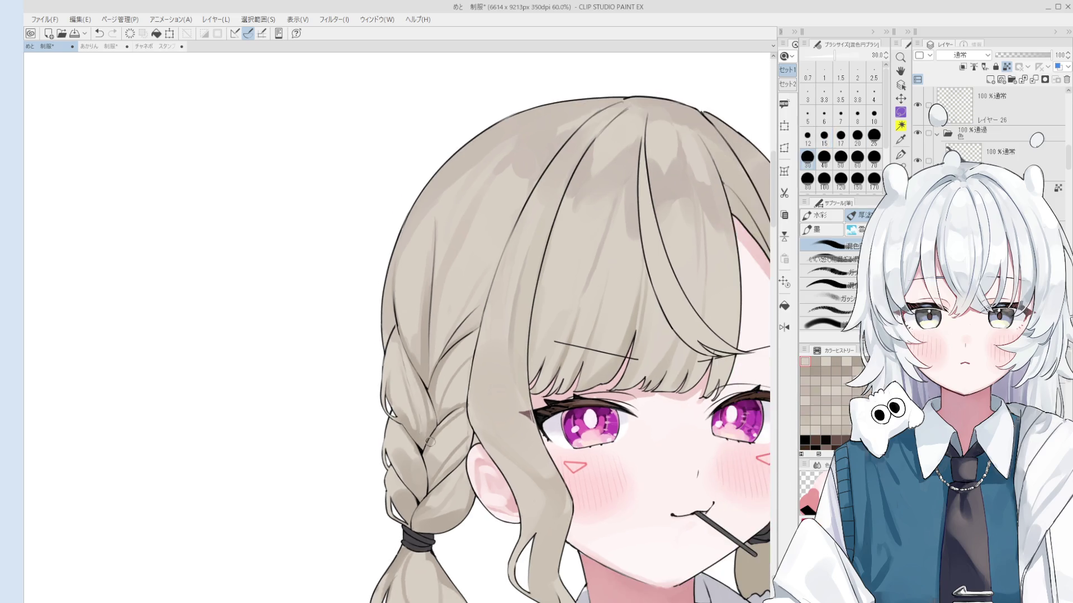
{"action": "key", "text": "bracketright"}
{"action": "key", "text": "bracketright"}
{"action": "scroll", "coordinate": [424, 416], "scroll_direction": "down", "scroll_amount": 2}
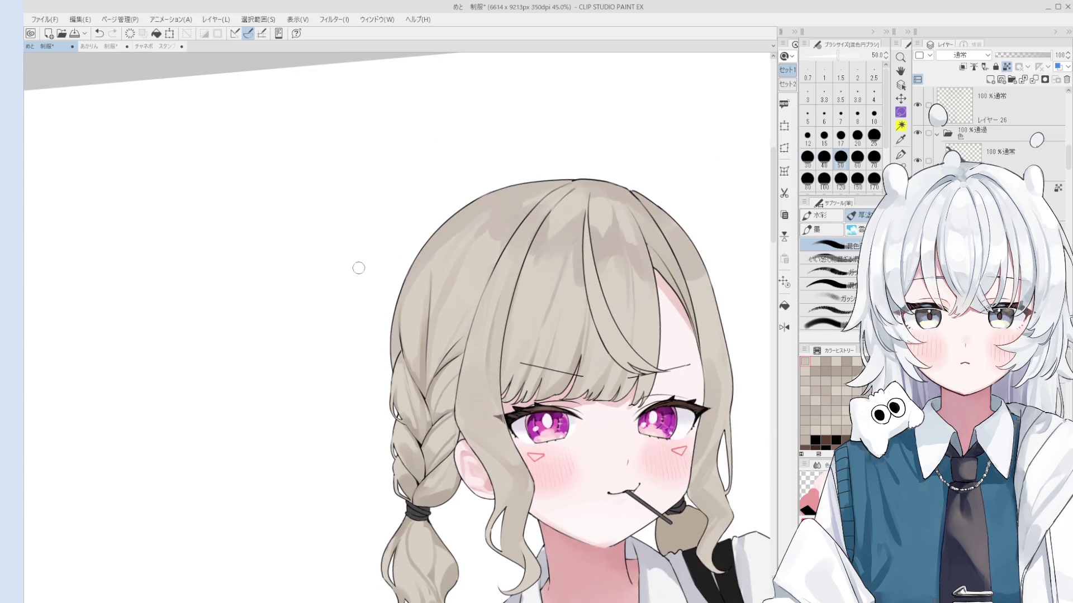
Dab short strokes on the braid, pick a new shading colour, and undo the stroke near the hair tie.
{"action": "left_click", "coordinate": [450, 438]}
{"action": "key", "text": "bracketleft"}
{"action": "key", "text": "bracketleft"}
{"action": "key", "text": "bracketleft"}
{"action": "scroll", "coordinate": [458, 435], "scroll_direction": "up", "scroll_amount": 1}
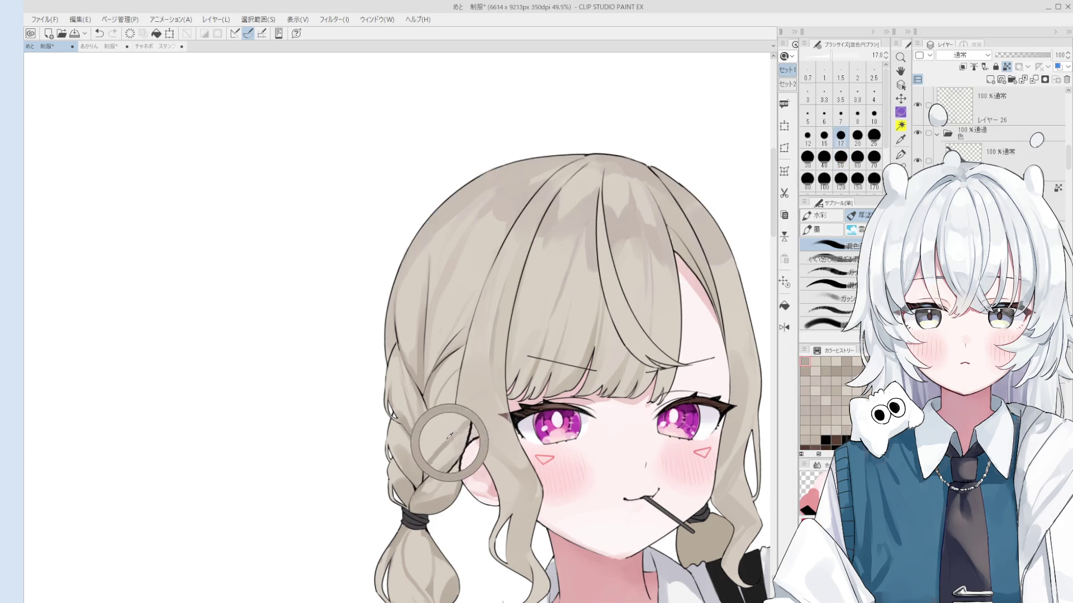
{"action": "left_click_drag", "start_coordinate": [450, 441], "coordinate": [458, 433]}
{"action": "key", "text": "bracketleft"}
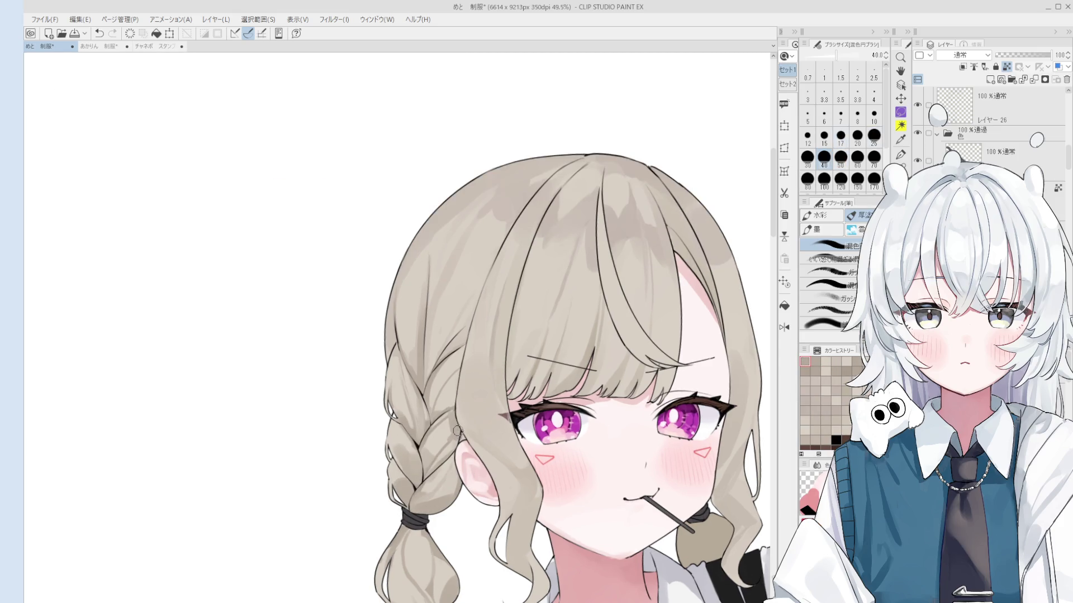
{"action": "scroll", "coordinate": [455, 441], "scroll_direction": "up", "scroll_amount": 1}
{"action": "key", "text": "bracketright"}
{"action": "key", "text": "bracketright"}
{"action": "key", "text": "bracketleft"}
{"action": "key", "text": "bracketleft"}
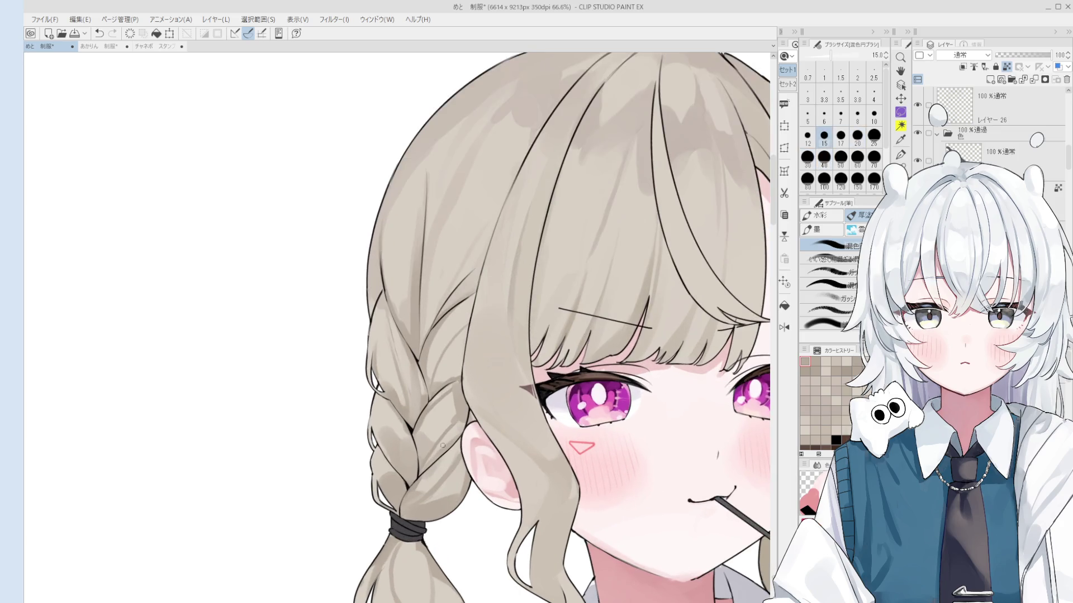
{"action": "left_click", "coordinate": [157, 427]}
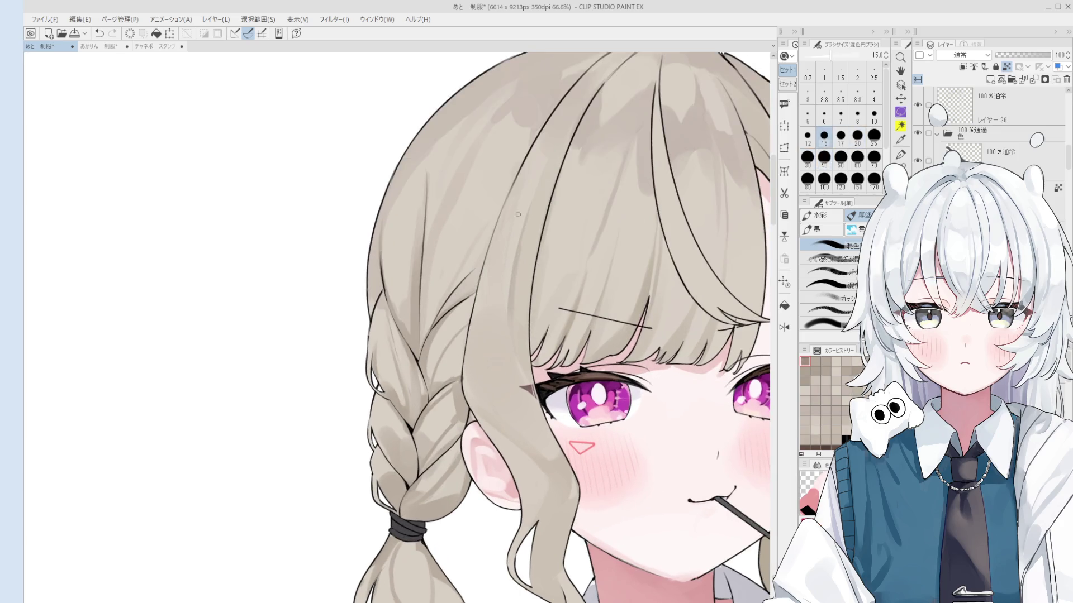
{"action": "key", "text": "bracketleft"}
{"action": "key", "text": "bracketleft"}
{"action": "key", "text": "bracketleft"}
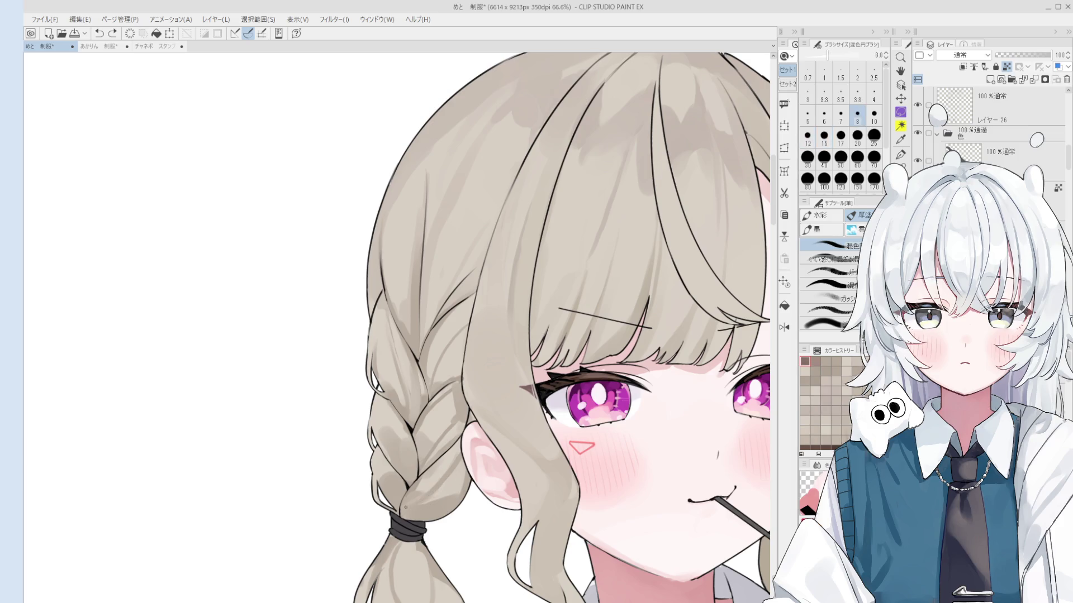
{"action": "key", "text": "ctrl+z"}
Adjust the brush size for strokes by the ear, undoing and redoing until they look right.
{"action": "scroll", "coordinate": [414, 459], "scroll_direction": "up", "scroll_amount": 2}
{"action": "key", "text": "bracketright"}
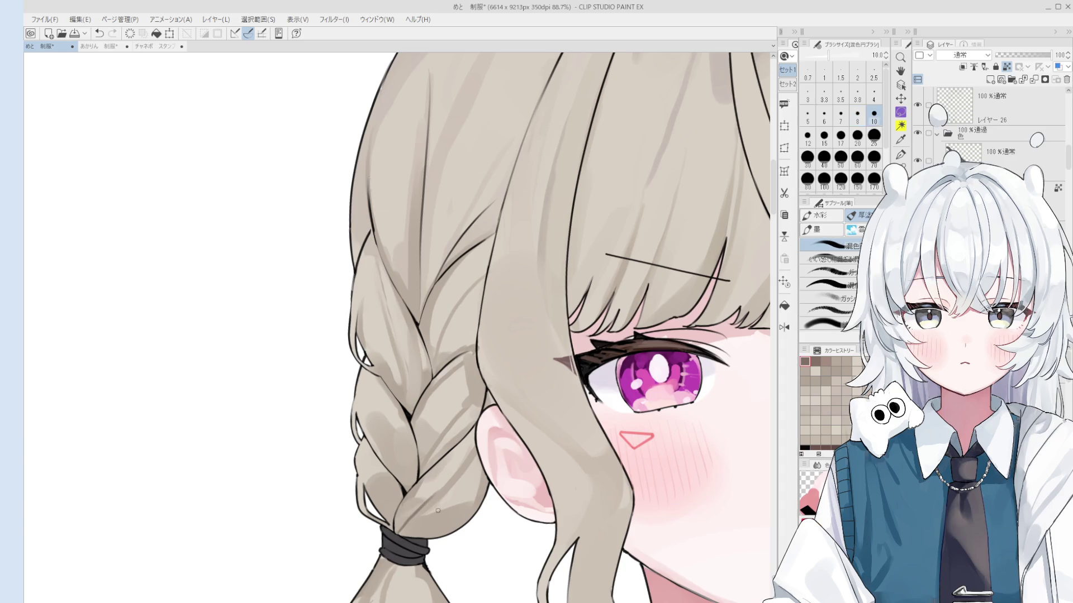
{"action": "key", "text": "bracketright"}
{"action": "key", "text": "bracketright"}
{"action": "key", "text": "bracketright"}
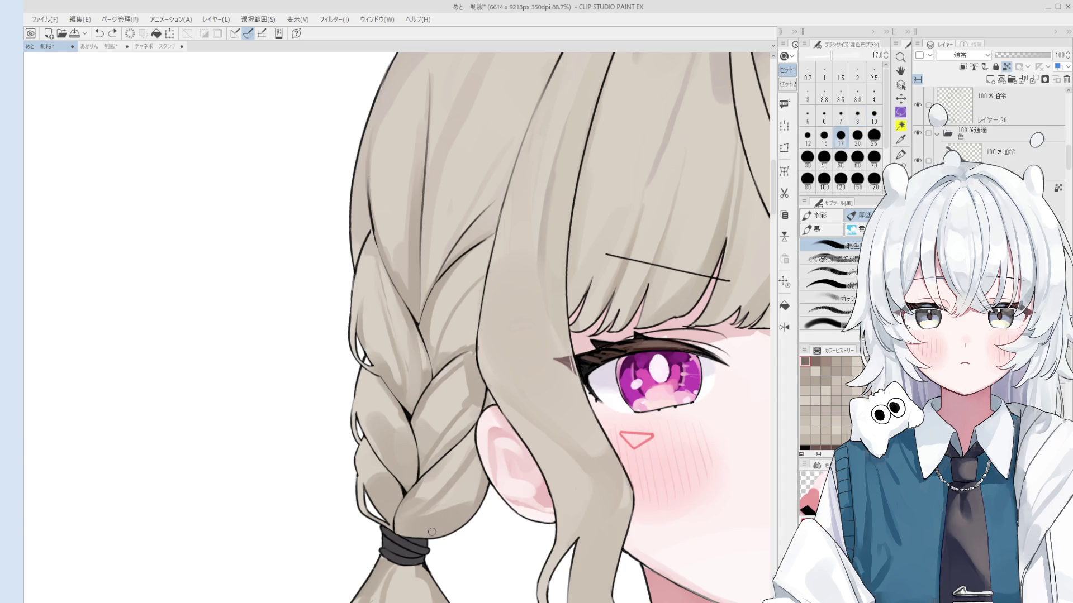
{"action": "key", "text": "bracketleft"}
{"action": "key", "text": "bracketleft"}
{"action": "key", "text": "bracketleft"}
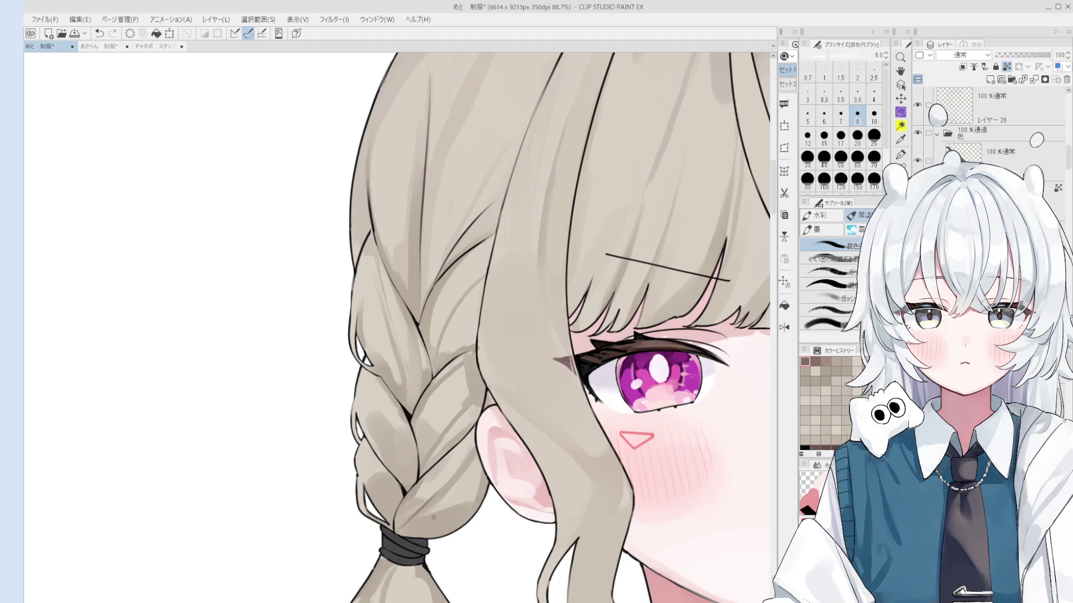
{"action": "key", "text": "bracketright"}
{"action": "key", "text": "bracketright"}
{"action": "key", "text": "bracketright"}
{"action": "key", "text": "bracketleft"}
{"action": "key", "text": "bracketleft"}
{"action": "key", "text": "bracketleft"}
{"action": "key", "text": "bracketleft"}
{"action": "key", "text": "bracketleft"}
{"action": "key", "text": "ctrl+y"}
{"action": "key", "text": "ctrl+z"}
{"action": "key", "text": "ctrl+y"}
{"action": "key", "text": "bracketright"}
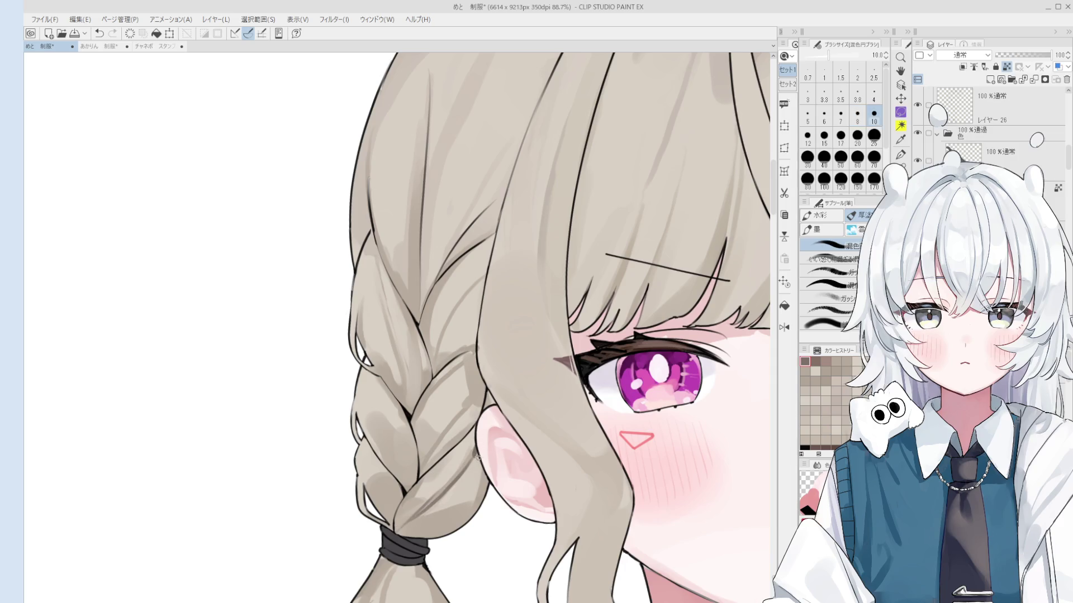
{"action": "key", "text": "ctrl+z"}
Mirror the canvas, zoom in on the braid, and reshade it with a blended stroke.
{"action": "key", "text": "h"}
{"action": "scroll", "coordinate": [485, 353], "scroll_direction": "up", "scroll_amount": 1}
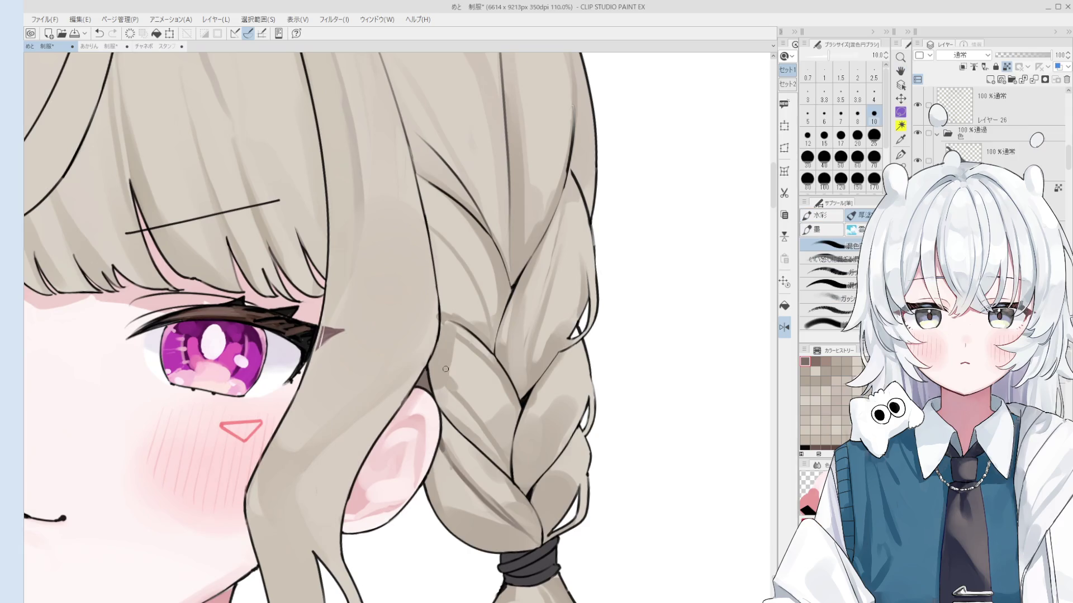
{"action": "left_click", "coordinate": [824, 135]}
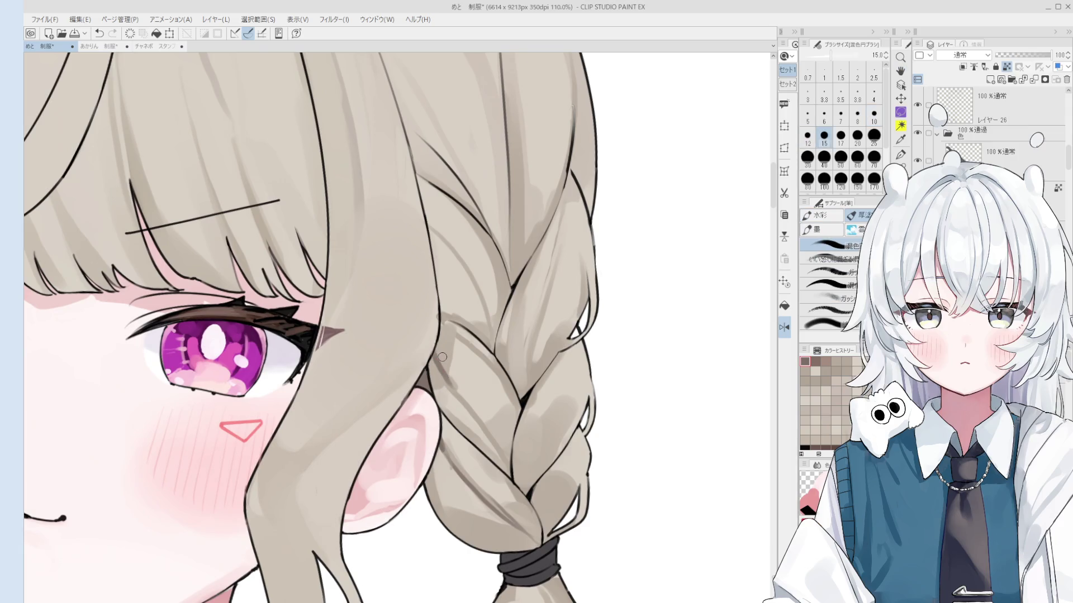
{"action": "key", "text": "ctrl+plus"}
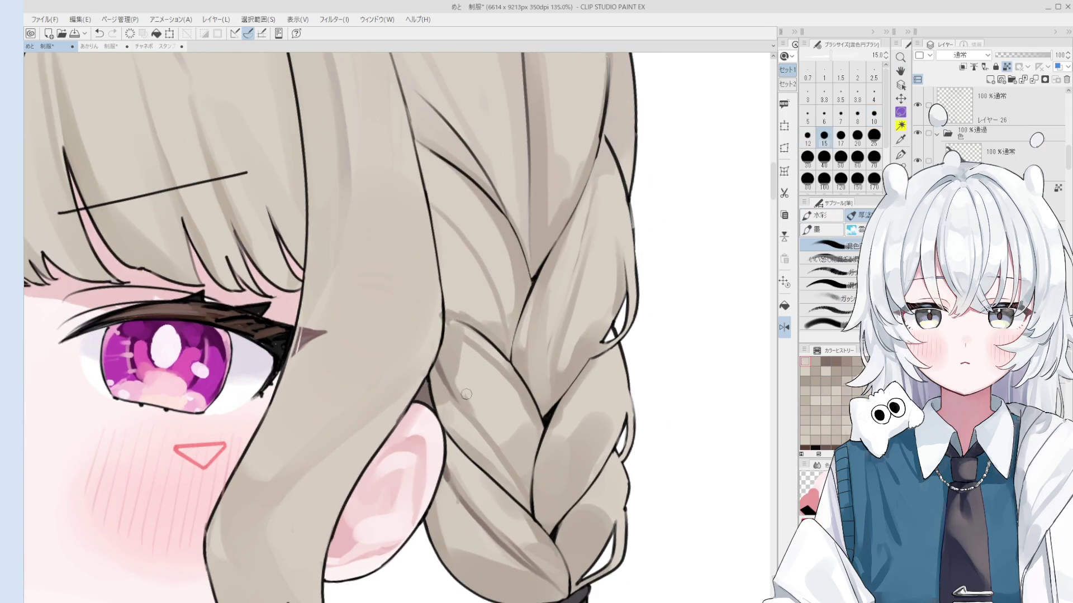
{"action": "left_click_drag", "start_coordinate": [498, 427], "coordinate": [487, 400], "text": "ctrl+alt"}
{"action": "scroll", "coordinate": [501, 434], "scroll_direction": "down", "scroll_amount": 2}
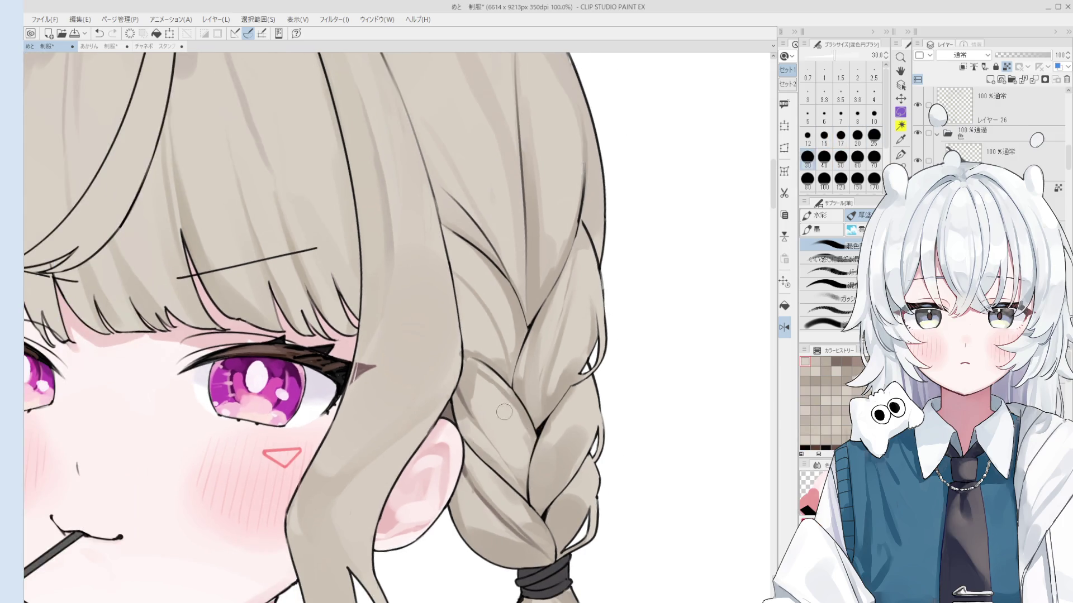
{"action": "mouse_move", "coordinate": [536, 436]}
{"action": "left_mouse_down"}
{"action": "mouse_move", "coordinate": [505, 401]}
{"action": "mouse_move", "coordinate": [482, 408]}
{"action": "mouse_move", "coordinate": [525, 448]}
{"action": "left_mouse_up"}
{"action": "scroll", "coordinate": [477, 371], "scroll_direction": "down", "scroll_amount": 1}
Return to the normal view and soften the braid shading beside the ear.
{"action": "key", "text": "h"}
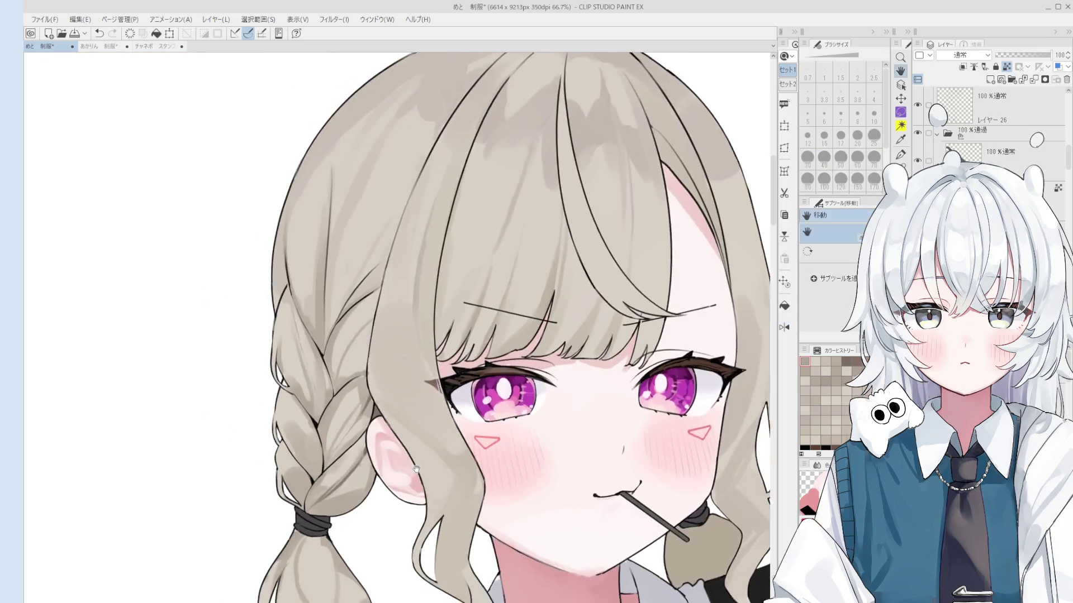
{"action": "scroll", "coordinate": [429, 408], "scroll_direction": "up", "scroll_amount": 1}
{"action": "mouse_move", "coordinate": [442, 419]}
{"action": "left_mouse_down", "text": "ctrl+alt"}
{"action": "mouse_move", "coordinate": [429, 407]}
{"action": "mouse_move", "coordinate": [450, 369]}
{"action": "left_mouse_up", "text": "ctrl+alt"}
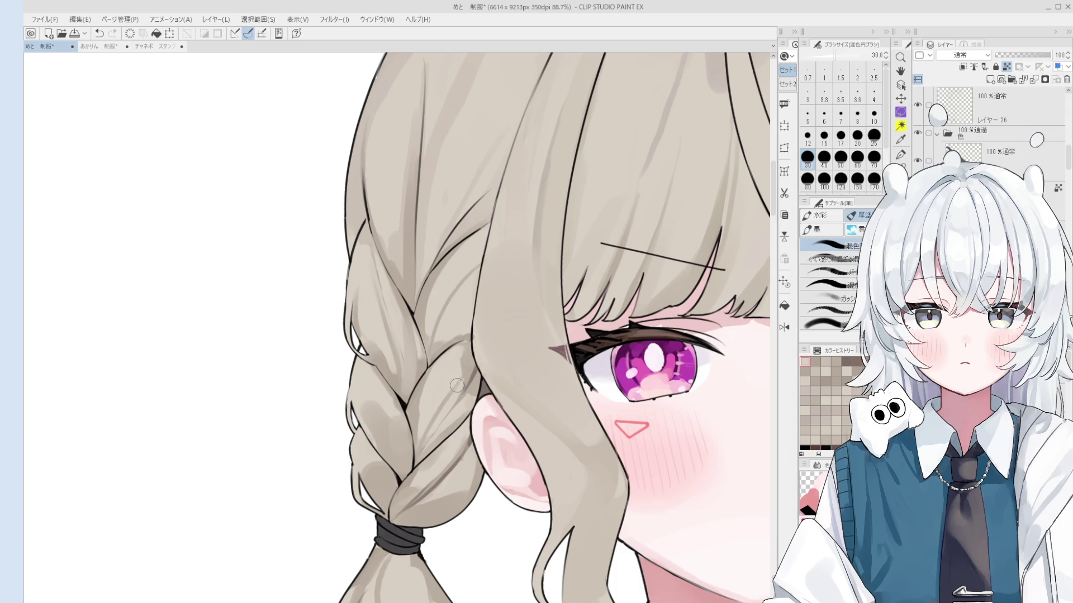
{"action": "mouse_move", "coordinate": [463, 366]}
{"action": "left_mouse_down"}
{"action": "mouse_move", "coordinate": [460, 350]}
{"action": "mouse_move", "coordinate": [446, 355]}
{"action": "mouse_move", "coordinate": [461, 362]}
{"action": "left_mouse_up"}
{"action": "scroll", "coordinate": [459, 350], "scroll_direction": "up", "scroll_amount": 1}
{"action": "key", "text": "bracketright"}
{"action": "key", "text": "bracketright"}
{"action": "left_click_drag", "start_coordinate": [416, 438], "coordinate": [407, 412]}
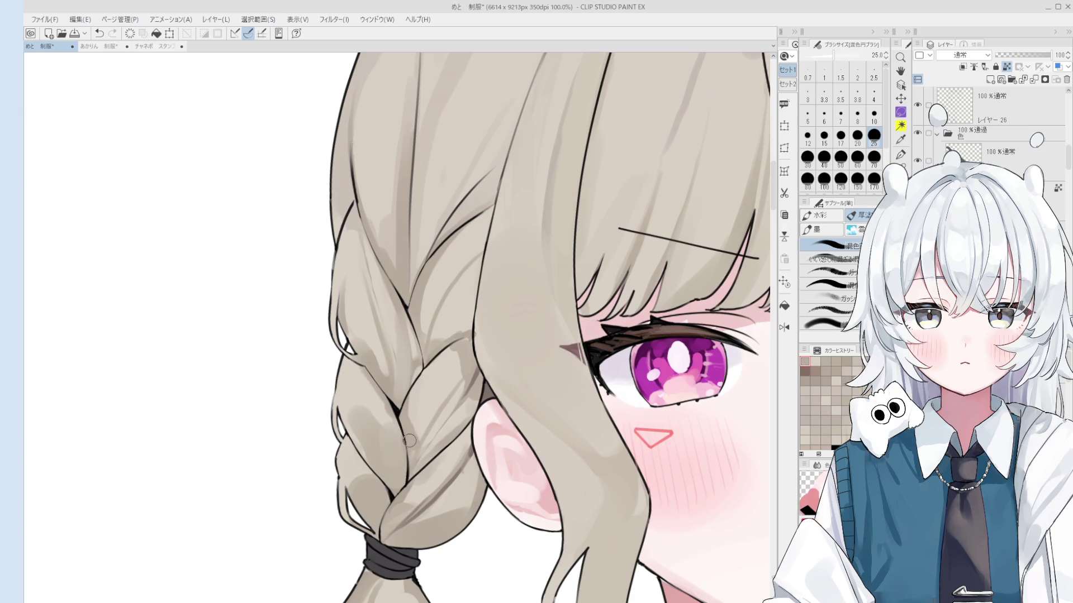
{"action": "scroll", "coordinate": [452, 404], "scroll_direction": "up", "scroll_amount": 2}
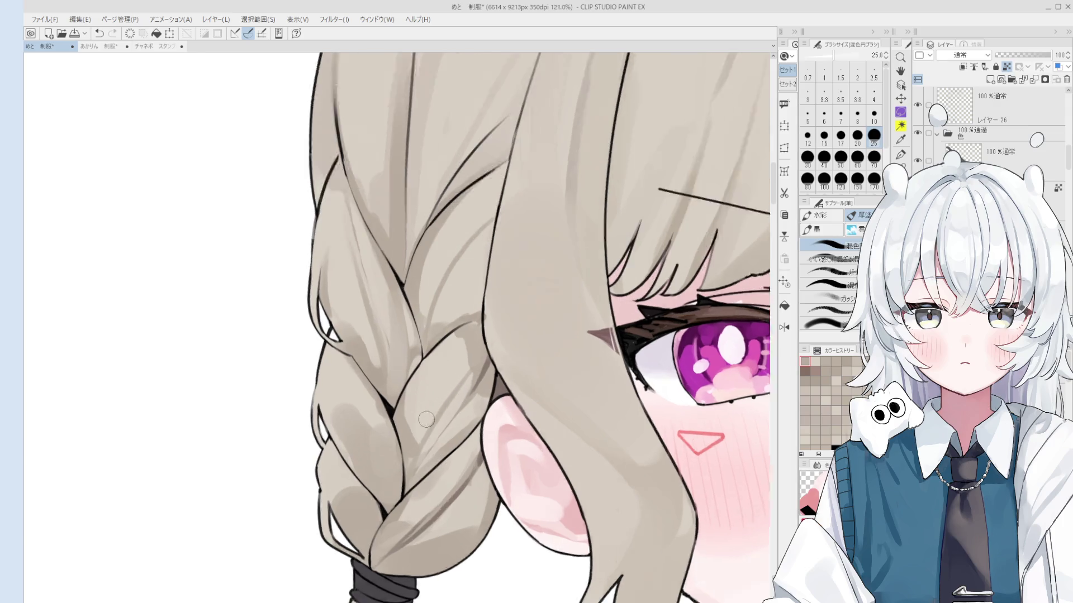
{"action": "mouse_move", "coordinate": [490, 371]}
{"action": "left_mouse_down"}
{"action": "mouse_move", "coordinate": [500, 371]}
{"action": "mouse_move", "coordinate": [475, 355]}
{"action": "left_mouse_up"}
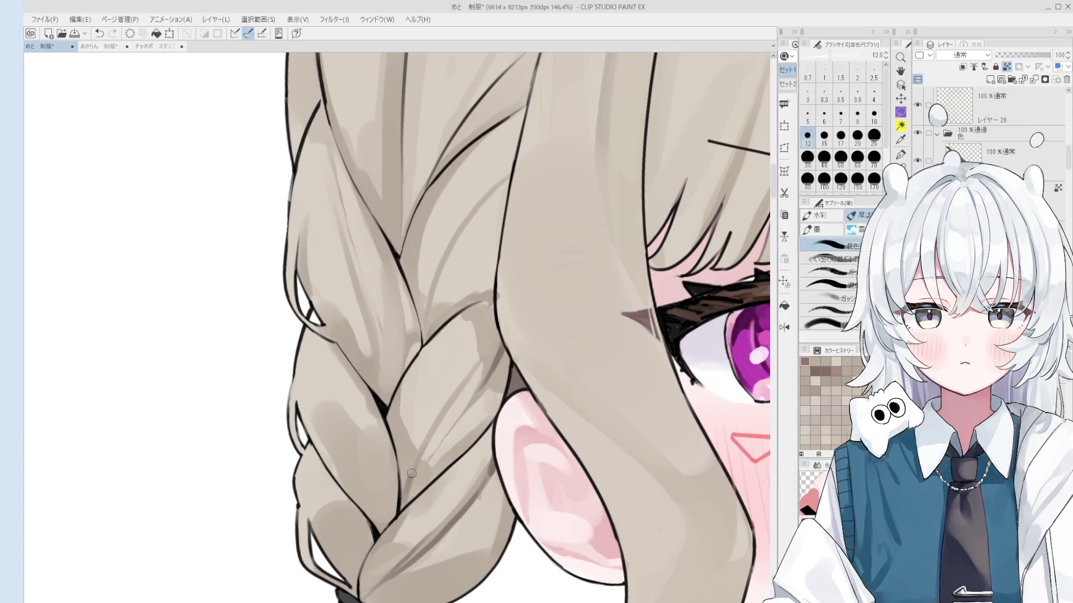
{"action": "mouse_move", "coordinate": [432, 446]}
{"action": "left_mouse_down"}
{"action": "mouse_move", "coordinate": [469, 441]}
{"action": "mouse_move", "coordinate": [500, 420]}
{"action": "left_mouse_up"}
{"action": "scroll", "coordinate": [481, 422], "scroll_direction": "down", "scroll_amount": 1}
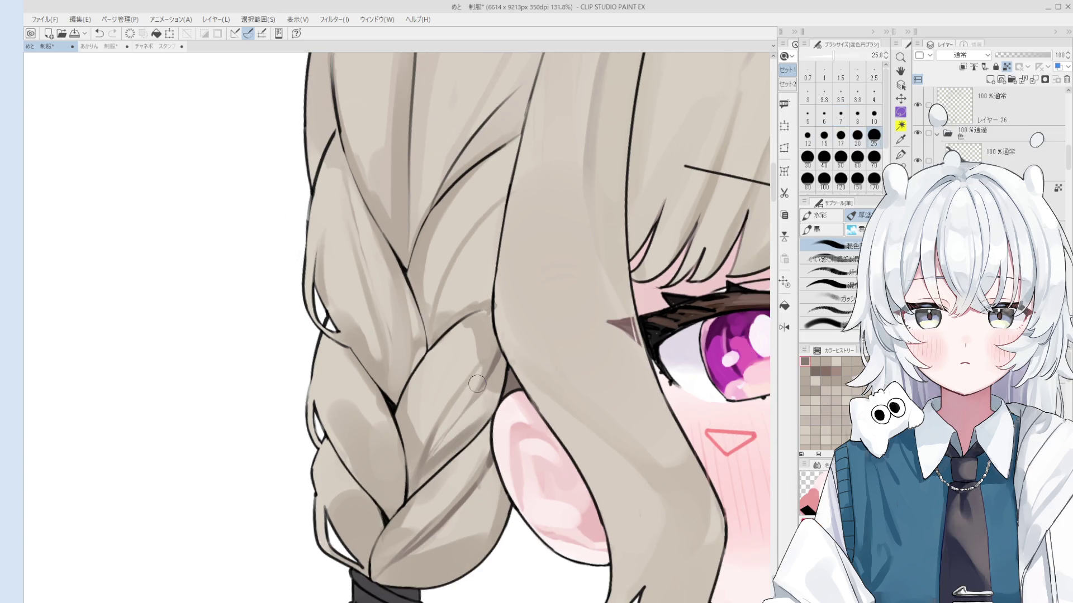
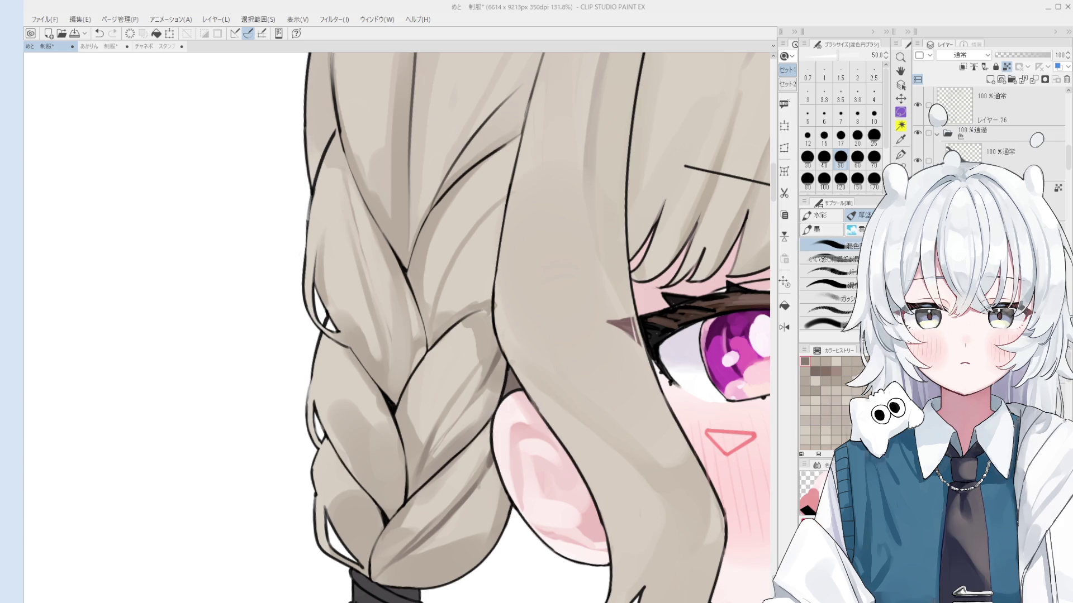
Return to the 混色 blending brush and set its size to 17.
{"action": "key", "text": "b"}
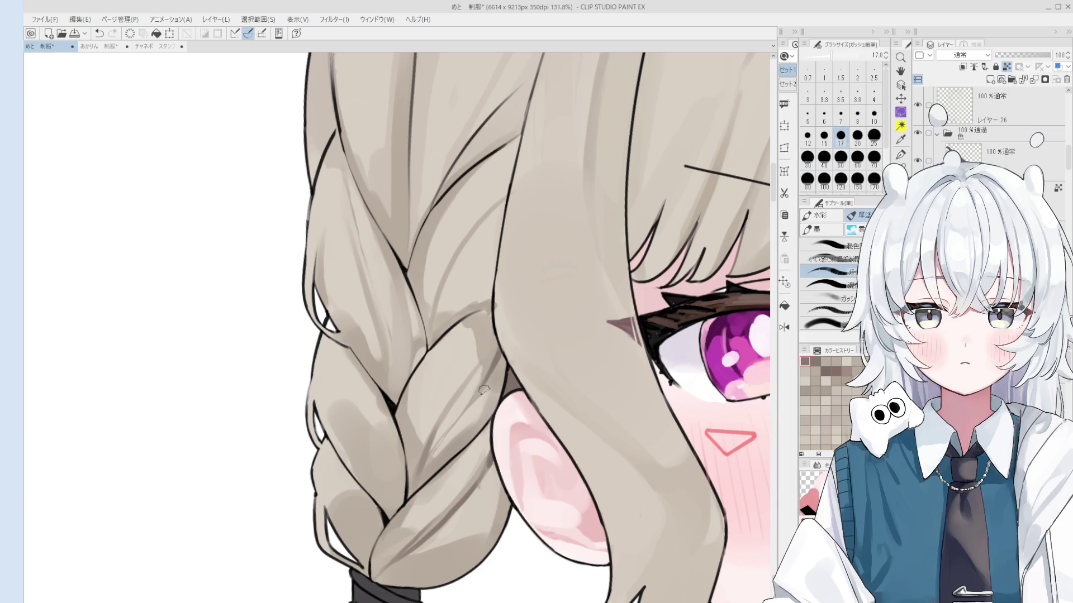
{"action": "key", "text": "b"}
{"action": "key", "text": "ctrl+z"}
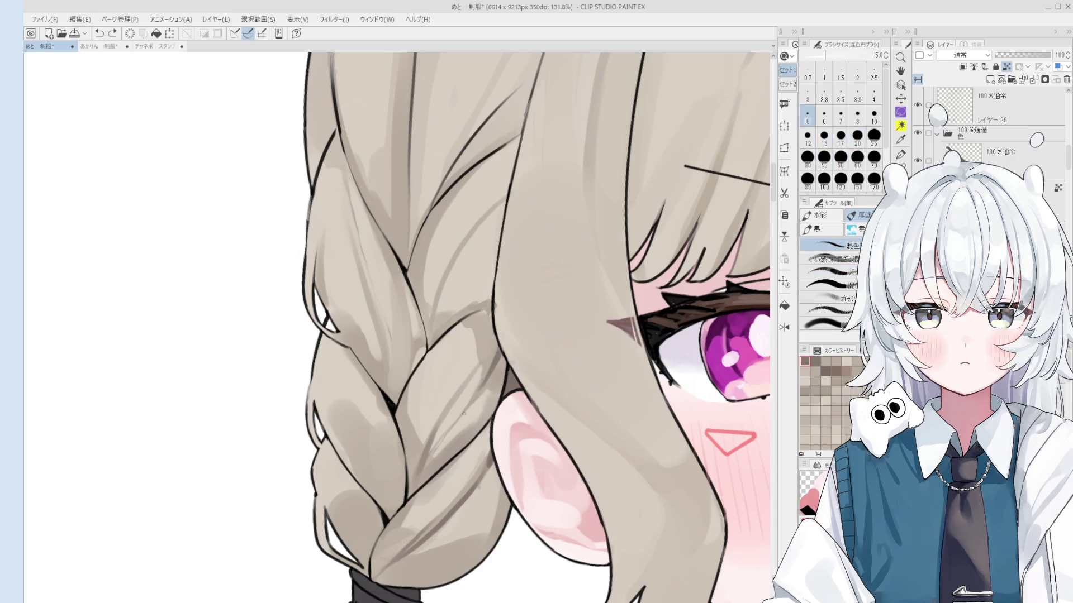
{"action": "key", "text": "o"}
{"action": "key", "text": "b"}
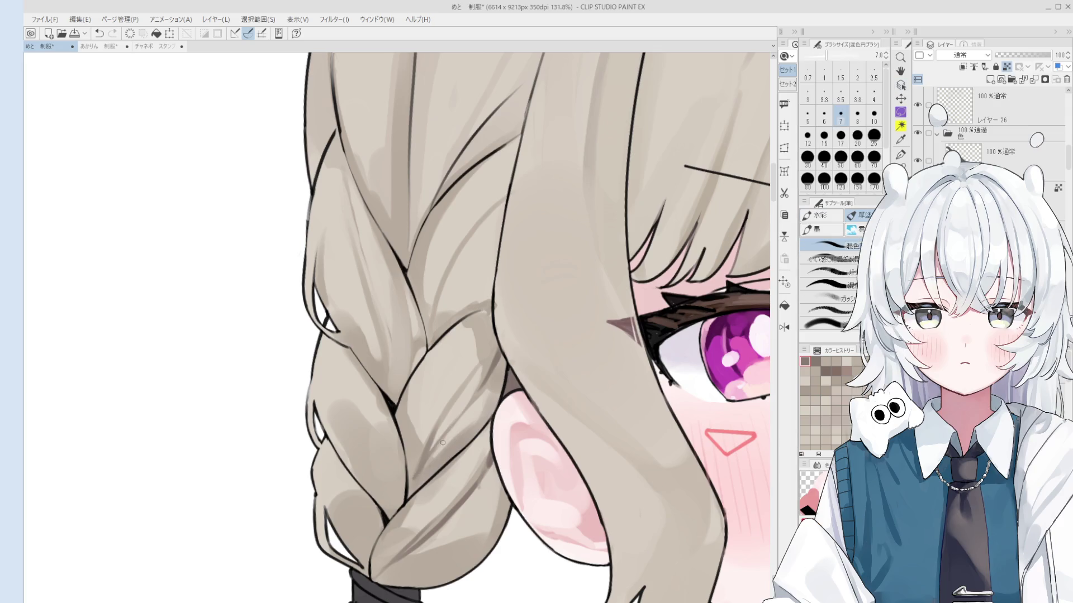
{"action": "key", "text": "bracketright"}
{"action": "key", "text": "bracketright"}
{"action": "key", "text": "bracketright"}
{"action": "key", "text": "ctrl+z"}
Paint grey shading strokes across the braid at sizes 17 down to 15.
{"action": "left_click_drag", "start_coordinate": [422, 480], "coordinate": [417, 487]}
{"action": "key", "text": "bracketright"}
{"action": "key", "text": "bracketright"}
{"action": "key", "text": "bracketright"}
{"action": "key", "text": "bracketright"}
{"action": "key", "text": "bracketright"}
{"action": "left_click_drag", "start_coordinate": [480, 419], "coordinate": [452, 447]}
{"action": "key", "text": "["}
{"action": "left_click_drag", "start_coordinate": [447, 464], "coordinate": [472, 410]}
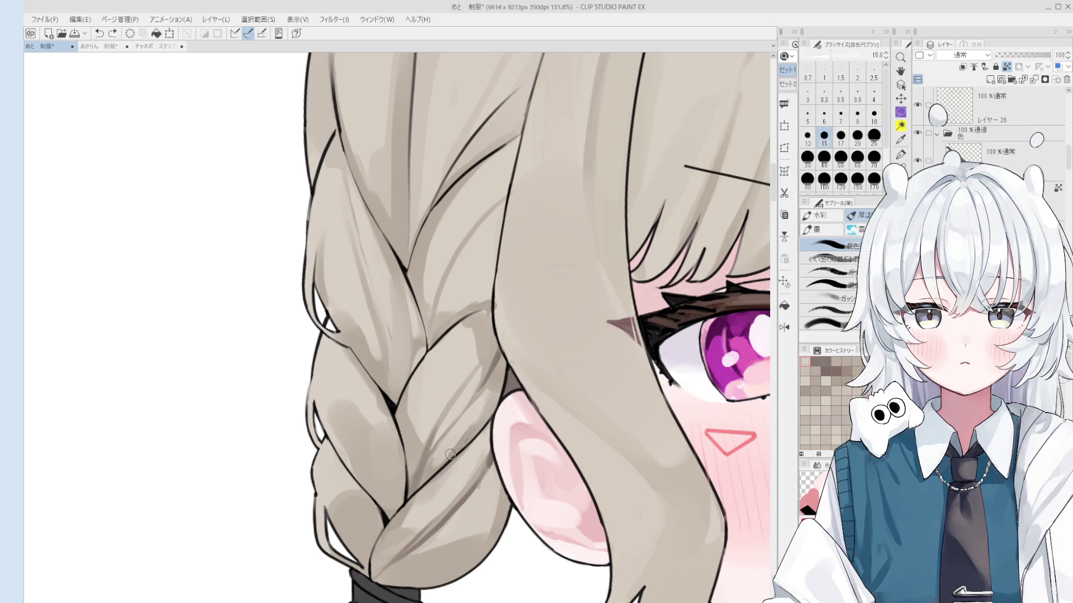
Enlarge the brush to 40 for soft shading in the braid's middle, then shrink it to 15.
{"action": "key", "text": "]"}
{"action": "key", "text": "]"}
{"action": "key", "text": "bracketright"}
{"action": "key", "text": "bracketright"}
{"action": "key", "text": "bracketright"}
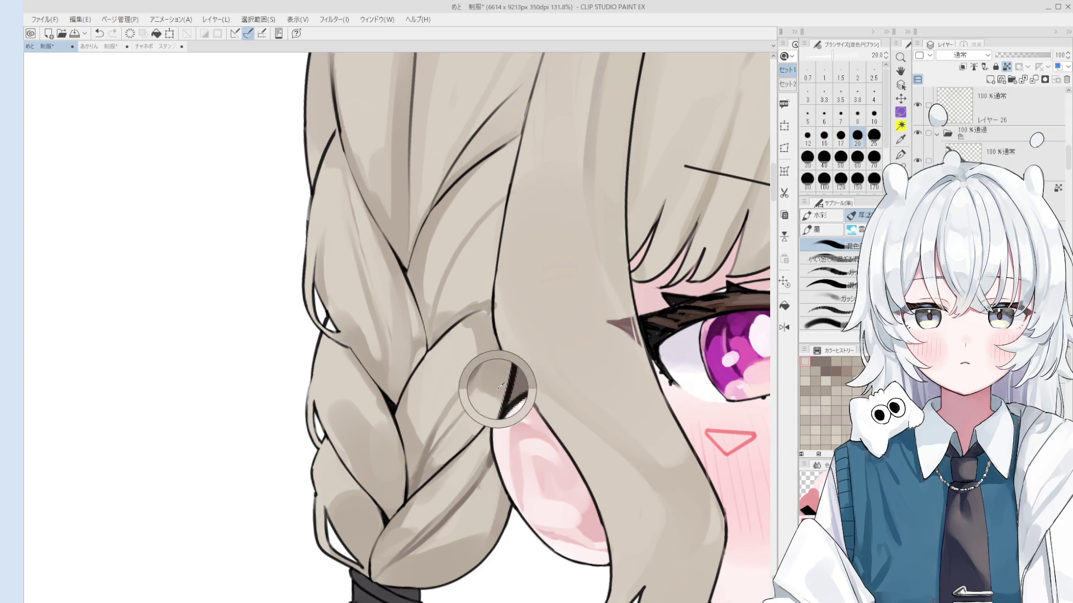
{"action": "left_click_drag", "start_coordinate": [411, 464], "coordinate": [399, 433]}
{"action": "mouse_move", "coordinate": [433, 464]}
{"action": "left_mouse_down"}
{"action": "mouse_move", "coordinate": [464, 425]}
{"action": "mouse_move", "coordinate": [454, 428]}
{"action": "left_mouse_up"}
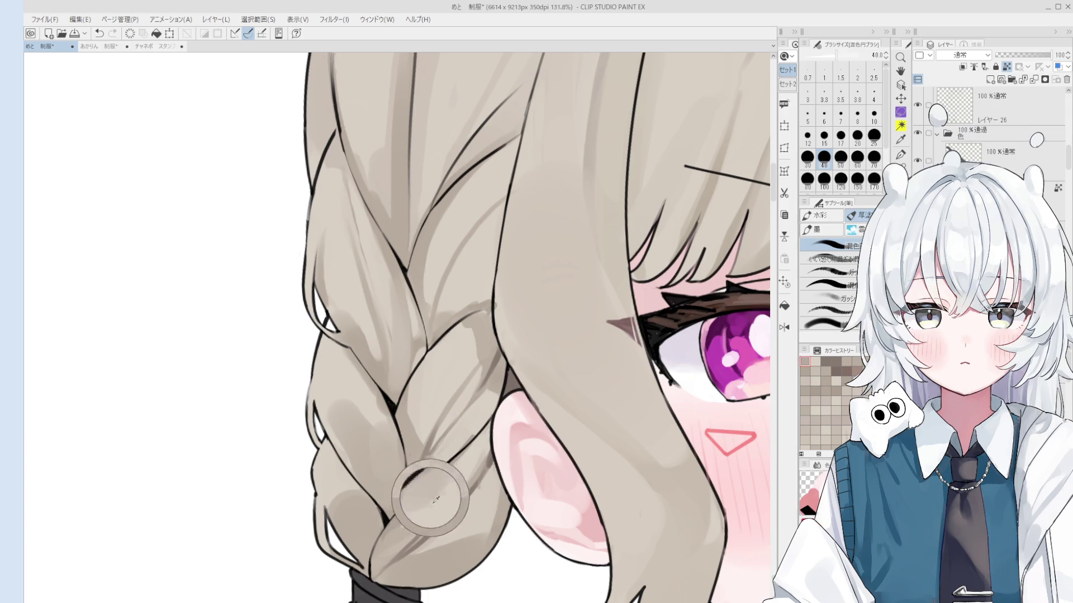
{"action": "scroll", "coordinate": [426, 455], "scroll_direction": "up", "scroll_amount": 2}
{"action": "key", "text": "bracketleft"}
{"action": "key", "text": "bracketleft"}
{"action": "key", "text": "bracketleft"}
{"action": "scroll", "coordinate": [428, 450], "scroll_direction": "down", "scroll_amount": 2}
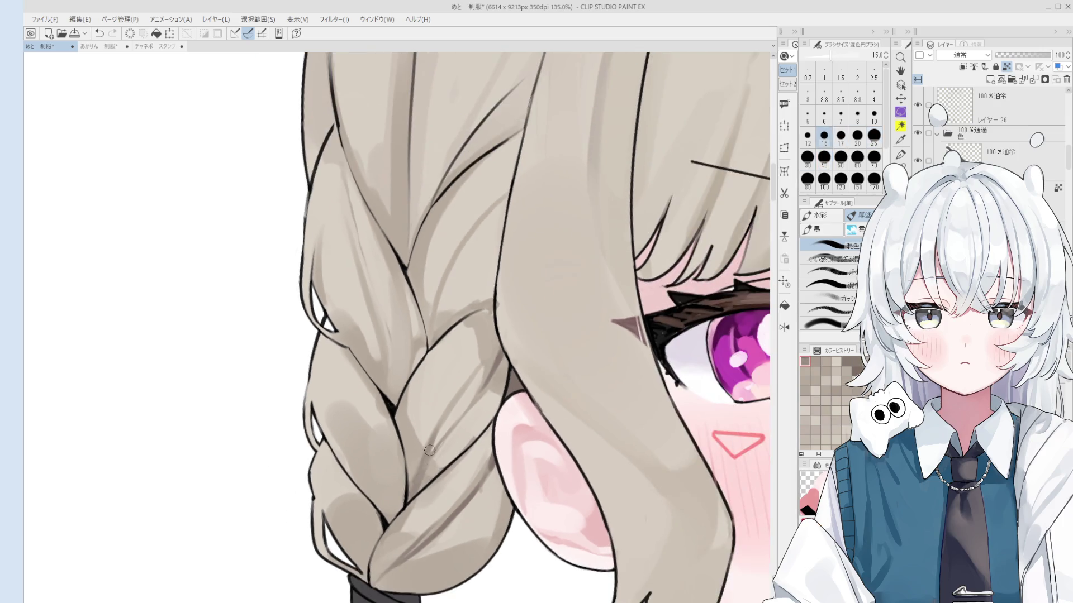
Repaint shading along the braid at sizes 17–20.
{"action": "scroll", "coordinate": [428, 450], "scroll_direction": "down", "scroll_amount": 1}
{"action": "key", "text": "bracketleft"}
{"action": "key", "text": "bracketleft"}
{"action": "key", "text": "bracketleft"}
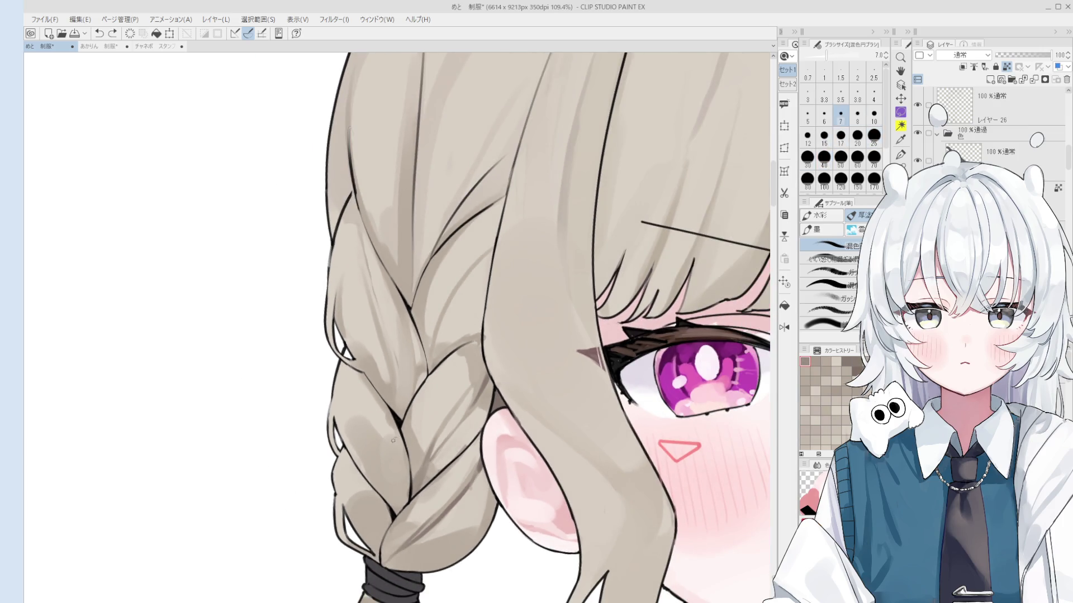
{"action": "key", "text": "bracketright"}
{"action": "key", "text": "bracketright"}
{"action": "key", "text": "bracketright"}
{"action": "key", "text": "bracketleft"}
{"action": "left_click_drag", "start_coordinate": [403, 483], "coordinate": [378, 423]}
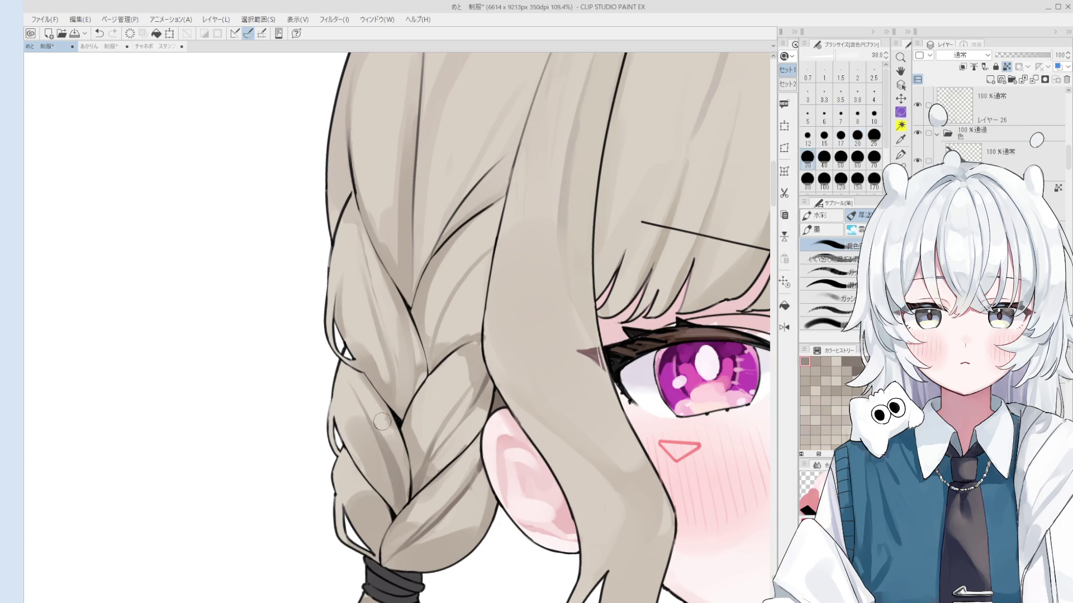
{"action": "mouse_move", "coordinate": [400, 478]}
{"action": "left_mouse_down"}
{"action": "mouse_move", "coordinate": [364, 411]}
{"action": "mouse_move", "coordinate": [383, 469]}
{"action": "left_mouse_up"}
{"action": "key", "text": "bracketright"}
{"action": "key", "text": "bracketright"}
{"action": "key", "text": "bracketright"}
{"action": "scroll", "coordinate": [384, 436], "scroll_direction": "down", "scroll_amount": 1}
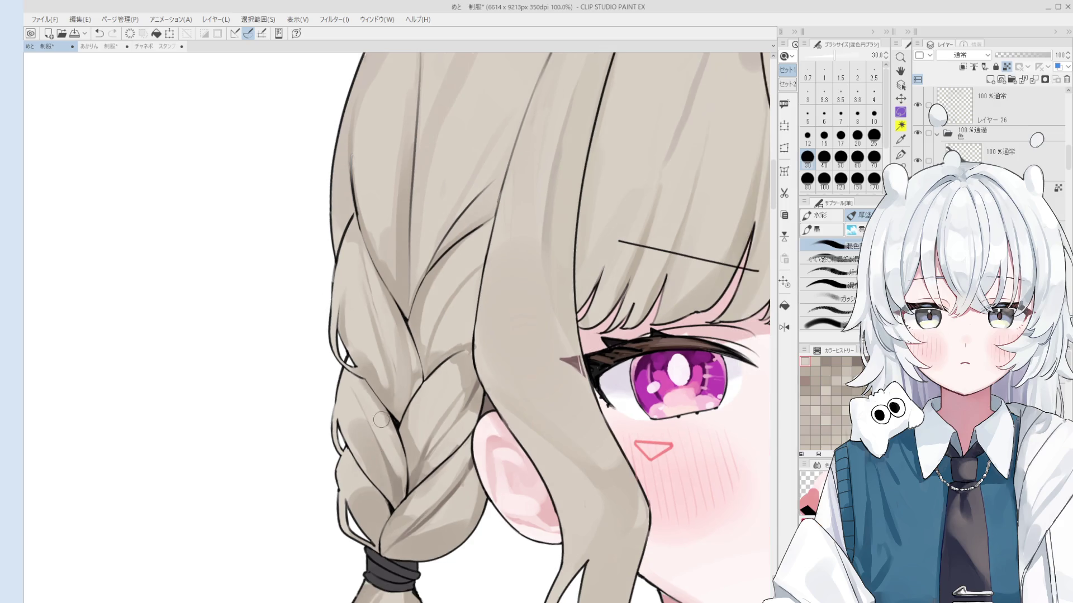
{"action": "key", "text": "bracketleft"}
{"action": "key", "text": "bracketleft"}
{"action": "key", "text": "bracketleft"}
{"action": "key", "text": "bracketright"}
{"action": "key", "text": "bracketright"}
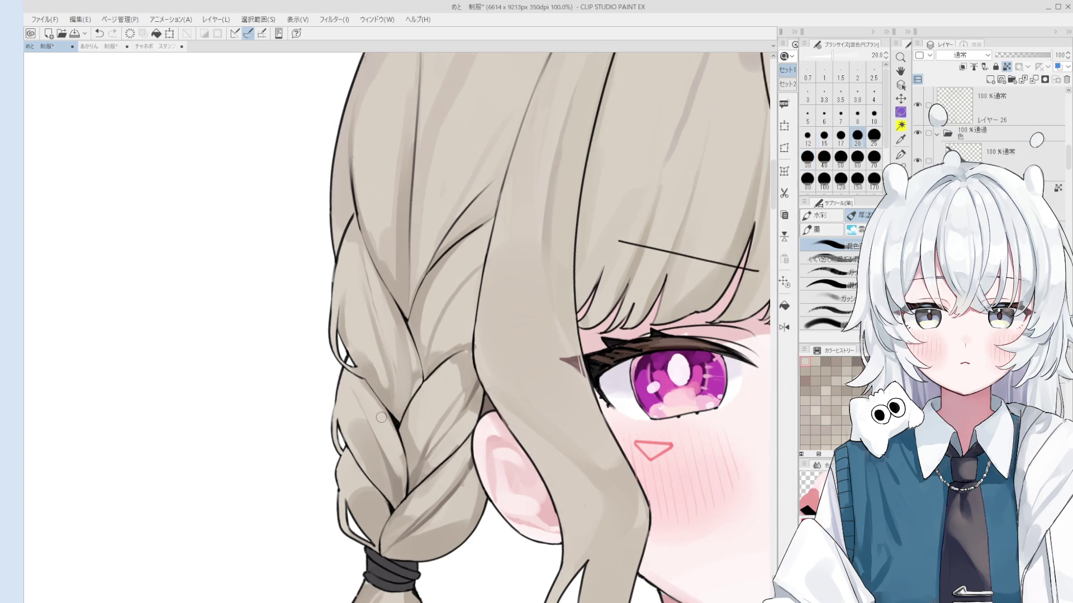
{"action": "left_click_drag", "start_coordinate": [391, 492], "coordinate": [397, 460]}
Blend soft shading over the lower braid strands with a size-20 brush.
{"action": "key", "text": "bracketright"}
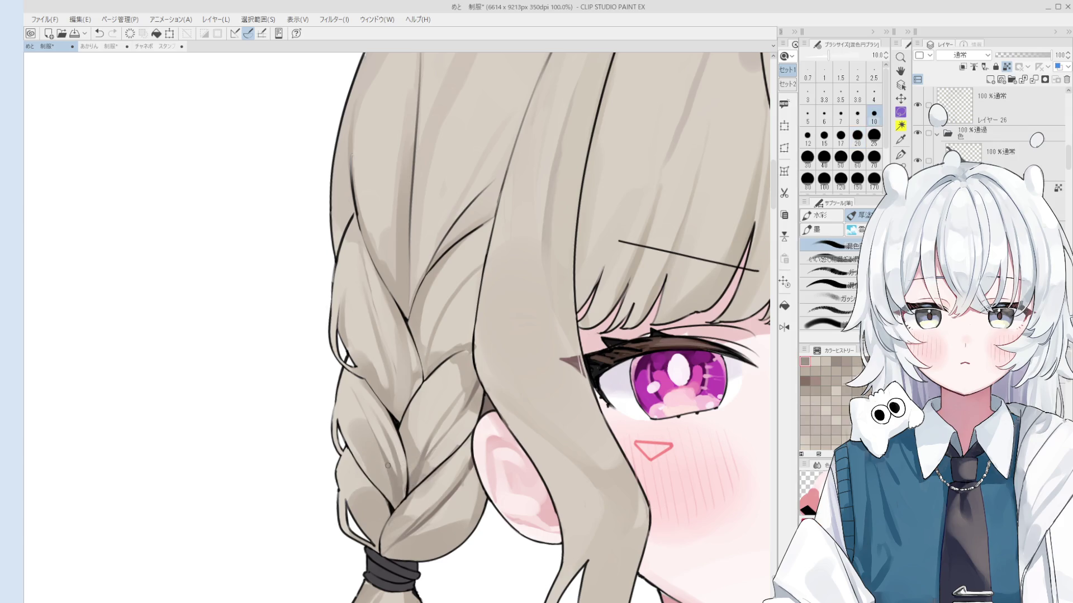
{"action": "key", "text": "bracketright"}
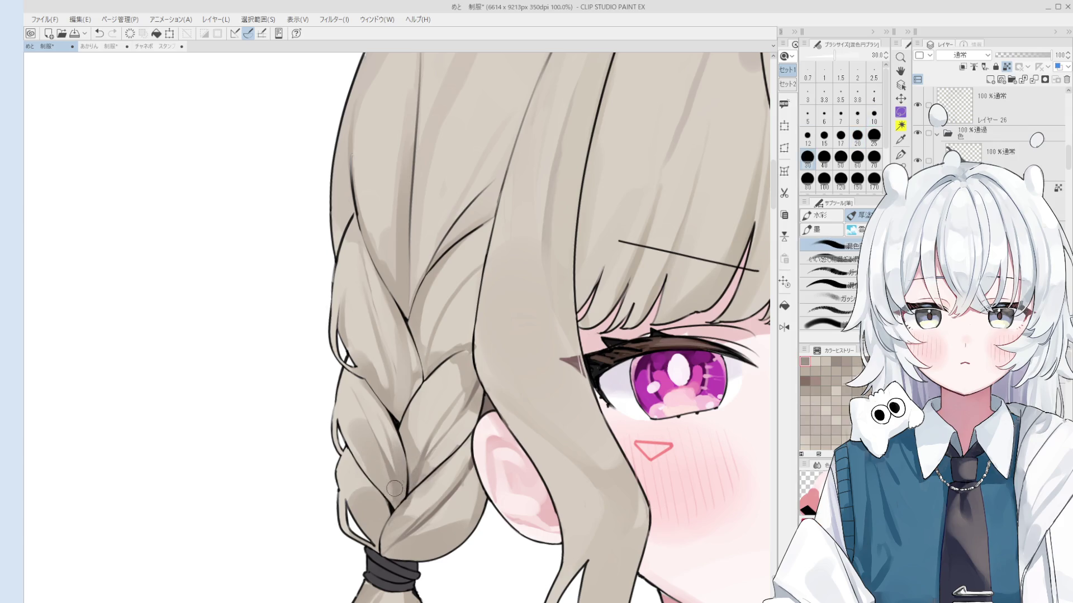
{"action": "key", "text": "bracketleft"}
{"action": "key", "text": "bracketleft"}
{"action": "key", "text": "bracketleft"}
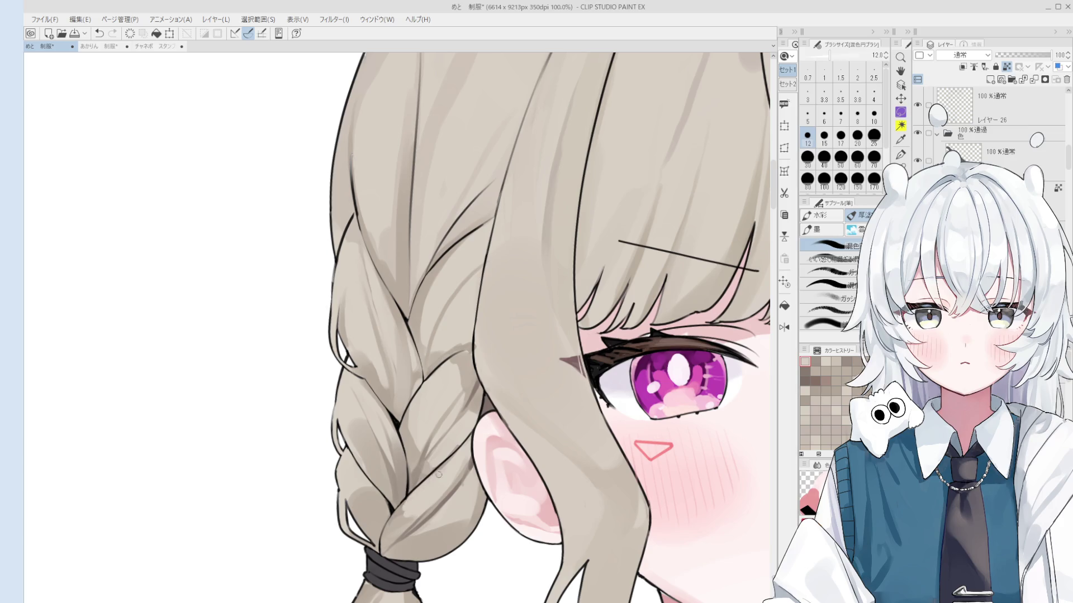
{"action": "key", "text": "bracketright"}
{"action": "key", "text": "bracketright"}
{"action": "key", "text": "bracketright"}
{"action": "key", "text": "bracketright"}
{"action": "key", "text": "bracketright"}
{"action": "key", "text": "bracketright"}
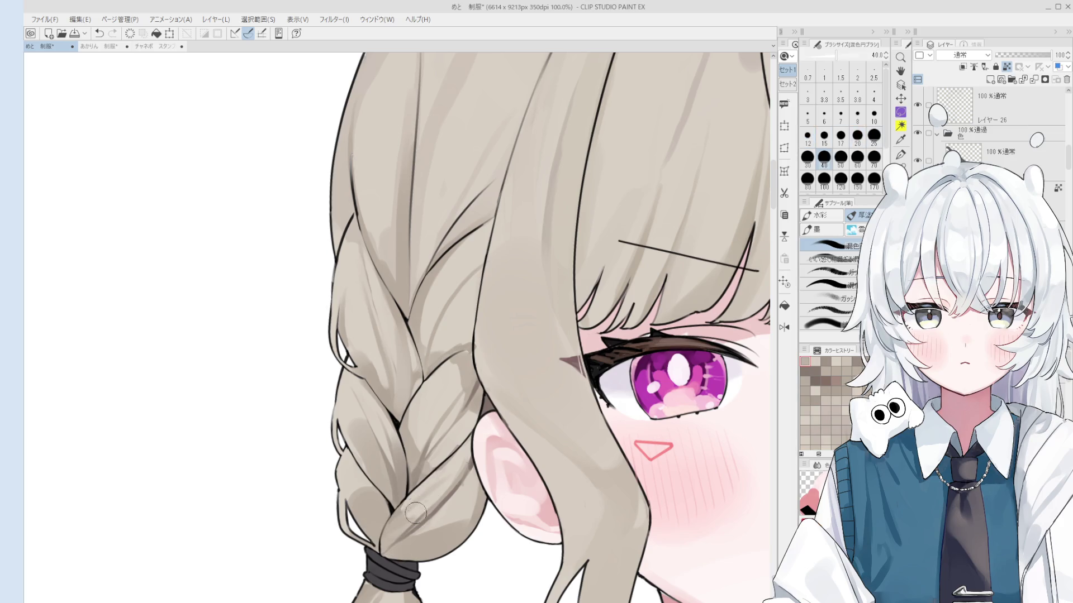
{"action": "mouse_move", "coordinate": [402, 519]}
{"action": "left_mouse_down"}
{"action": "mouse_move", "coordinate": [424, 483]}
{"action": "mouse_move", "coordinate": [419, 461]}
{"action": "mouse_move", "coordinate": [407, 477]}
{"action": "left_mouse_up"}
{"action": "mouse_move", "coordinate": [405, 516]}
{"action": "left_mouse_down"}
{"action": "mouse_move", "coordinate": [390, 518]}
{"action": "mouse_move", "coordinate": [439, 480]}
{"action": "mouse_move", "coordinate": [410, 517]}
{"action": "left_mouse_up"}
{"action": "key", "text": "ctrl+z"}
{"action": "key", "text": "bracketleft"}
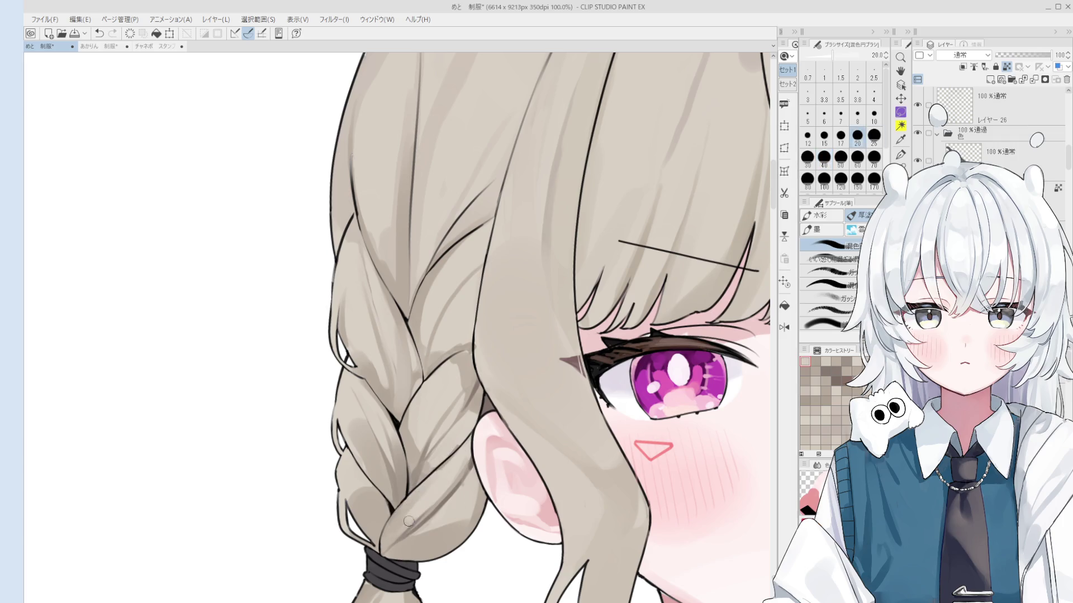
{"action": "scroll", "coordinate": [437, 473], "scroll_direction": "down", "scroll_amount": 1}
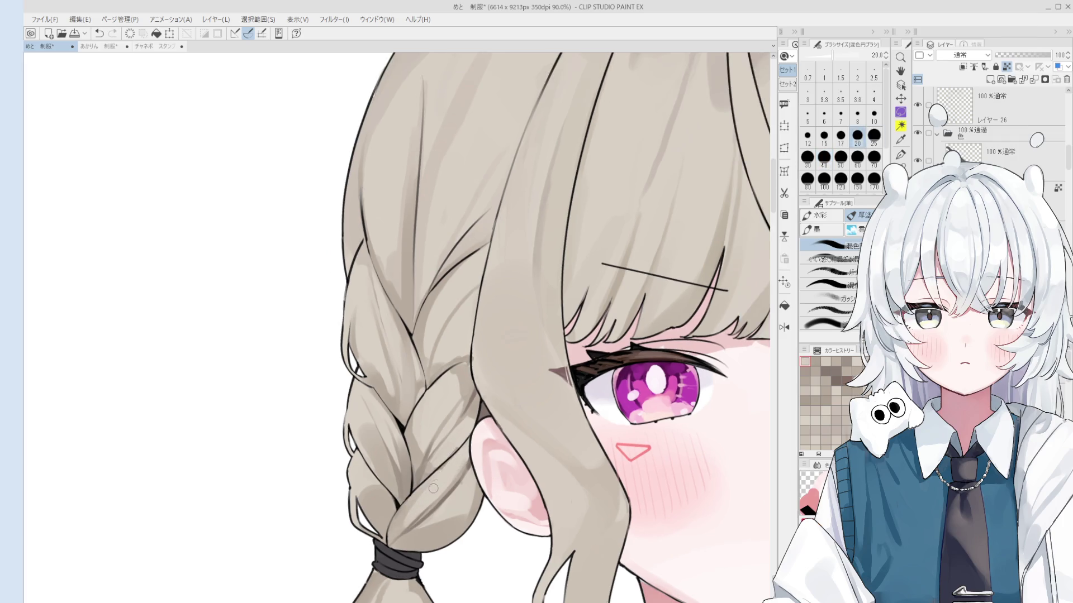
Undo a stray braid stroke, then blend the braid shading at size 20.
{"action": "mouse_move", "coordinate": [442, 477]}
{"action": "left_mouse_down"}
{"action": "mouse_move", "coordinate": [414, 485]}
{"action": "mouse_move", "coordinate": [458, 464]}
{"action": "left_mouse_up"}
{"action": "key", "text": "ctrl+z"}
{"action": "key", "text": "ctrl+z"}
{"action": "key", "text": "bracketleft"}
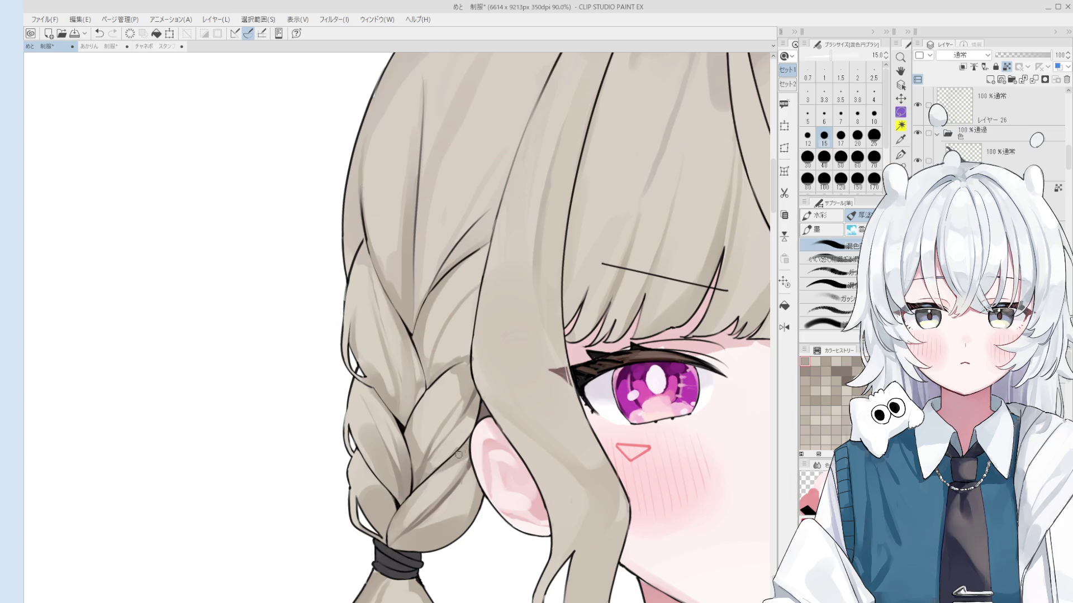
{"action": "scroll", "coordinate": [453, 440], "scroll_direction": "up", "scroll_amount": 2}
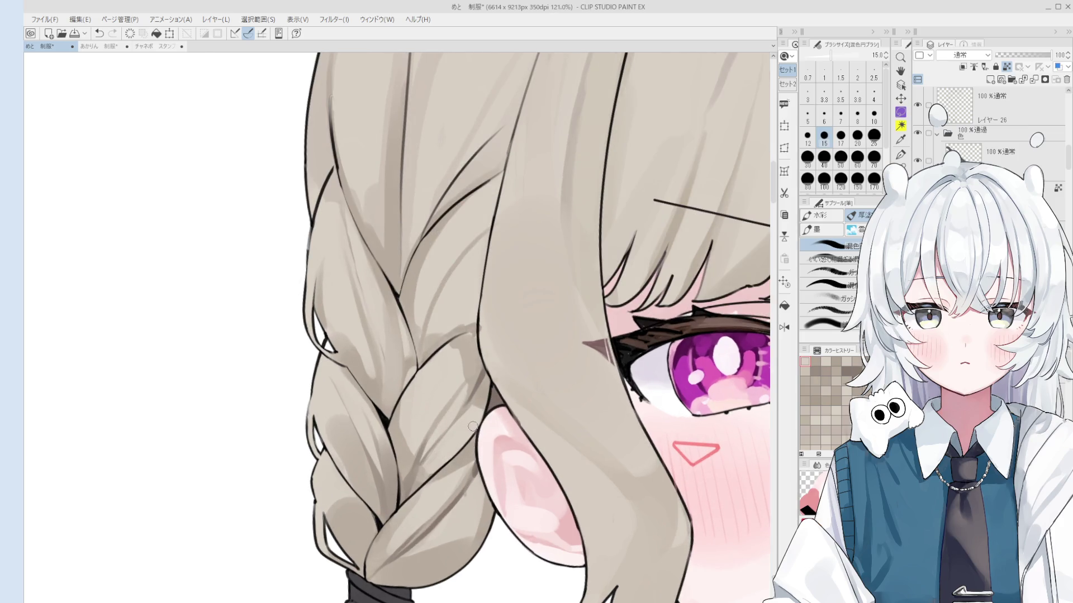
{"action": "left_click_drag", "start_coordinate": [482, 429], "coordinate": [459, 369]}
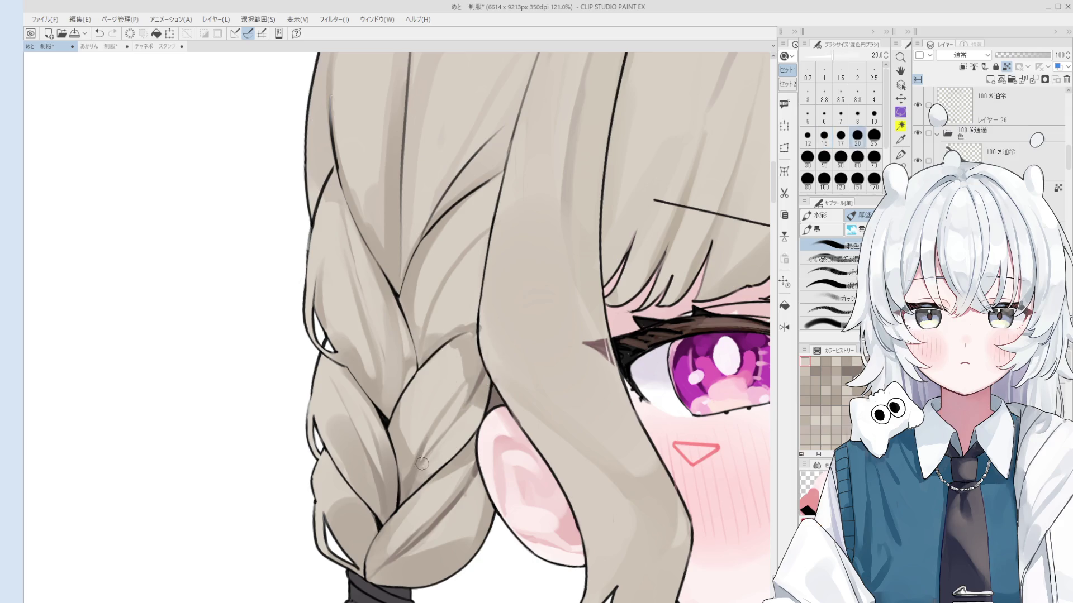
{"action": "scroll", "coordinate": [425, 447], "scroll_direction": "down", "scroll_amount": 1}
{"action": "key", "text": "bracketleft"}
{"action": "key", "text": "bracketleft"}
{"action": "left_click_drag", "start_coordinate": [421, 432], "coordinate": [429, 453]}
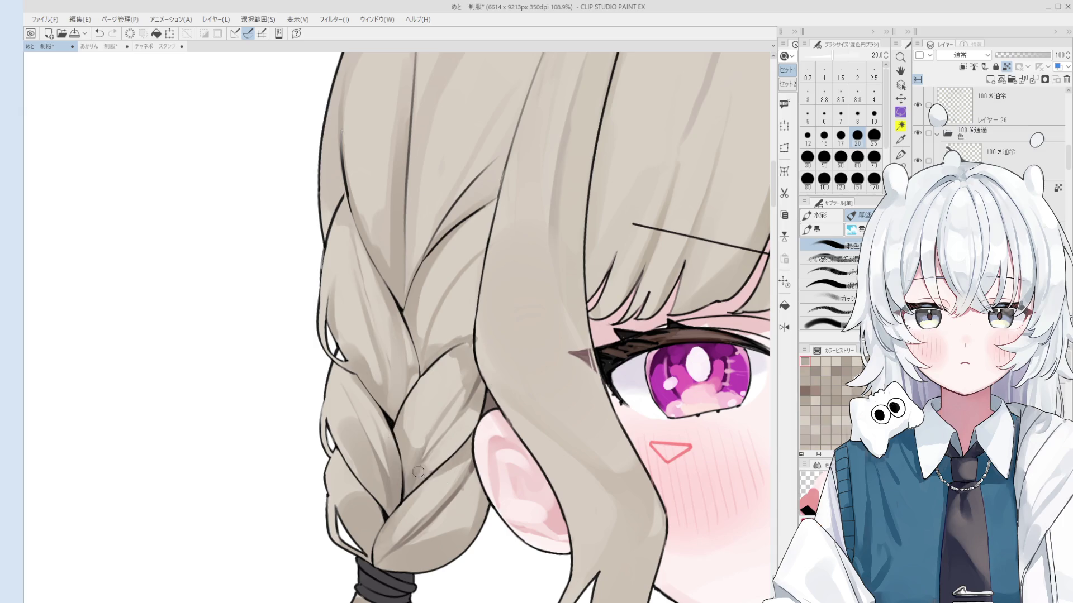
Blend a short stroke on the upper braid, trying brush sizes from 15 to 50.
{"action": "scroll", "coordinate": [461, 385], "scroll_direction": "down", "scroll_amount": 1}
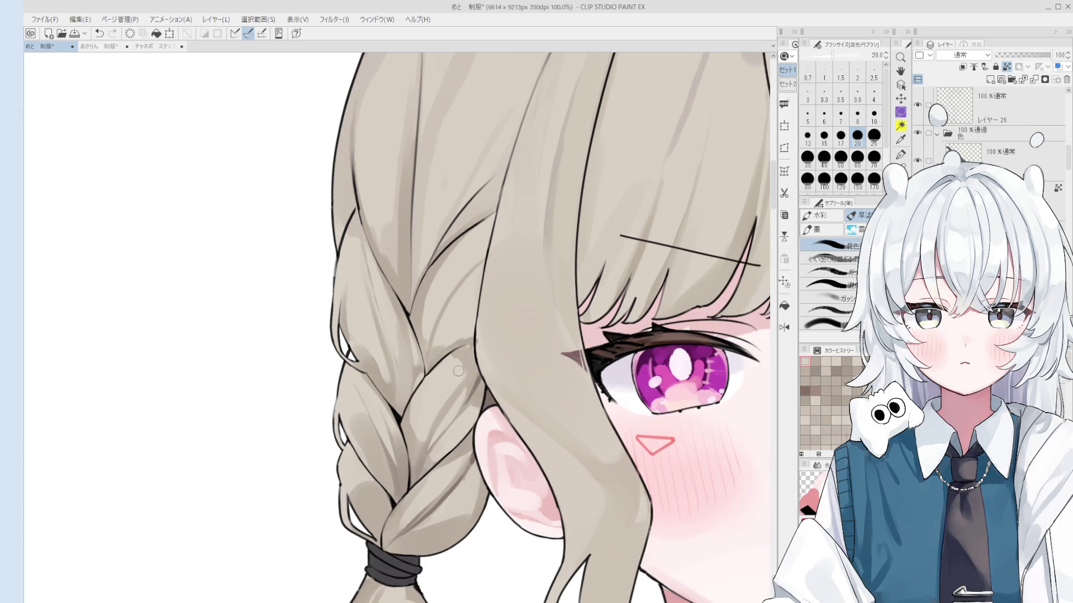
{"action": "left_click_drag", "start_coordinate": [454, 364], "coordinate": [463, 353]}
{"action": "key", "text": "bracketright"}
{"action": "scroll", "coordinate": [461, 350], "scroll_direction": "down", "scroll_amount": 1}
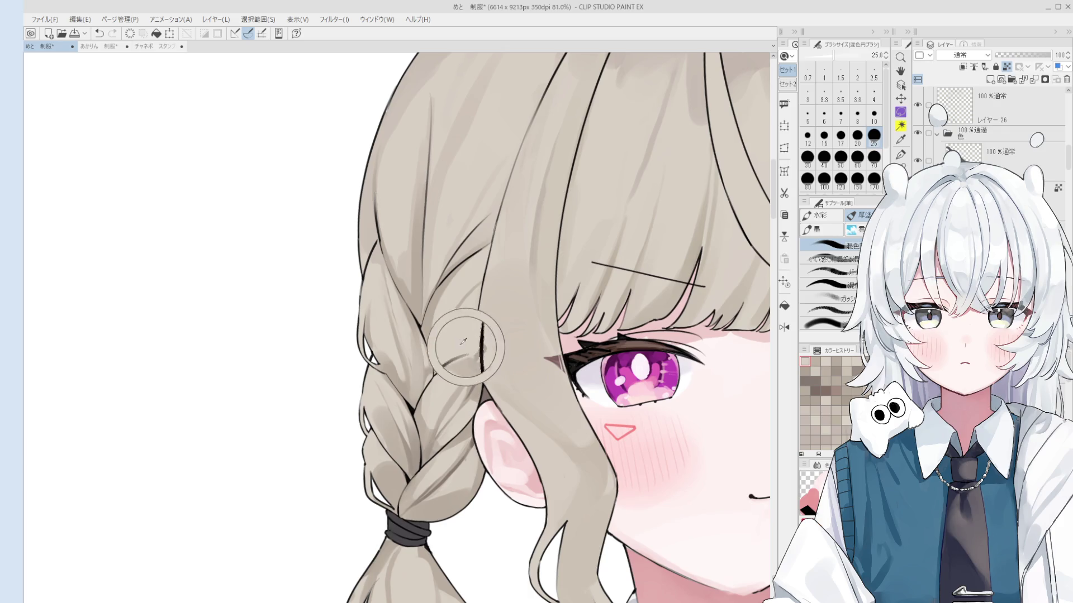
{"action": "key", "text": "bracketleft"}
{"action": "key", "text": "bracketleft"}
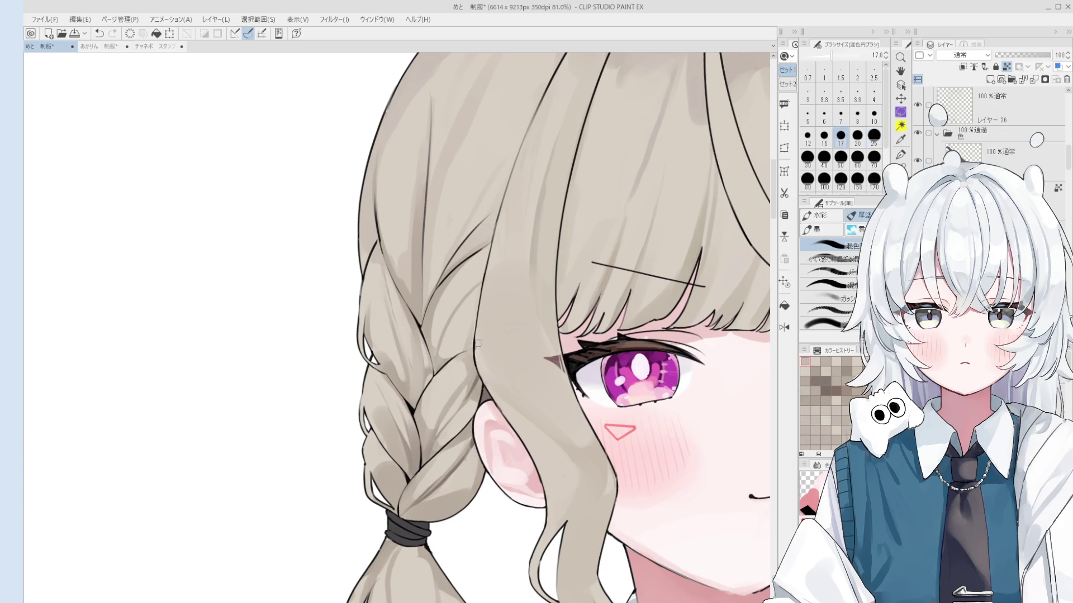
{"action": "key", "text": "bracketleft"}
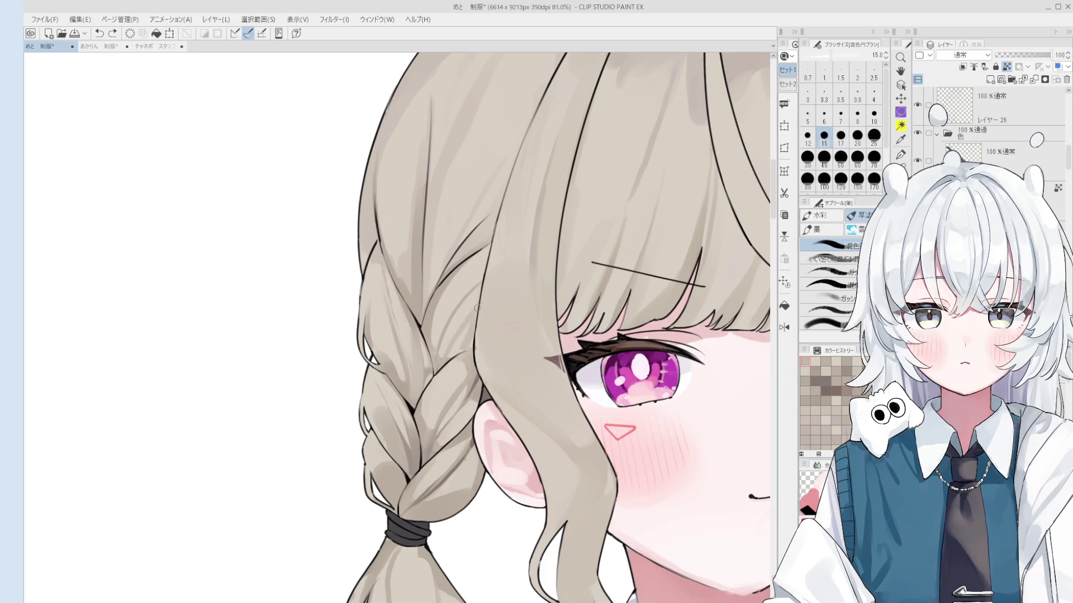
{"action": "key", "text": "bracketright"}
{"action": "key", "text": "bracketright"}
{"action": "key", "text": "bracketright"}
{"action": "key", "text": "bracketright"}
{"action": "key", "text": "bracketright"}
{"action": "key", "text": "bracketleft"}
{"action": "key", "text": "bracketleft"}
{"action": "key", "text": "bracketleft"}
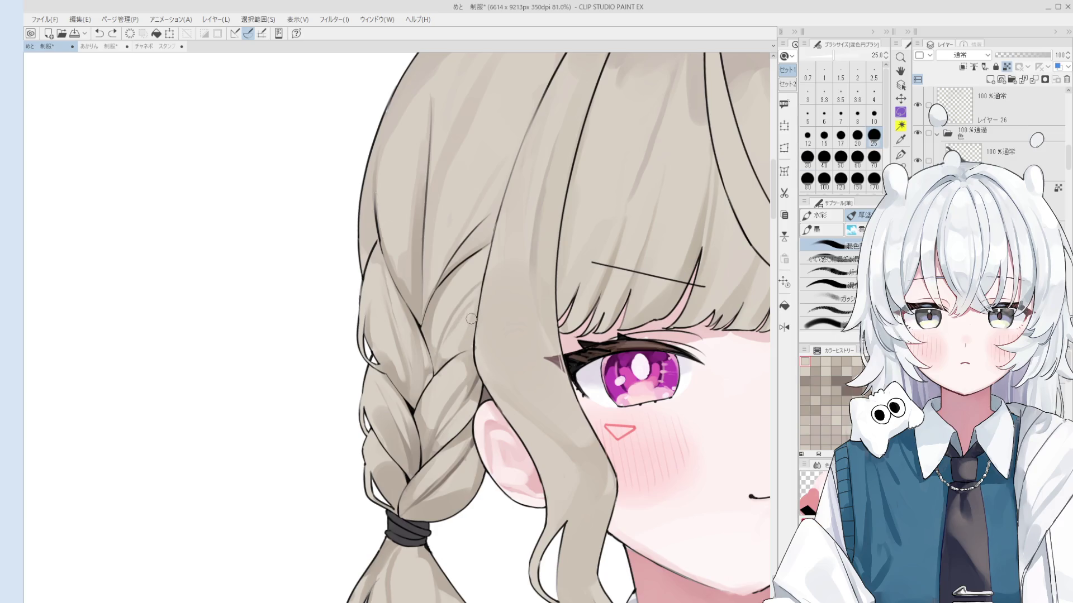
{"action": "scroll", "coordinate": [465, 333], "scroll_direction": "up", "scroll_amount": 3}
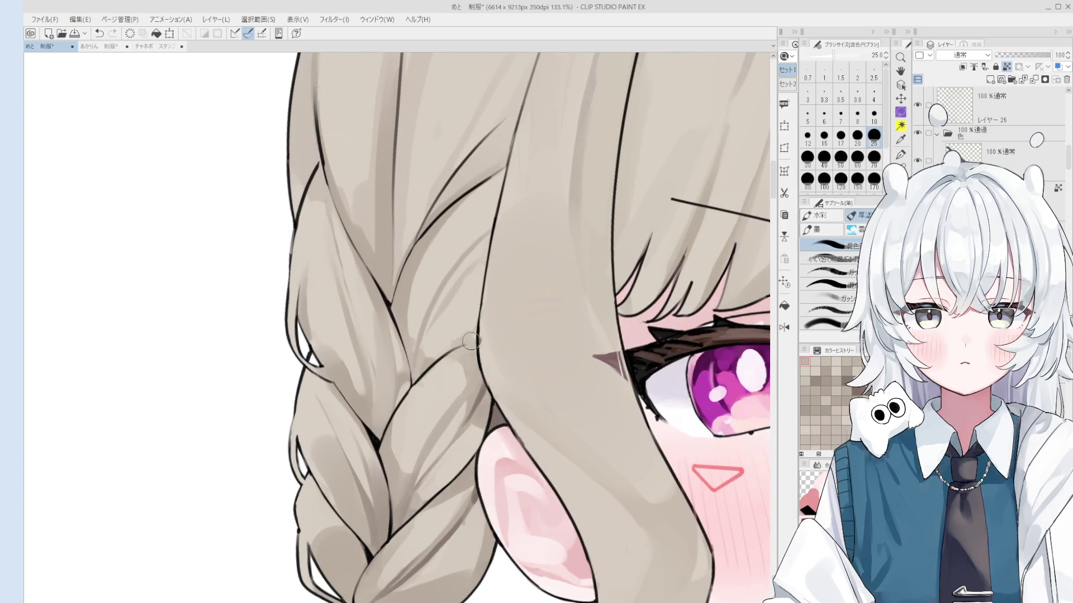
{"action": "scroll", "coordinate": [472, 344], "scroll_direction": "down", "scroll_amount": 1}
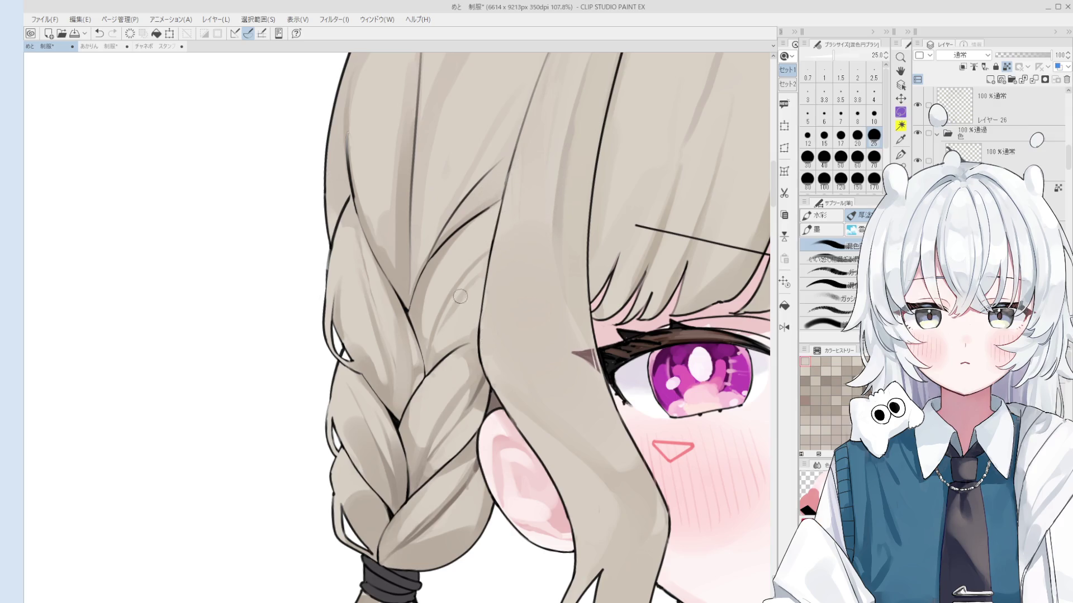
Blend another stroke on the upper braid and sample a hair colour from the canvas.
{"action": "left_click_drag", "start_coordinate": [435, 356], "coordinate": [471, 328]}
{"action": "scroll", "coordinate": [441, 353], "scroll_direction": "down", "scroll_amount": 1}
{"action": "scroll", "coordinate": [455, 342], "scroll_direction": "down", "scroll_amount": 1}
{"action": "left_click", "coordinate": [471, 328], "text": "alt"}
Sample another hair colour from the braid and enlarge the brush to 40.
{"action": "left_click", "coordinate": [466, 334], "text": "alt"}
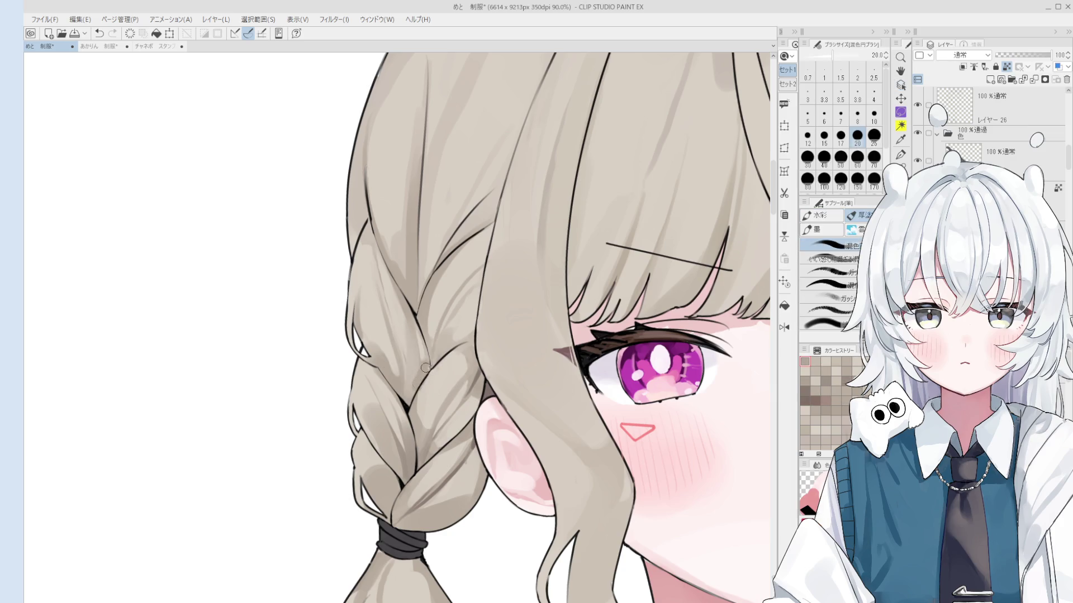
{"action": "key", "text": "bracketright"}
{"action": "key", "text": "bracketright"}
{"action": "key", "text": "bracketright"}
Blend lighter strokes down the lower braid, undoing and redoing attempts.
{"action": "scroll", "coordinate": [414, 354], "scroll_direction": "down", "scroll_amount": 1}
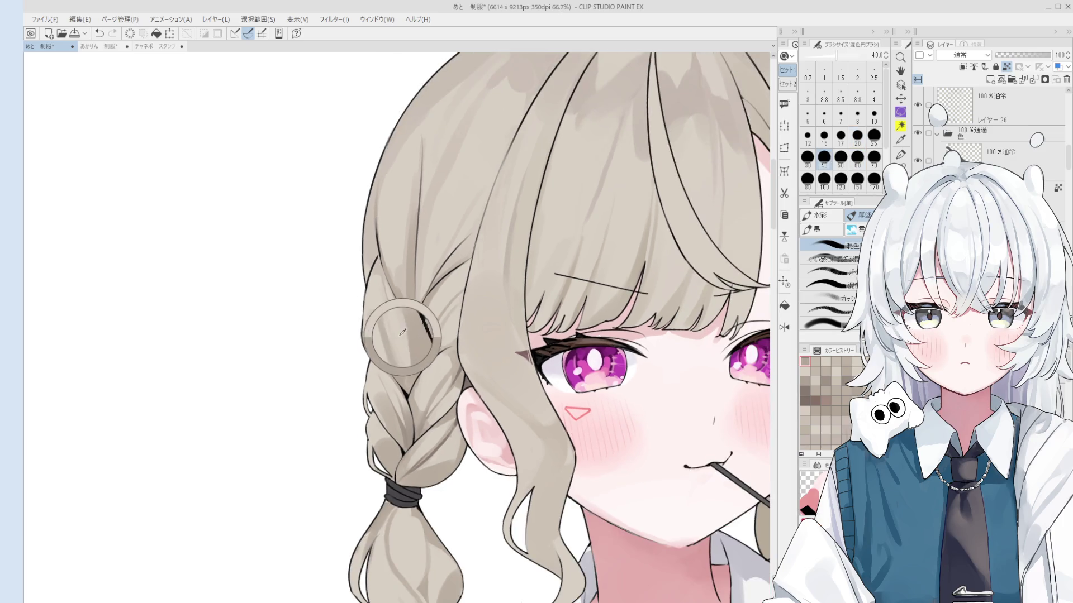
{"action": "key", "text": "bracketleft"}
{"action": "key", "text": "bracketleft"}
{"action": "key", "text": "bracketleft"}
{"action": "key", "text": "ctrl+z"}
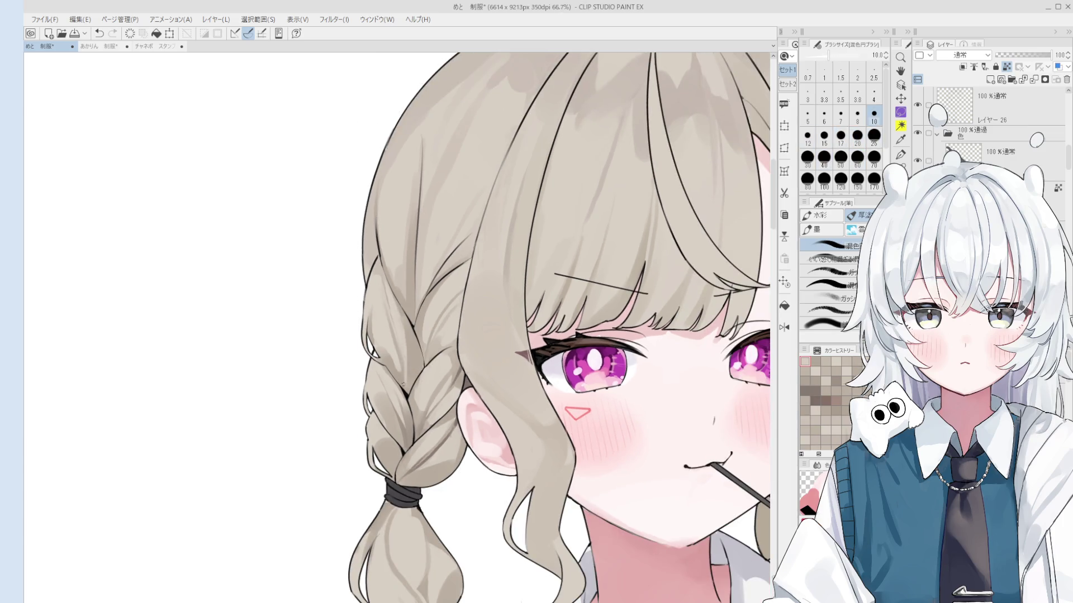
{"action": "left_click_drag", "start_coordinate": [421, 321], "coordinate": [406, 377]}
{"action": "key", "text": "ctrl+z"}
{"action": "key", "text": "bracketright"}
{"action": "key", "text": "bracketright"}
{"action": "left_click_drag", "start_coordinate": [408, 331], "coordinate": [408, 384]}
{"action": "key", "text": "ctrl+z"}
{"action": "left_click_drag", "start_coordinate": [406, 324], "coordinate": [405, 391]}
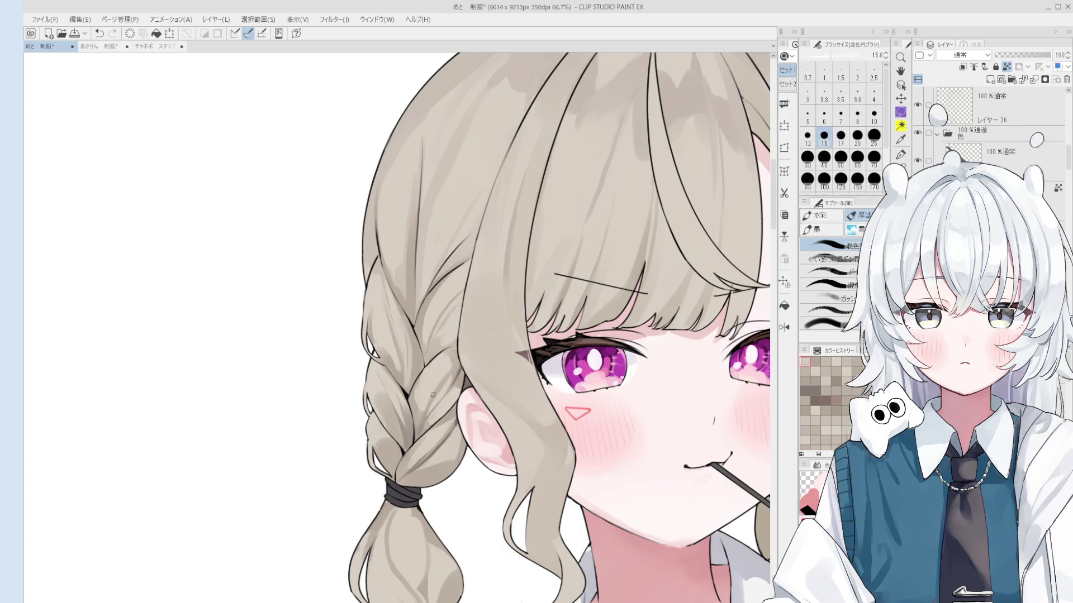
Touch up shading near the upper braid with a slightly larger brush.
{"action": "scroll", "coordinate": [432, 393], "scroll_direction": "up", "scroll_amount": 1}
{"action": "key", "text": "bracketright"}
{"action": "left_click_drag", "start_coordinate": [376, 267], "coordinate": [385, 329]}
{"action": "key", "text": "ctrl+z"}
{"action": "scroll", "coordinate": [384, 304], "scroll_direction": "down", "scroll_amount": 2}
{"action": "key", "text": "ctrl+z"}
{"action": "left_click_drag", "start_coordinate": [384, 276], "coordinate": [386, 330]}
{"action": "scroll", "coordinate": [384, 304], "scroll_direction": "up", "scroll_amount": 1}
Repaint the upper braid shading at size 20, adding small strokes.
{"action": "key", "text": "bracketright"}
{"action": "left_click_drag", "start_coordinate": [386, 279], "coordinate": [393, 347]}
{"action": "scroll", "coordinate": [387, 307], "scroll_direction": "up", "scroll_amount": 2}
{"action": "left_click_drag", "start_coordinate": [374, 271], "coordinate": [394, 369]}
{"action": "key", "text": "bracketleft"}
{"action": "key", "text": "bracketleft"}
{"action": "key", "text": "bracketleft"}
{"action": "key", "text": "bracketleft"}
{"action": "mouse_move", "coordinate": [385, 291]}
{"action": "left_mouse_down"}
{"action": "mouse_move", "coordinate": [397, 368]}
{"action": "mouse_move", "coordinate": [398, 358]}
{"action": "left_mouse_up"}
{"action": "key", "text": "ctrl+z"}
{"action": "scroll", "coordinate": [391, 364], "scroll_direction": "down", "scroll_amount": 1}
Repaint the braid's middle at size 30, settle at 20, and flip the canvas horizontally.
{"action": "key", "text": "bracketright"}
{"action": "key", "text": "bracketright"}
{"action": "key", "text": "bracketright"}
{"action": "key", "text": "bracketright"}
{"action": "key", "text": "bracketright"}
{"action": "key", "text": "bracketright"}
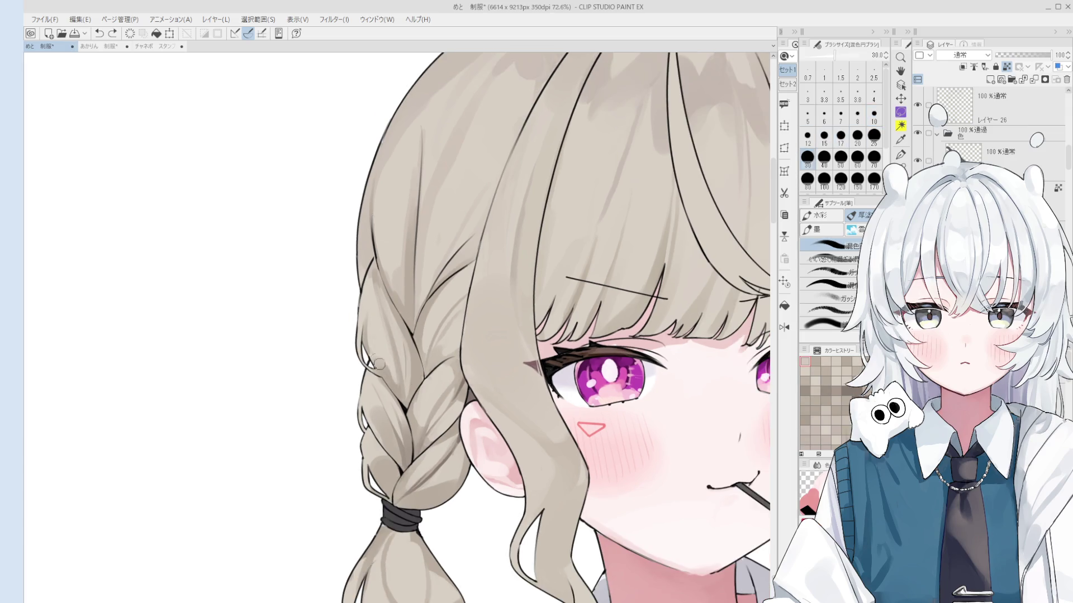
{"action": "scroll", "coordinate": [382, 367], "scroll_direction": "down", "scroll_amount": 1}
{"action": "left_click_drag", "start_coordinate": [376, 334], "coordinate": [394, 380]}
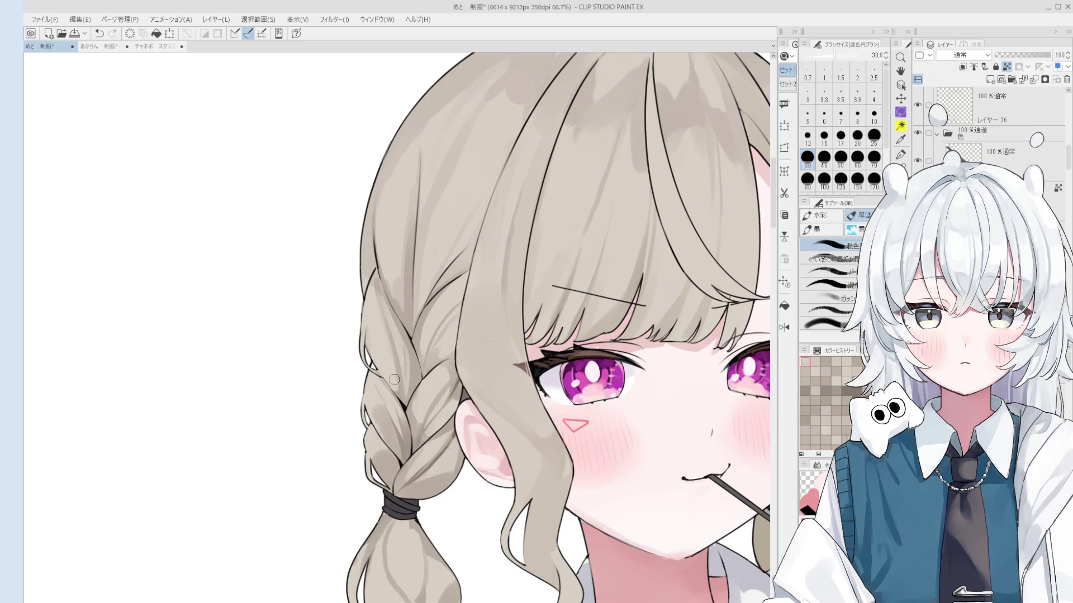
{"action": "key", "text": "bracketleft"}
{"action": "key", "text": "bracketleft"}
{"action": "key", "text": "bracketleft"}
{"action": "key", "text": "bracketright"}
{"action": "key", "text": "bracketright"}
{"action": "key", "text": "bracketright"}
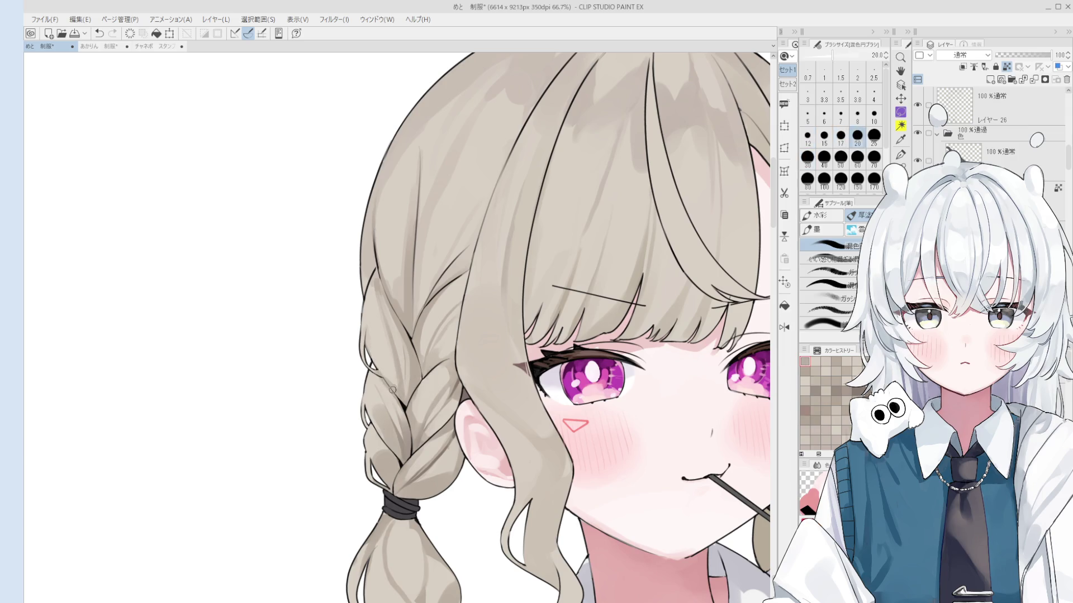
{"action": "key", "text": "h"}
{"action": "left_click_drag", "start_coordinate": [397, 398], "coordinate": [440, 385]}
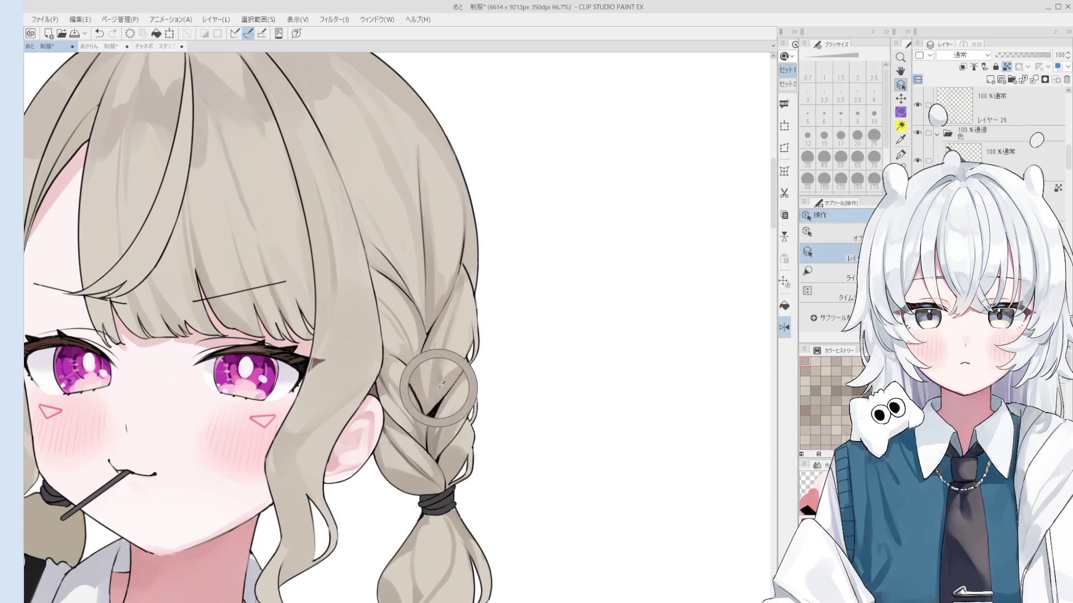
Enlarge the brush to 60 and bring the whole head and shoulders into view.
{"action": "key", "text": "bracketright"}
{"action": "key", "text": "bracketright"}
{"action": "key", "text": "bracketright"}
{"action": "scroll", "coordinate": [441, 384], "scroll_direction": "down", "scroll_amount": 2}
{"action": "left_click_drag", "start_coordinate": [433, 335], "coordinate": [553, 357]}
{"action": "key", "text": "ctrl+z"}
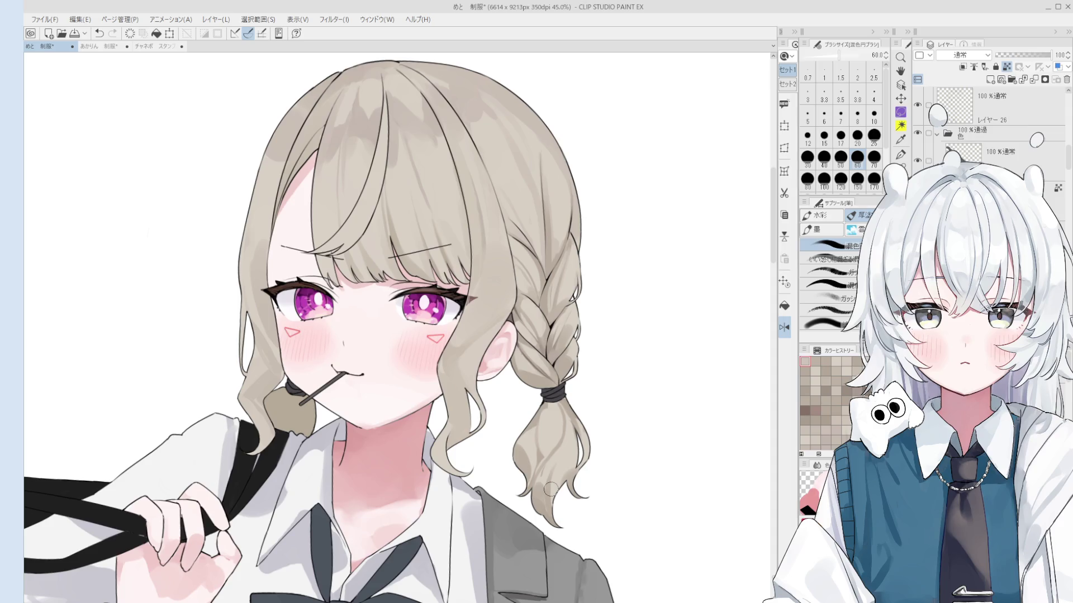
{"action": "scroll", "coordinate": [550, 490], "scroll_direction": "up", "scroll_amount": 2}
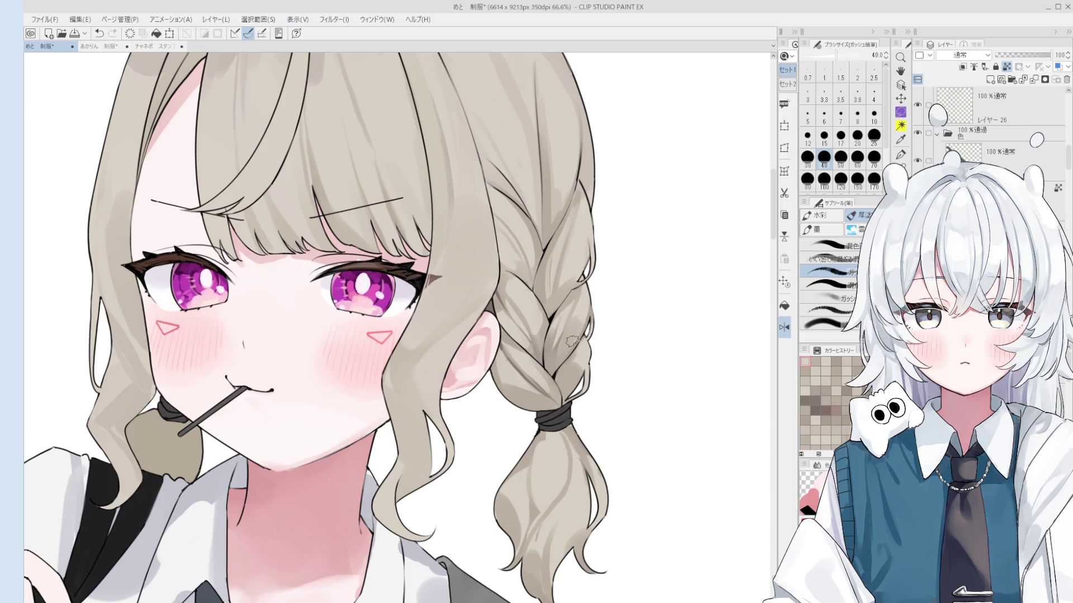
Undo an accidental switch to Layer 9 and paint braid shading with the mixing round brush.
{"action": "key", "text": "b"}
{"action": "left_click", "coordinate": [545, 352], "text": "ctrl"}
{"action": "scroll", "coordinate": [542, 354], "scroll_direction": "up", "scroll_amount": 2}
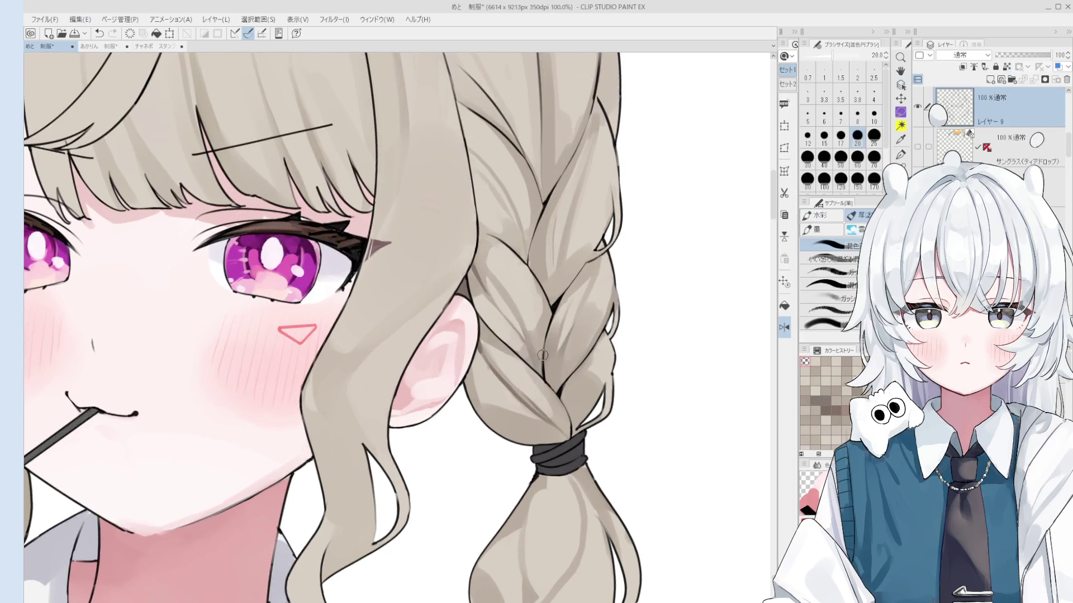
{"action": "key", "text": "ctrl+z"}
{"action": "mouse_move", "coordinate": [542, 354]}
{"action": "left_mouse_down"}
{"action": "mouse_move", "coordinate": [522, 359]}
{"action": "mouse_move", "coordinate": [512, 341]}
{"action": "mouse_move", "coordinate": [524, 338]}
{"action": "left_mouse_up"}
{"action": "scroll", "coordinate": [511, 339], "scroll_direction": "down", "scroll_amount": 1}
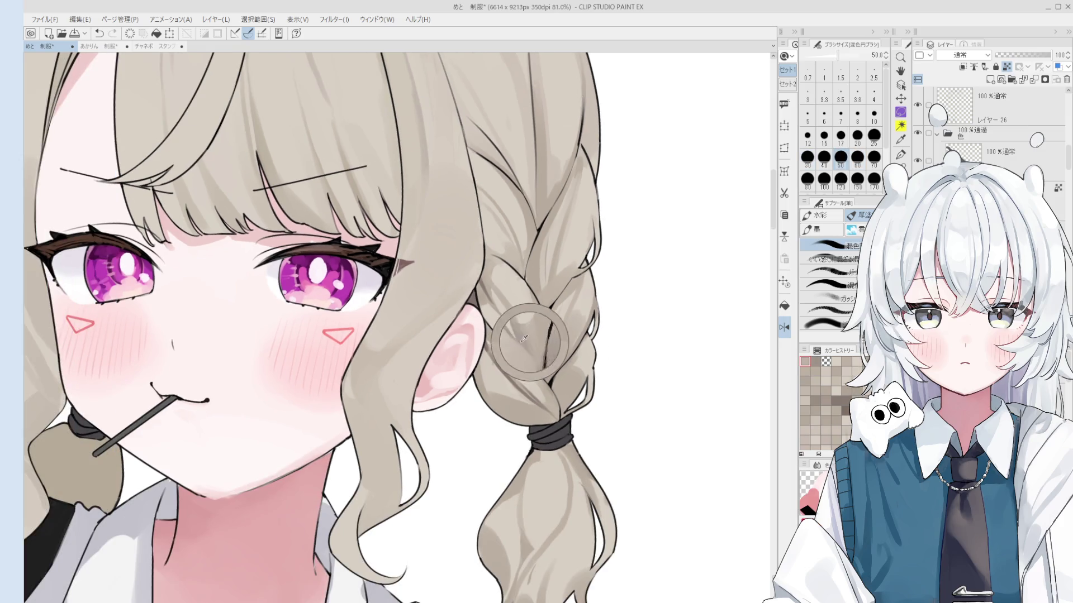
{"action": "scroll", "coordinate": [528, 394], "scroll_direction": "down", "scroll_amount": 1}
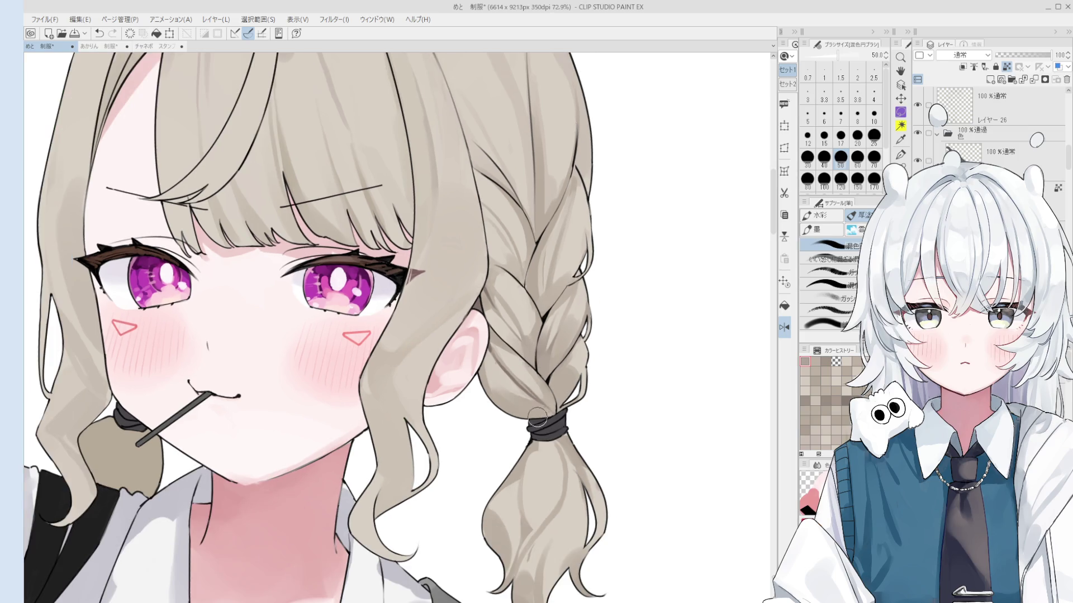
{"action": "scroll", "coordinate": [531, 413], "scroll_direction": "down", "scroll_amount": 2}
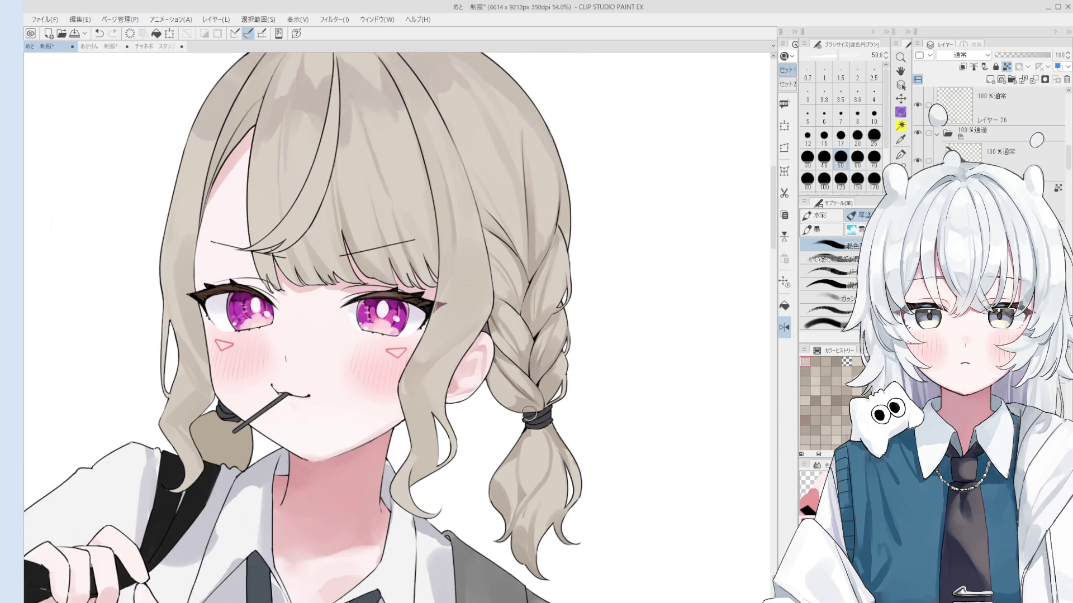
{"action": "left_click_drag", "start_coordinate": [529, 412], "coordinate": [506, 386]}
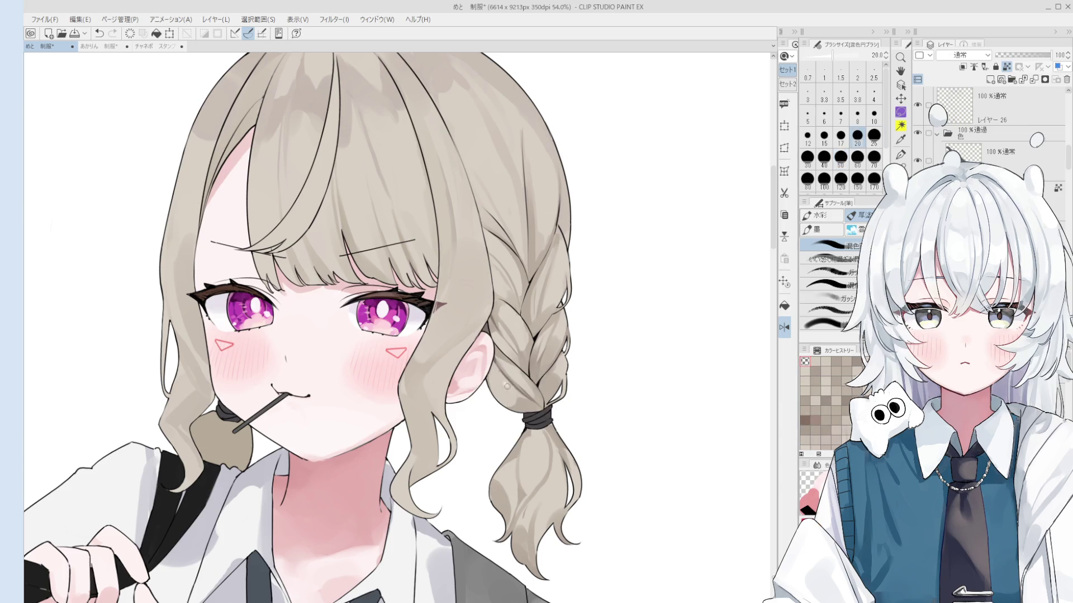
Try the gouache brush, return to the mixing round brush, and sample the braid's hair colour.
{"action": "key", "text": "period"}
{"action": "key", "text": "period"}
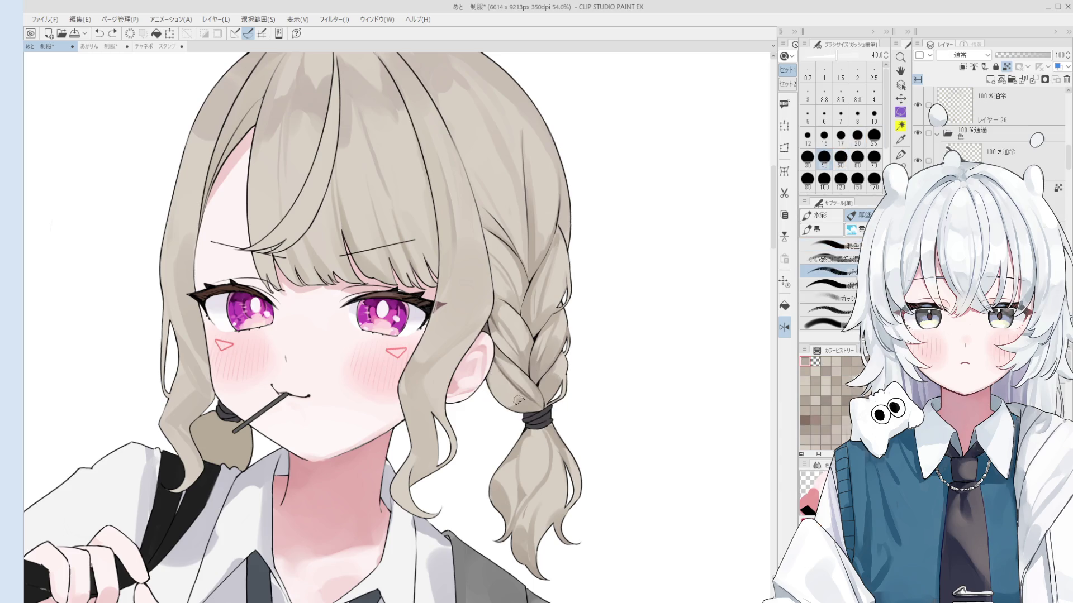
{"action": "key", "text": "comma"}
{"action": "key", "text": "comma"}
{"action": "key", "text": "bracketleft"}
{"action": "key", "text": "bracketright"}
{"action": "key", "text": "bracketright"}
{"action": "key", "text": "bracketright"}
{"action": "key", "text": "bracketright"}
{"action": "key", "text": "bracketright"}
{"action": "key", "text": "bracketright"}
{"action": "key", "text": "bracketright"}
{"action": "key", "text": "bracketleft"}
{"action": "key", "text": "bracketleft"}
{"action": "key", "text": "bracketleft"}
{"action": "left_click", "coordinate": [493, 384], "text": "alt"}
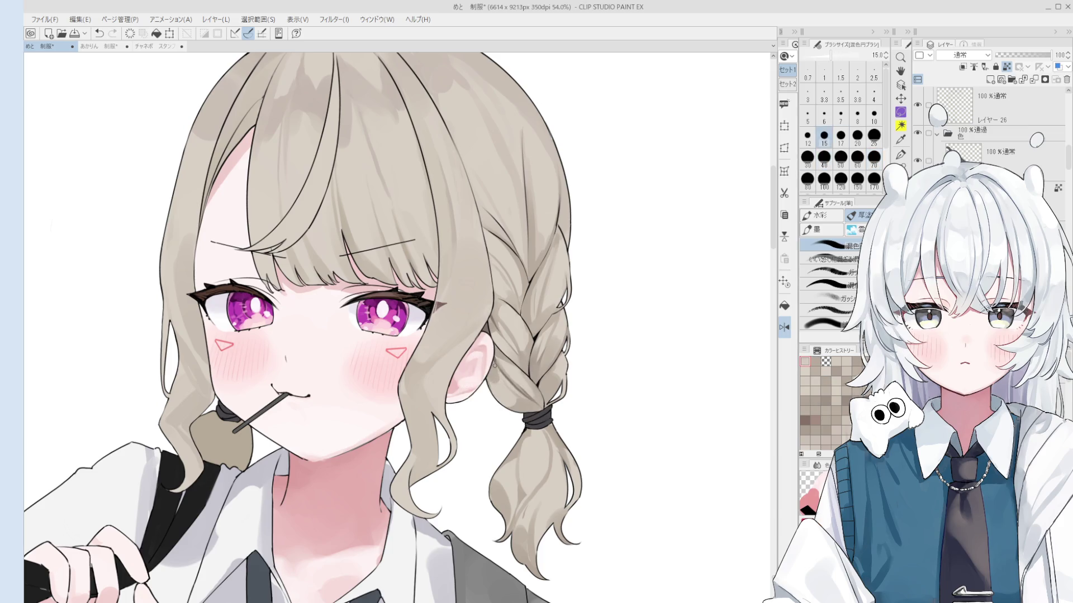
Sample another braid colour and set the brush size to 25.
{"action": "key", "text": "bracketright"}
{"action": "key", "text": "bracketright"}
{"action": "key", "text": "bracketright"}
{"action": "key", "text": "bracketright"}
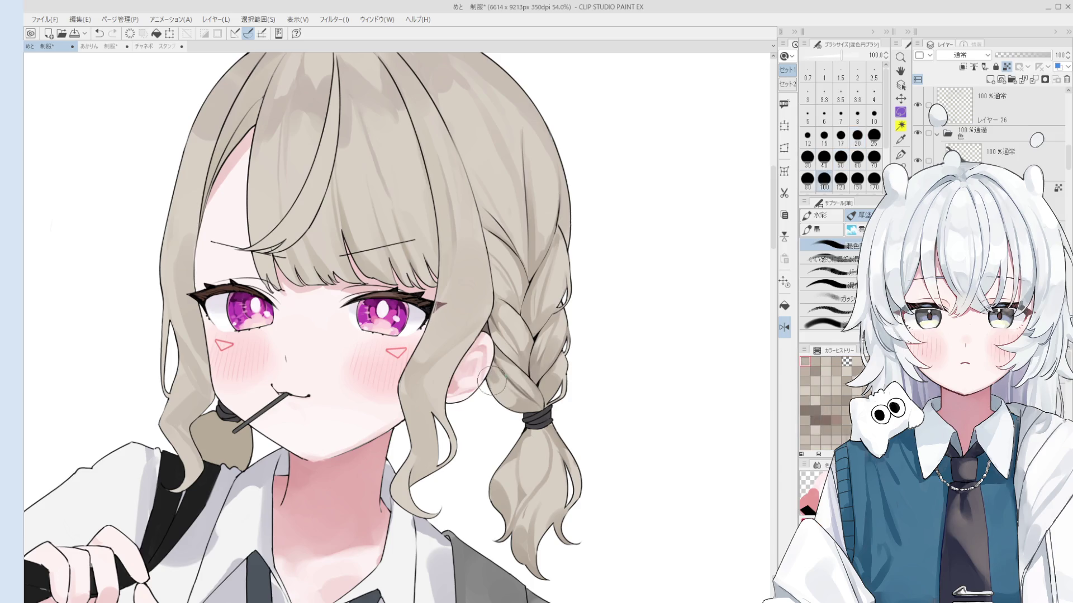
{"action": "scroll", "coordinate": [488, 381], "scroll_direction": "down", "scroll_amount": 1}
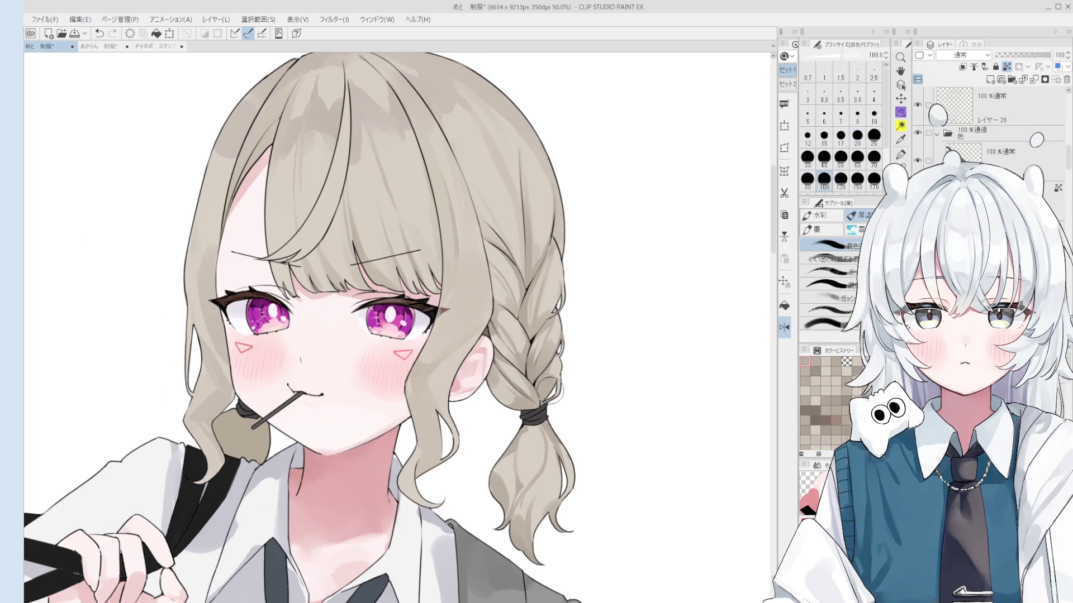
{"action": "key", "text": "bracketleft"}
{"action": "key", "text": "bracketleft"}
{"action": "key", "text": "bracketleft"}
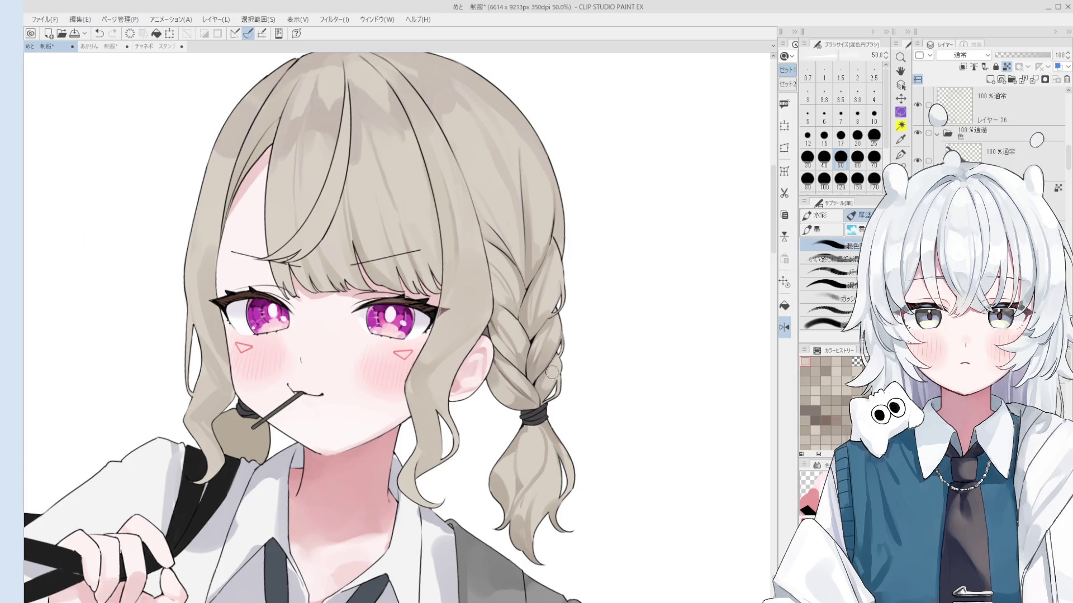
{"action": "left_click", "coordinate": [550, 394], "text": "alt"}
{"action": "key", "text": "bracketleft"}
{"action": "key", "text": "bracketleft"}
{"action": "key", "text": "bracketleft"}
{"action": "key", "text": "bracketright"}
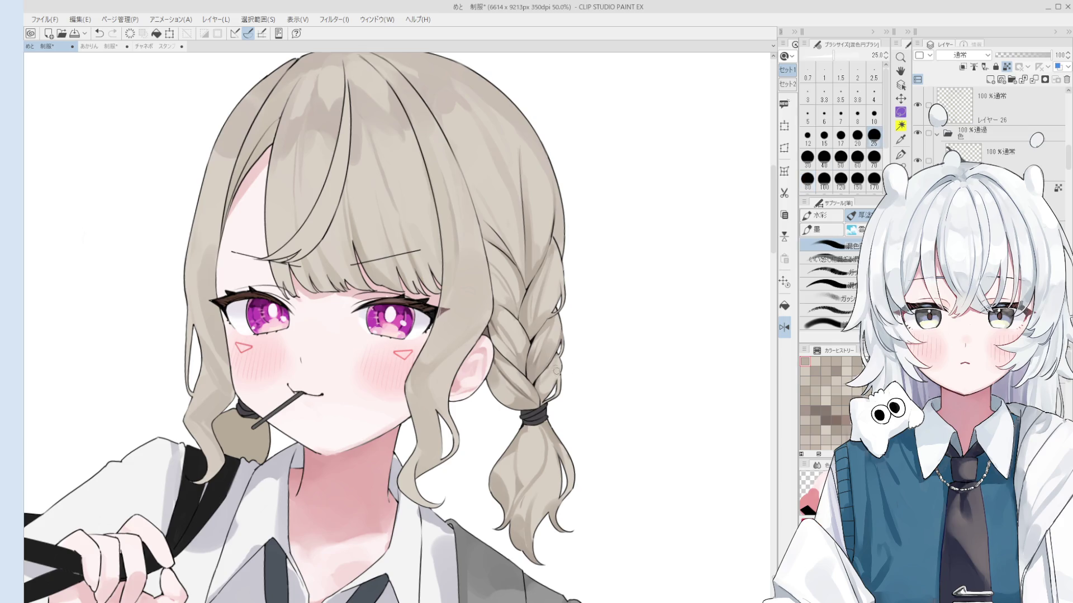
{"action": "scroll", "coordinate": [586, 383], "scroll_direction": "down", "scroll_amount": 1}
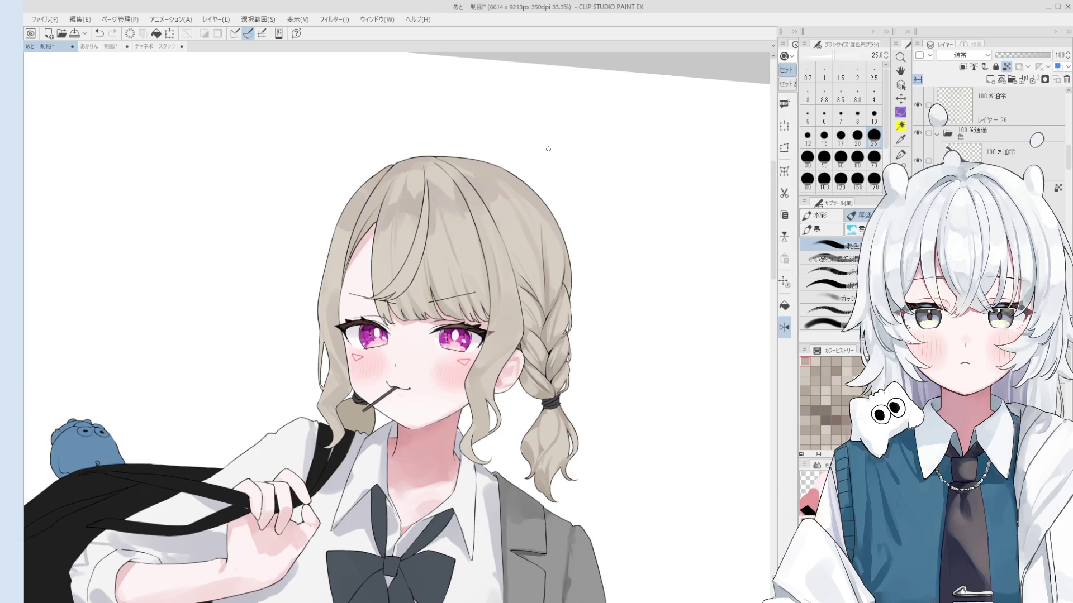
Adjust the mixing brush size between 20 and 100 while moving around the hair.
{"action": "scroll", "coordinate": [550, 251], "scroll_direction": "up", "scroll_amount": 2}
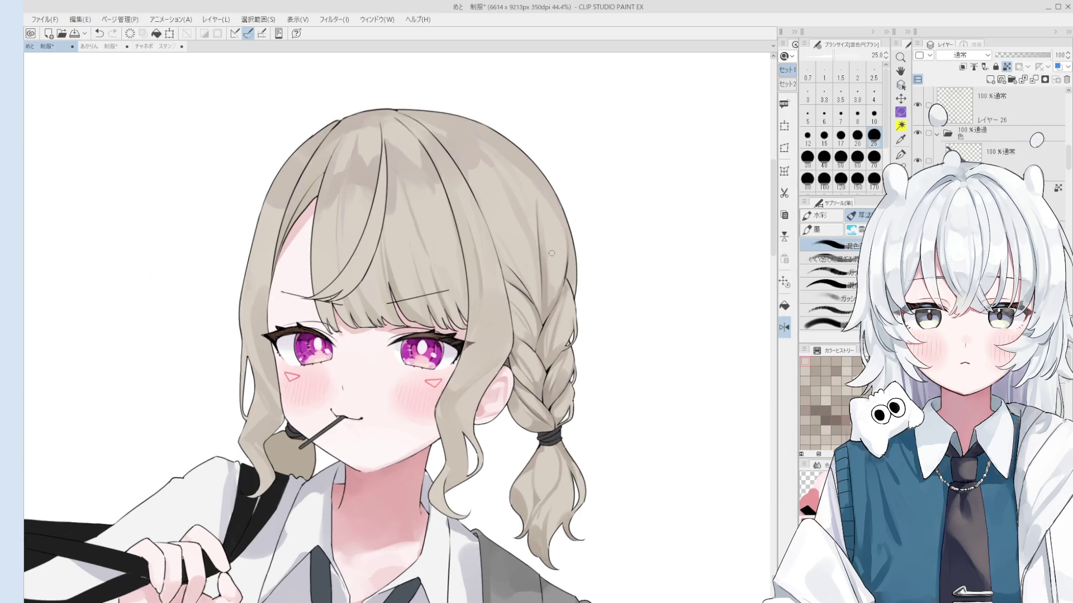
{"action": "key", "text": "bracketright"}
{"action": "key", "text": "bracketright"}
{"action": "key", "text": "bracketright"}
{"action": "key", "text": "bracketright"}
{"action": "key", "text": "bracketright"}
{"action": "key", "text": "bracketright"}
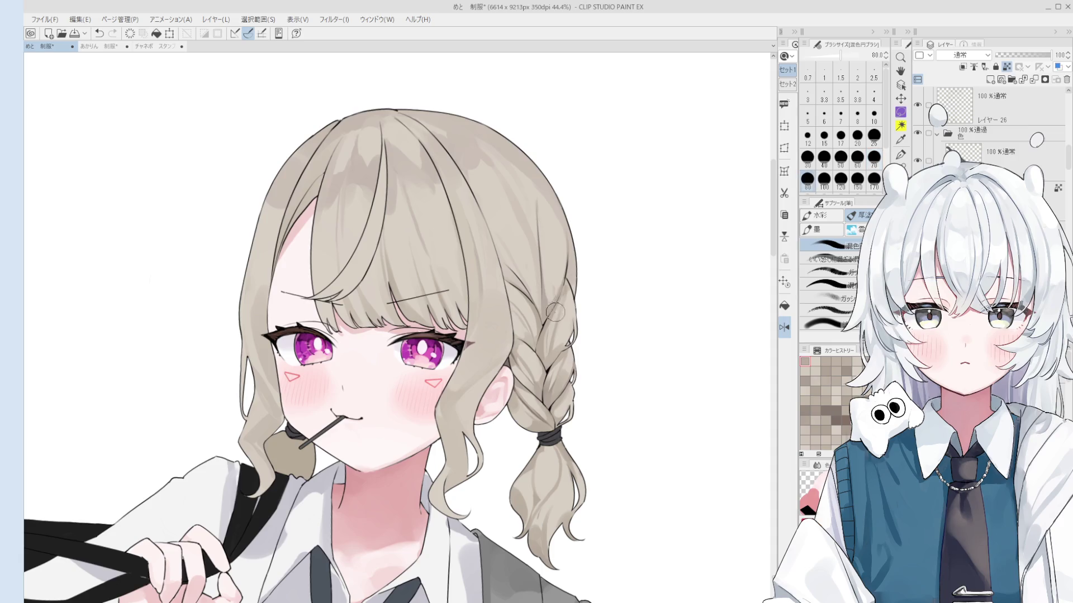
{"action": "scroll", "coordinate": [559, 263], "scroll_direction": "down", "scroll_amount": 2}
{"action": "scroll", "coordinate": [559, 235], "scroll_direction": "down", "scroll_amount": 1}
{"action": "key", "text": "bracketright"}
{"action": "key", "text": "bracketright"}
{"action": "key", "text": "bracketright"}
{"action": "key", "text": "bracketleft"}
{"action": "key", "text": "bracketleft"}
{"action": "key", "text": "bracketleft"}
{"action": "key", "text": "bracketleft"}
{"action": "scroll", "coordinate": [556, 227], "scroll_direction": "up", "scroll_amount": 2}
{"action": "key", "text": "bracketleft"}
{"action": "key", "text": "bracketleft"}
{"action": "key", "text": "bracketleft"}
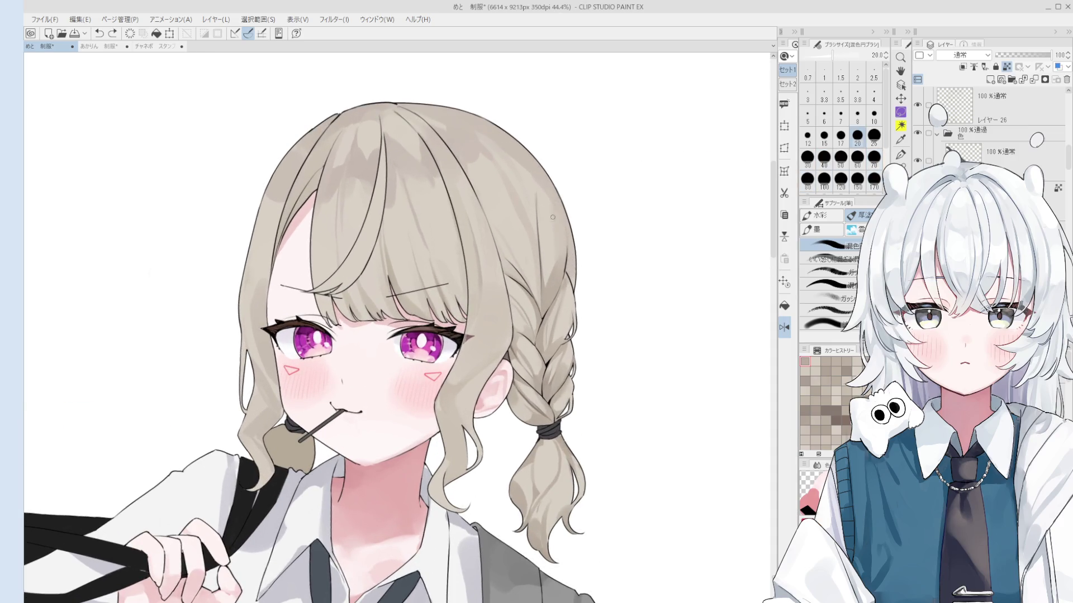
{"action": "key", "text": "bracketright"}
{"action": "key", "text": "bracketright"}
{"action": "key", "text": "bracketright"}
{"action": "key", "text": "bracketright"}
{"action": "key", "text": "bracketright"}
{"action": "key", "text": "bracketright"}
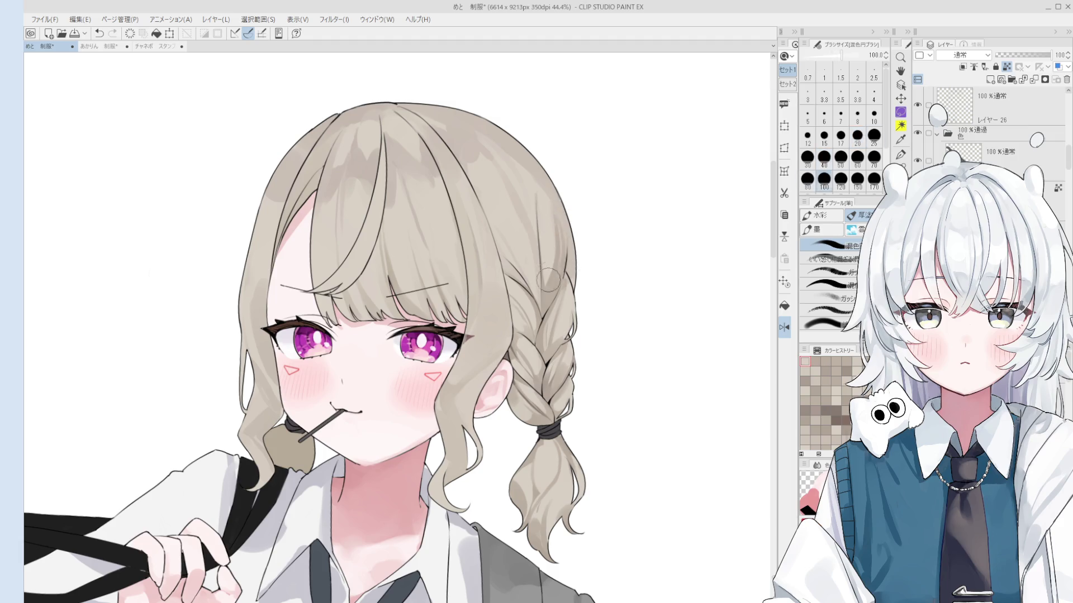
{"action": "scroll", "coordinate": [550, 271], "scroll_direction": "down", "scroll_amount": 1}
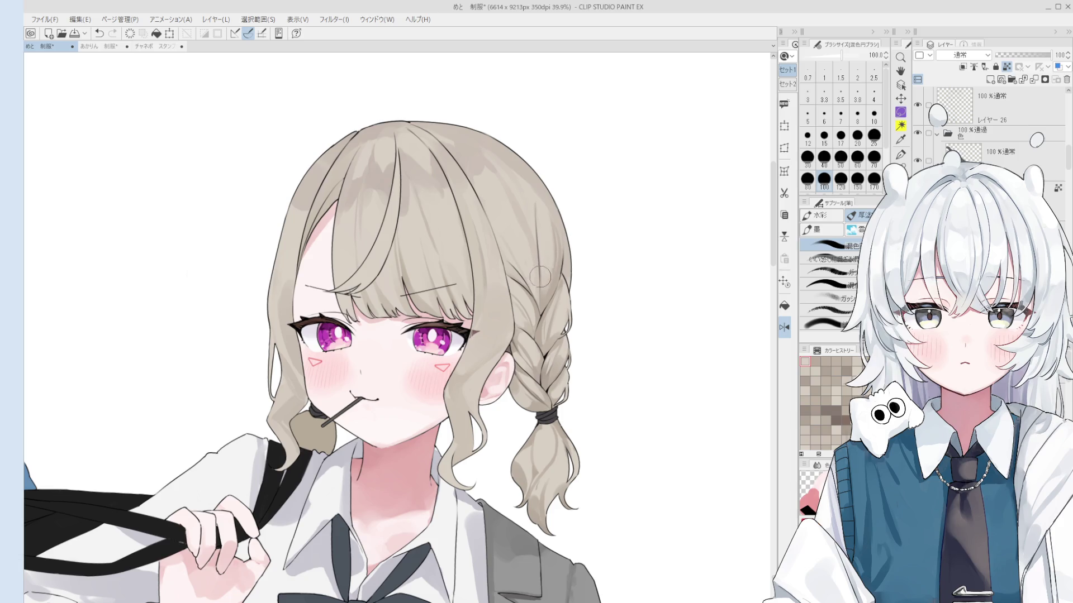
{"action": "scroll", "coordinate": [551, 246], "scroll_direction": "up", "scroll_amount": 2}
Sample a hair colour, paint fine strands at size 15, and zoom out to 33.3%.
{"action": "key", "text": "o"}
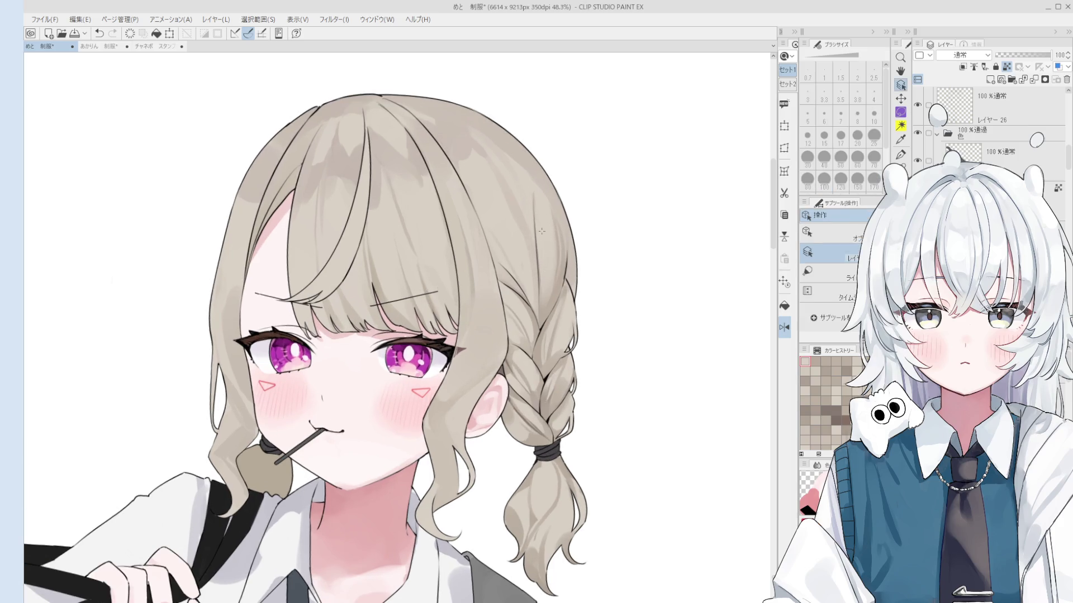
{"action": "key", "text": "b"}
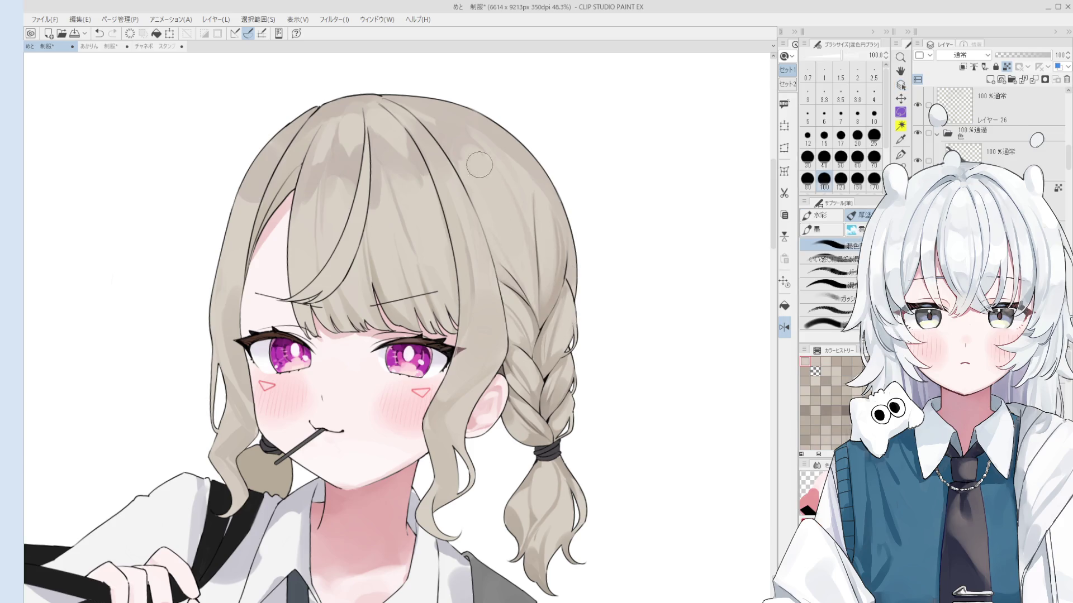
{"action": "left_click", "coordinate": [458, 134], "text": "alt"}
{"action": "left_click_drag", "start_coordinate": [515, 201], "coordinate": [517, 264]}
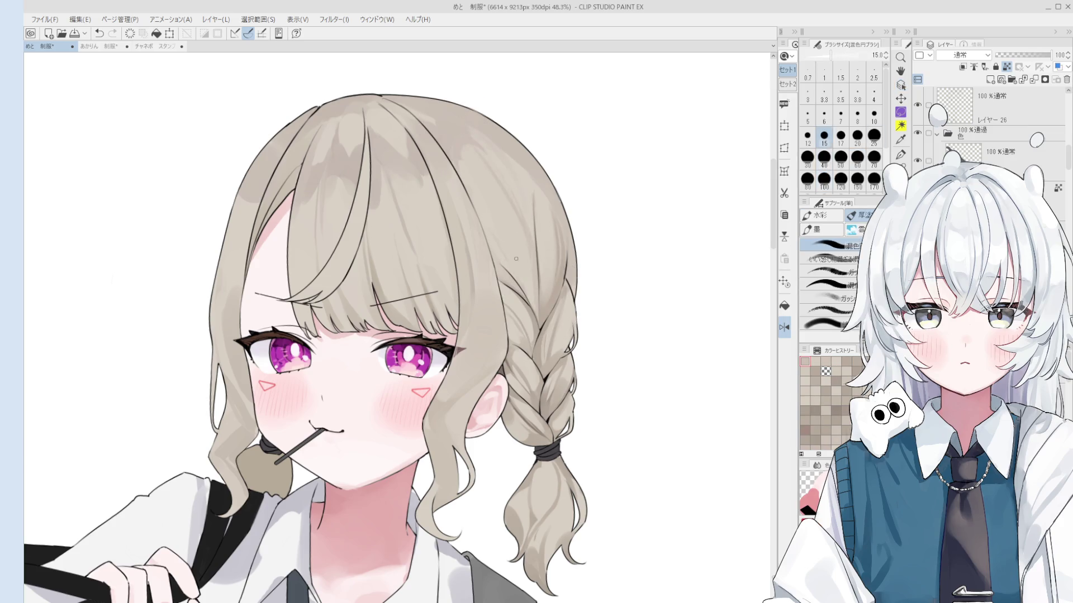
{"action": "scroll", "coordinate": [519, 274], "scroll_direction": "down", "scroll_amount": 1}
{"action": "mouse_move", "coordinate": [492, 196]}
{"action": "left_mouse_down"}
{"action": "mouse_move", "coordinate": [460, 361]}
{"action": "mouse_move", "coordinate": [496, 280]}
{"action": "left_mouse_up"}
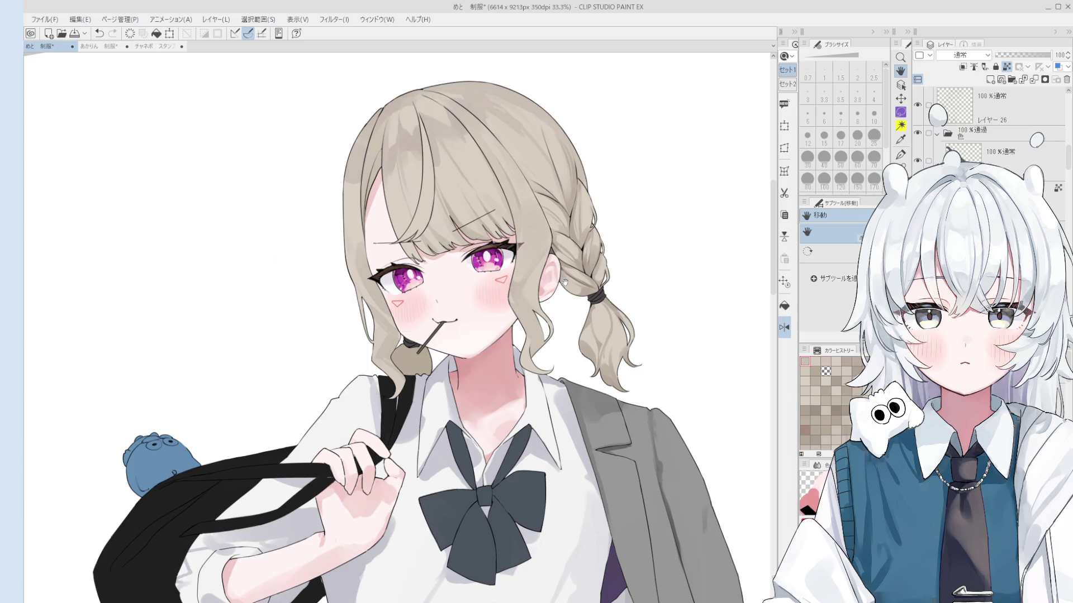
Darken the shadow just under the jaw with the blending brush at size 100.
{"action": "key", "text": "o"}
{"action": "key", "text": "b"}
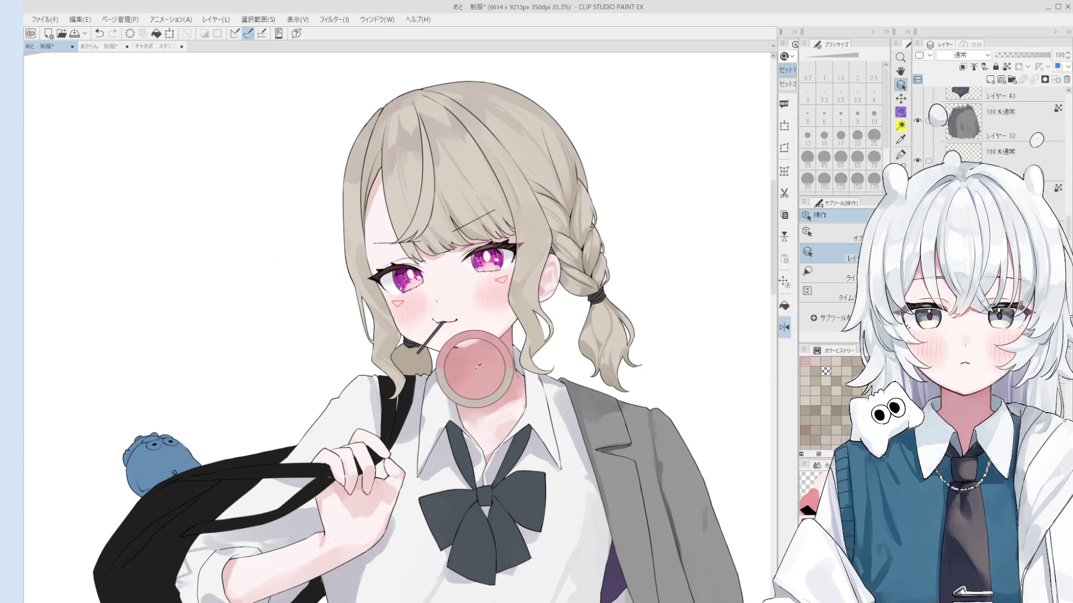
{"action": "scroll", "coordinate": [472, 386], "scroll_direction": "up", "scroll_amount": 3}
{"action": "left_click_drag", "start_coordinate": [465, 382], "coordinate": [472, 384]}
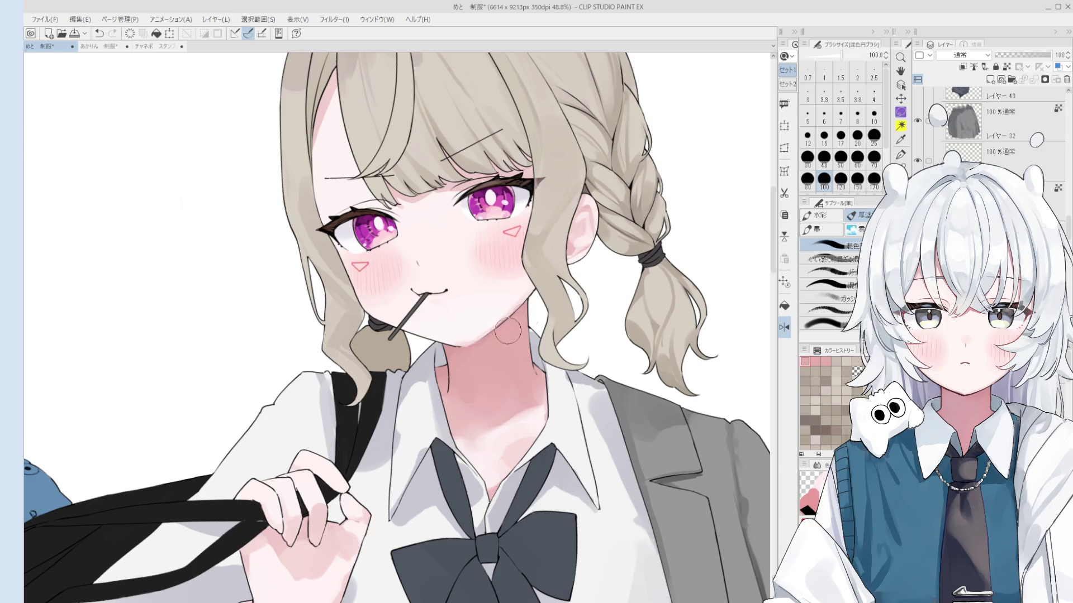
{"action": "mouse_move", "coordinate": [472, 349]}
{"action": "left_mouse_down"}
{"action": "mouse_move", "coordinate": [506, 339]}
{"action": "mouse_move", "coordinate": [484, 385]}
{"action": "mouse_move", "coordinate": [502, 438]}
{"action": "left_mouse_up"}
Blend the pink neck shading with the brush at sizes 70–80, checking the whole figure flipped.
{"action": "key", "text": "bracketleft"}
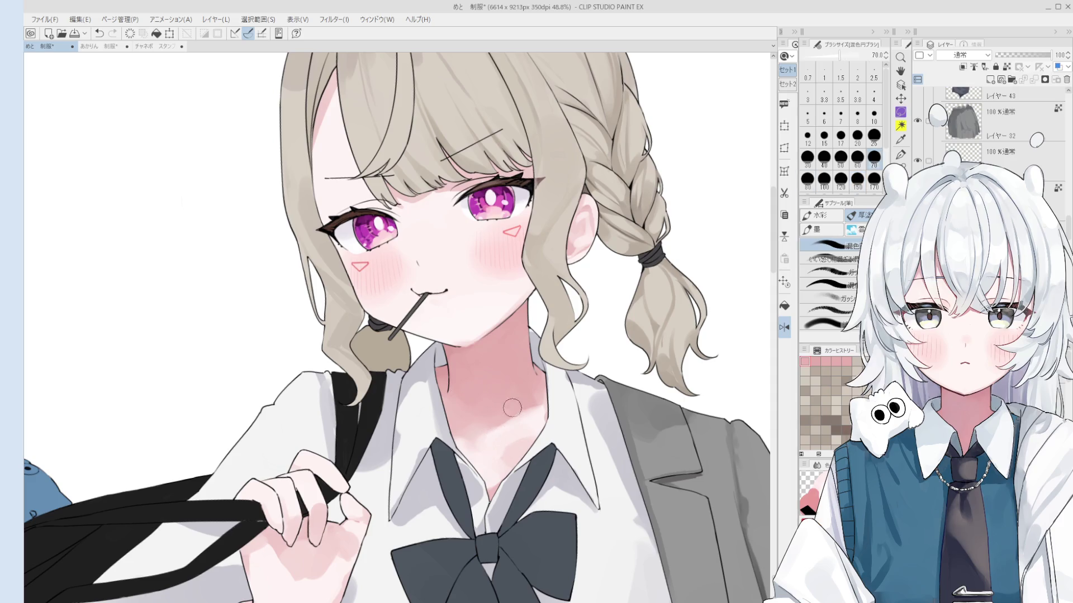
{"action": "scroll", "coordinate": [497, 436], "scroll_direction": "up", "scroll_amount": 1}
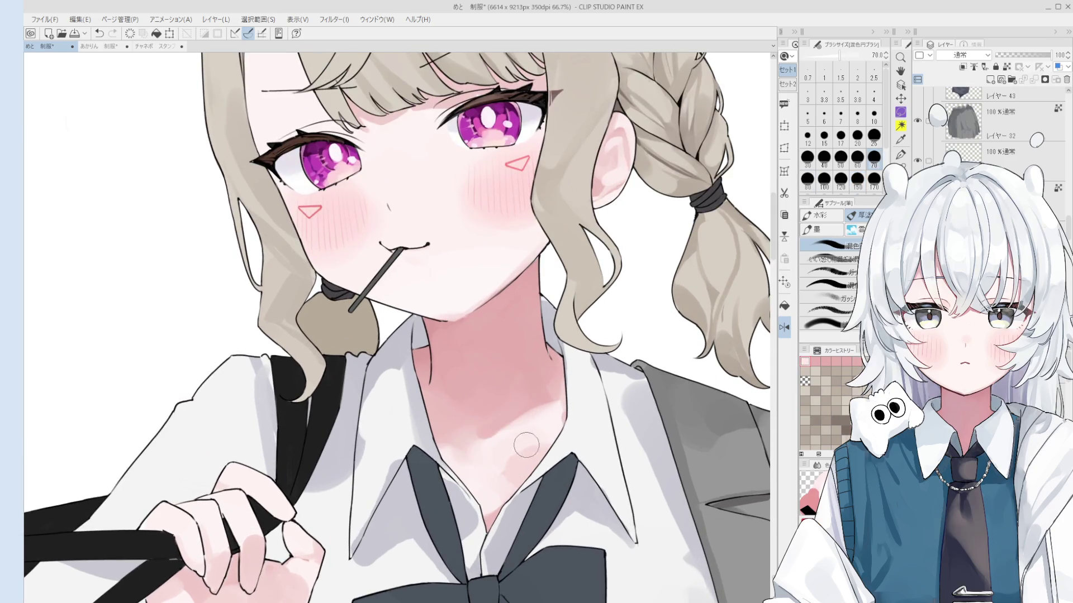
{"action": "scroll", "coordinate": [533, 433], "scroll_direction": "down", "scroll_amount": 2}
{"action": "key", "text": "bracketright"}
{"action": "scroll", "coordinate": [533, 409], "scroll_direction": "down", "scroll_amount": 2}
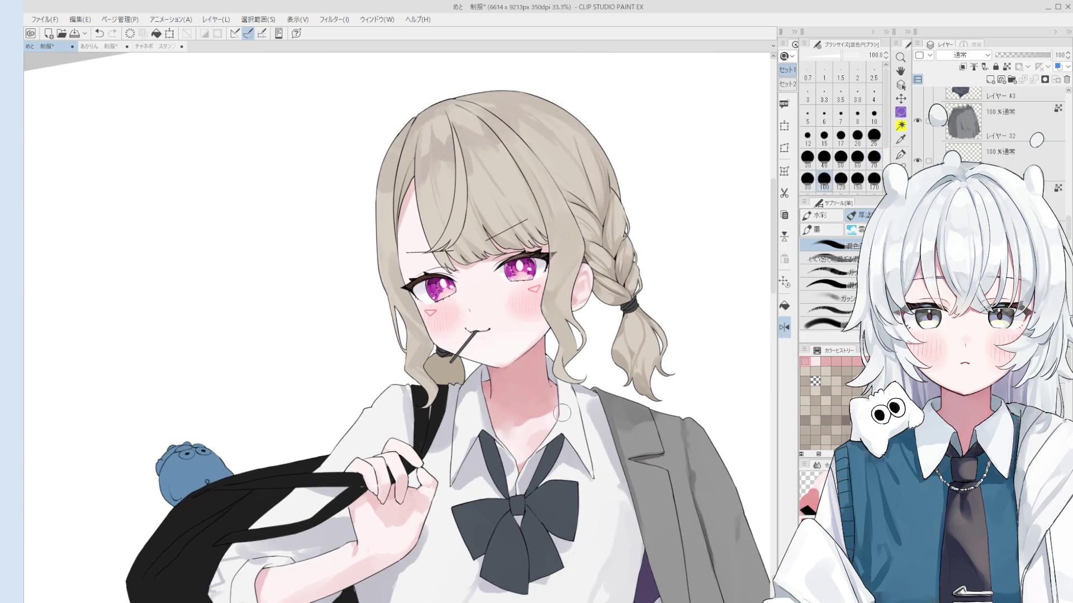
{"action": "key", "text": "bracketright"}
{"action": "key", "text": "bracketright"}
{"action": "key", "text": "h"}
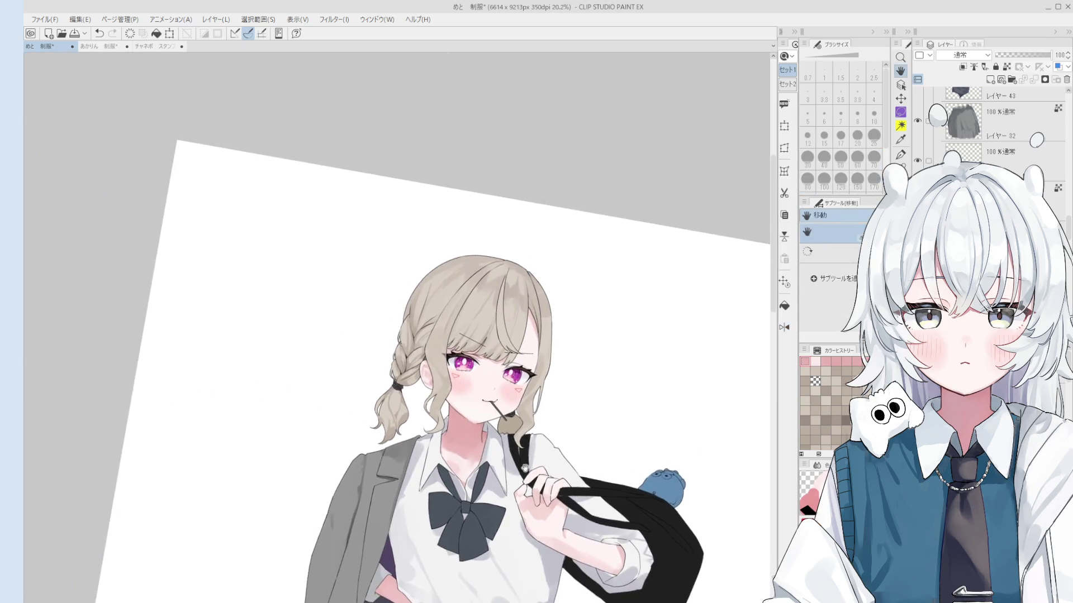
{"action": "scroll", "coordinate": [460, 435], "scroll_direction": "up", "scroll_amount": 2}
{"action": "left_click", "coordinate": [459, 436]}
{"action": "key", "text": "bracketleft"}
{"action": "key", "text": "bracketleft"}
{"action": "key", "text": "bracketleft"}
{"action": "mouse_move", "coordinate": [533, 472]}
{"action": "left_mouse_down"}
{"action": "mouse_move", "coordinate": [491, 443]}
{"action": "mouse_move", "coordinate": [491, 391]}
{"action": "left_mouse_up"}
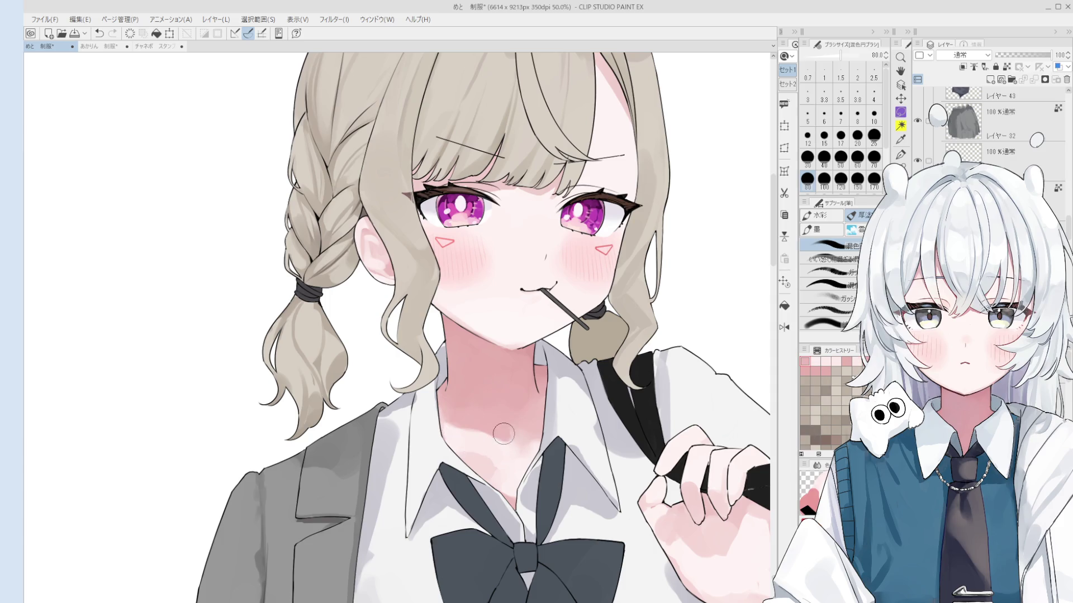
Sample the neck skin colour and broadly blend the neck and chest shading at size 250.
{"action": "left_click", "coordinate": [508, 436], "text": "alt"}
{"action": "key", "text": "bracketright"}
{"action": "key", "text": "bracketright"}
{"action": "key", "text": "bracketright"}
{"action": "left_click_drag", "start_coordinate": [520, 464], "coordinate": [542, 413]}
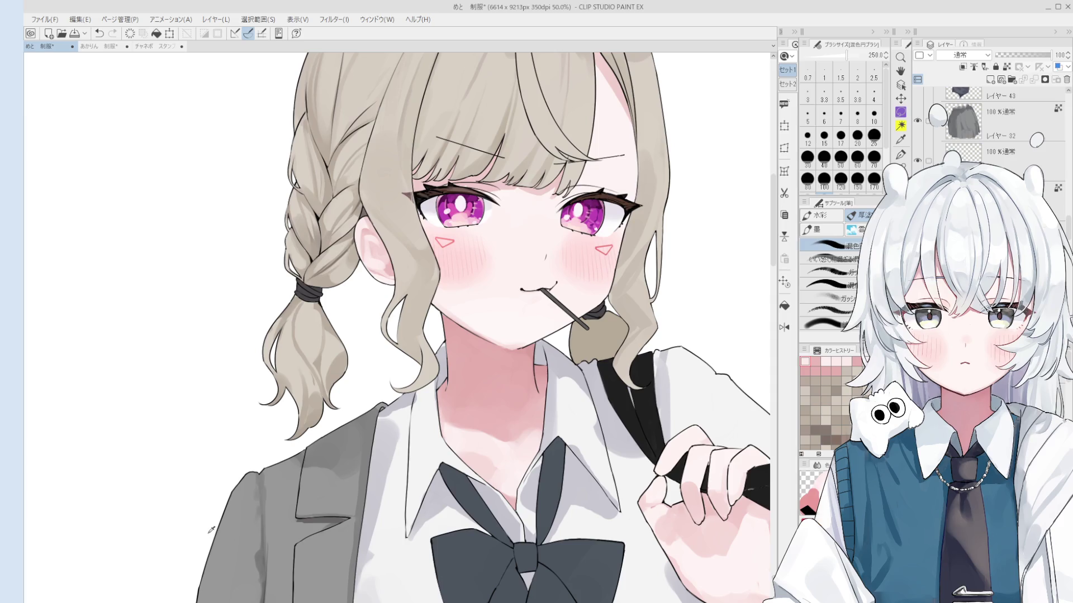
Select the layer painted on the neck and erase stray collar marks with a size 6 eraser.
{"action": "scroll", "coordinate": [425, 403], "scroll_direction": "up", "scroll_amount": 2}
{"action": "left_click", "coordinate": [420, 406], "text": "ctrl+shift"}
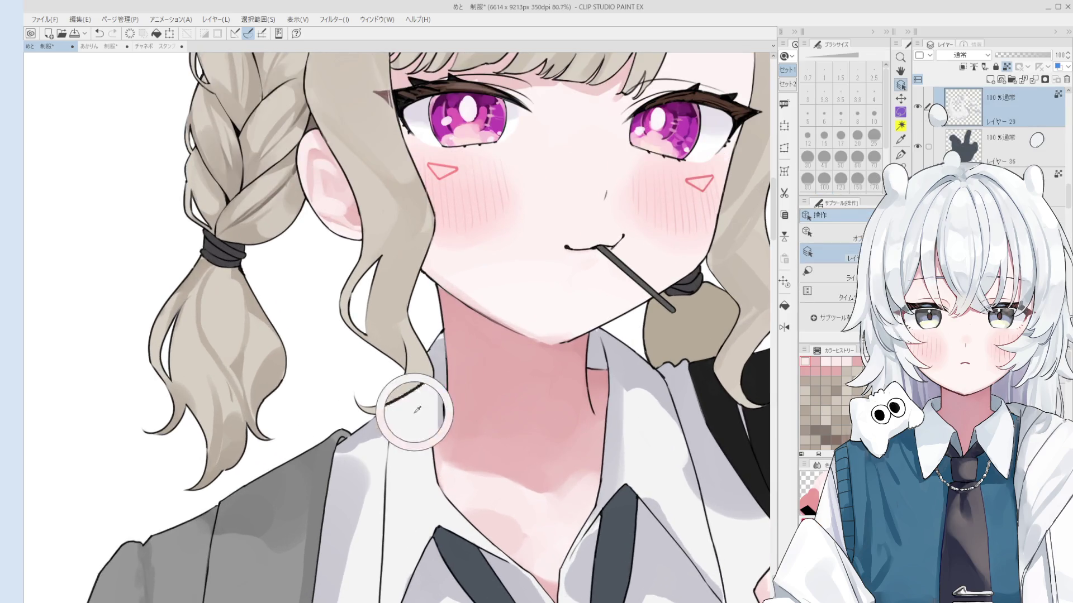
{"action": "key", "text": "bracketleft"}
{"action": "key", "text": "bracketleft"}
{"action": "key", "text": "bracketleft"}
{"action": "scroll", "coordinate": [442, 366], "scroll_direction": "down", "scroll_amount": 1}
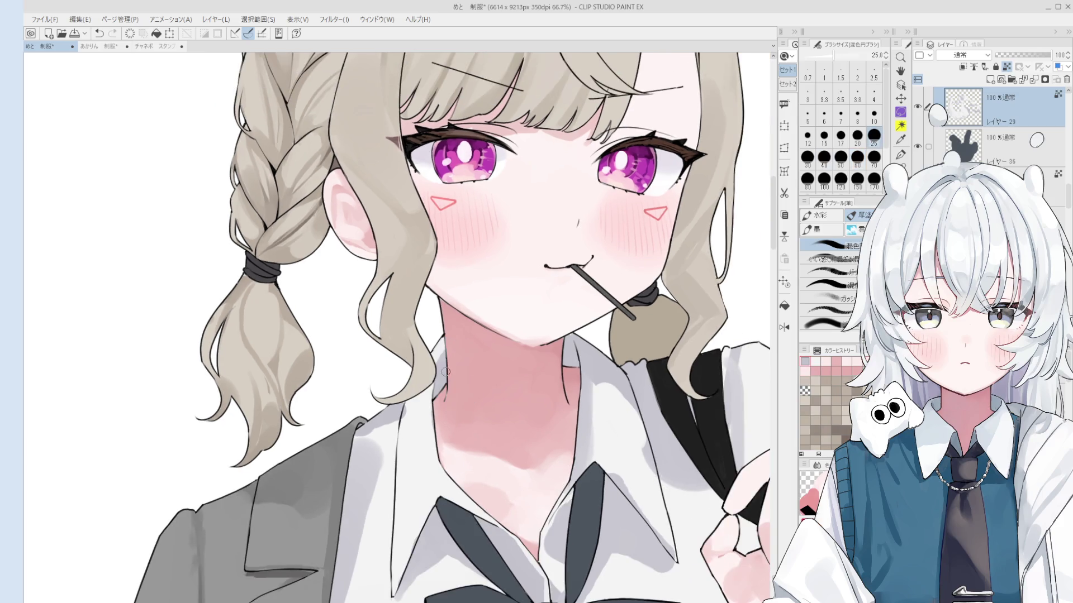
{"action": "scroll", "coordinate": [441, 369], "scroll_direction": "up", "scroll_amount": 3}
{"action": "left_click", "coordinate": [433, 363], "text": "alt"}
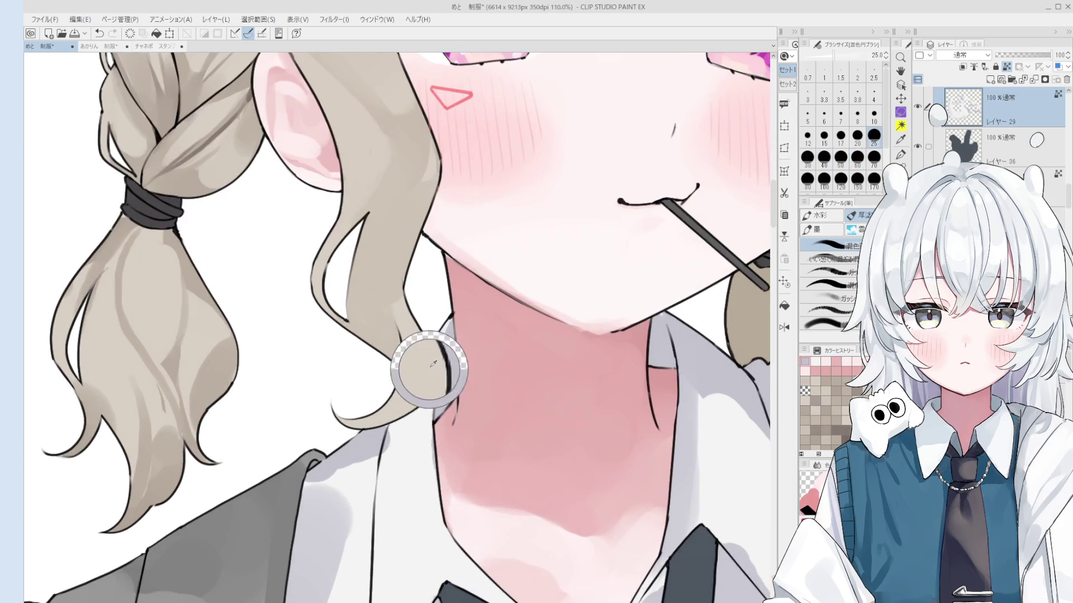
{"action": "key", "text": "e"}
{"action": "scroll", "coordinate": [443, 396], "scroll_direction": "down", "scroll_amount": 1}
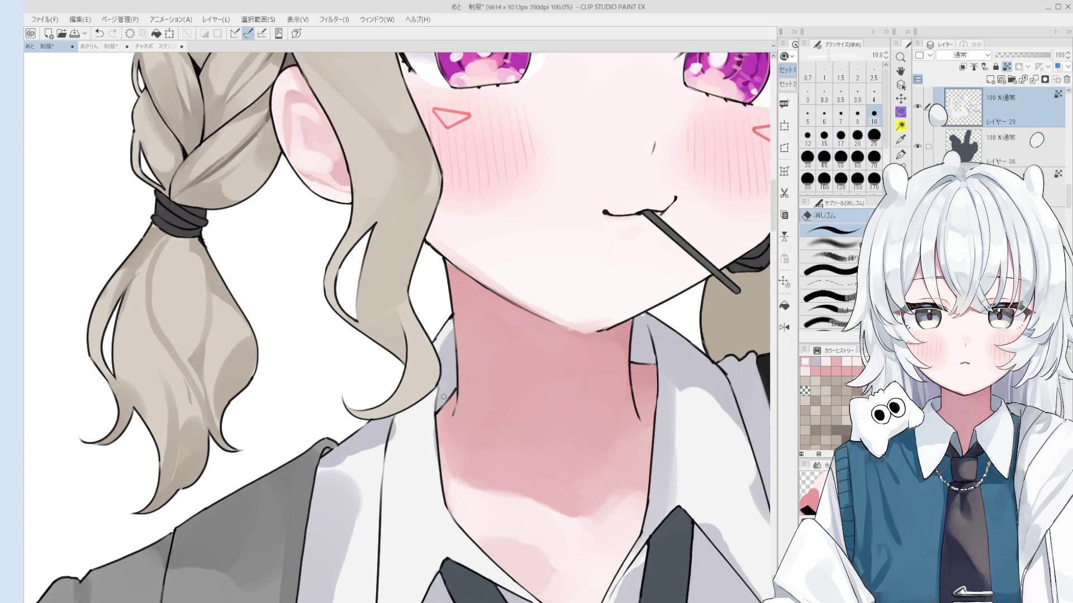
{"action": "scroll", "coordinate": [443, 396], "scroll_direction": "up", "scroll_amount": 2}
{"action": "left_click", "coordinate": [433, 402], "text": "alt"}
{"action": "key", "text": "bracketleft"}
{"action": "key", "text": "bracketleft"}
{"action": "key", "text": "bracketleft"}
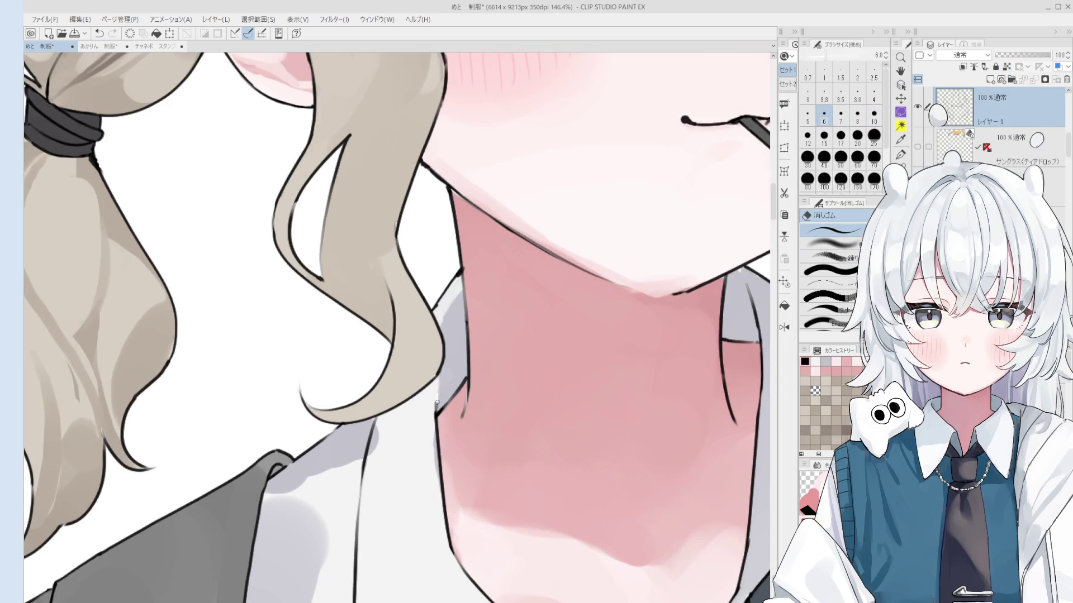
Pick the collar shading layer and its light grey-blue tone with the blending brush at size 10.
{"action": "left_click", "coordinate": [441, 391], "text": "ctrl"}
{"action": "left_click", "coordinate": [441, 390], "text": "alt"}
{"action": "key", "text": "b"}
{"action": "key", "text": "bracketleft"}
{"action": "key", "text": "bracketleft"}
{"action": "key", "text": "bracketleft"}
{"action": "scroll", "coordinate": [441, 390], "scroll_direction": "down", "scroll_amount": 1}
{"action": "key", "text": "bracketleft"}
{"action": "key", "text": "bracketleft"}
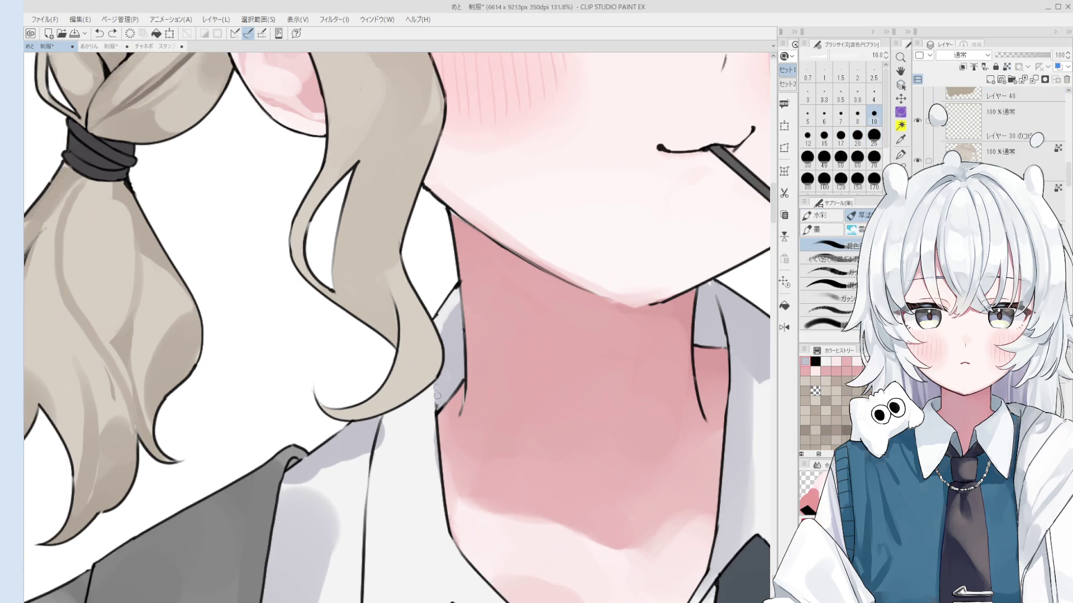
{"action": "key", "text": "ctrl+alt+0"}
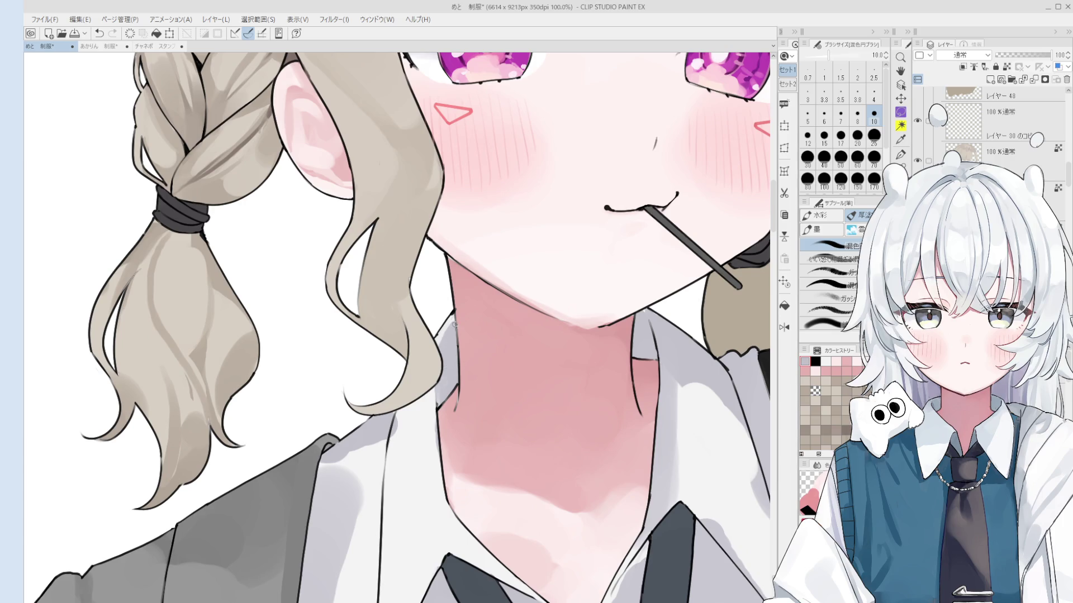
{"action": "scroll", "coordinate": [480, 320], "scroll_direction": "down", "scroll_amount": 1}
{"action": "key", "text": "bracketright"}
{"action": "key", "text": "bracketright"}
{"action": "key", "text": "bracketright"}
{"action": "scroll", "coordinate": [620, 314], "scroll_direction": "down", "scroll_amount": 1}
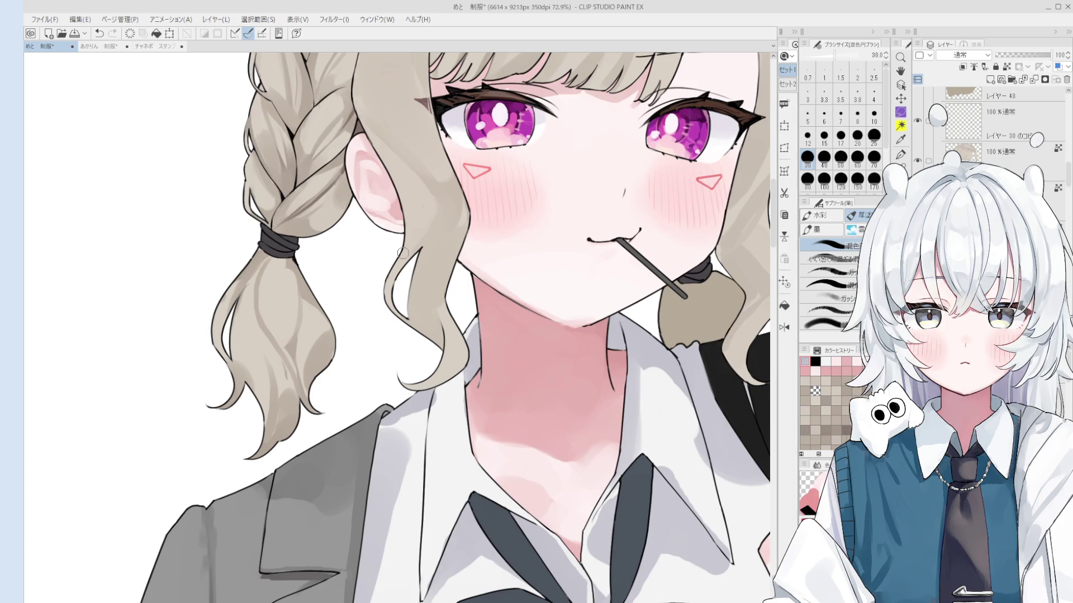
Try redrawing the neck edge in white on the line art layer, undoing the trial strokes.
{"action": "key", "text": "o"}
{"action": "scroll", "coordinate": [452, 407], "scroll_direction": "up", "scroll_amount": 3}
{"action": "left_click", "coordinate": [458, 413]}
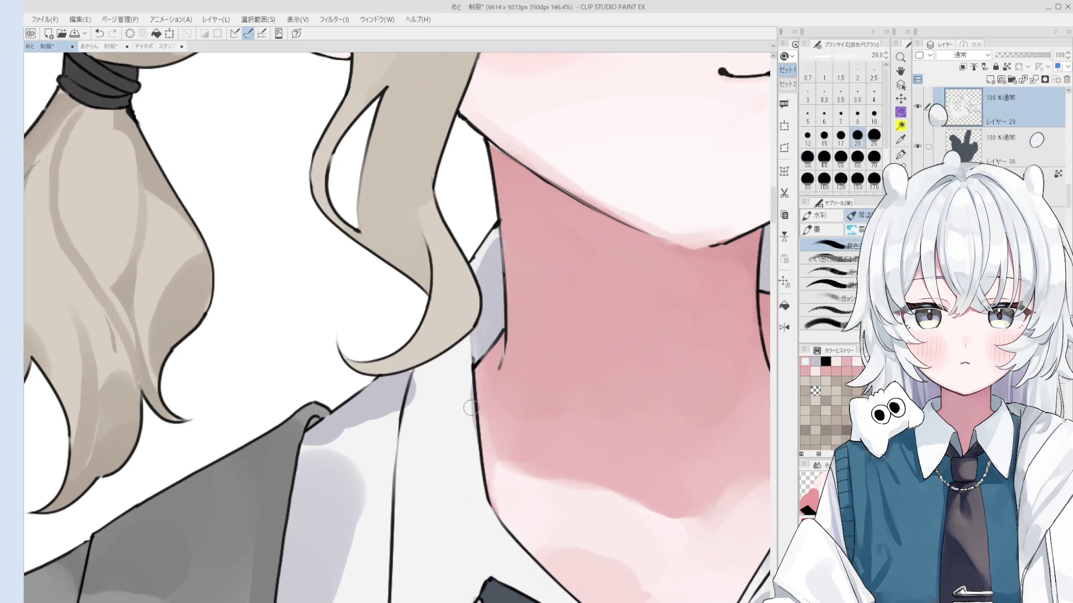
{"action": "left_click", "coordinate": [507, 330], "text": "alt"}
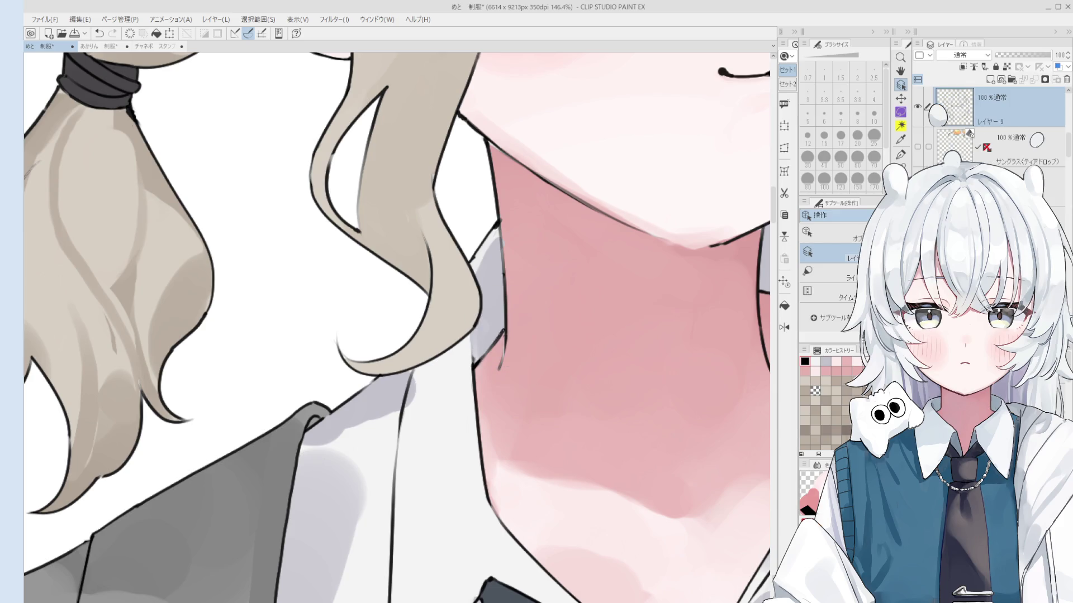
{"action": "key", "text": "p"}
{"action": "scroll", "coordinate": [507, 335], "scroll_direction": "up", "scroll_amount": 1}
{"action": "key", "text": "ctrl+z"}
{"action": "mouse_move", "coordinate": [507, 333]}
{"action": "left_mouse_down"}
{"action": "mouse_move", "coordinate": [498, 377]}
{"action": "mouse_move", "coordinate": [469, 374]}
{"action": "left_mouse_up"}
{"action": "key", "text": "ctrl+z"}
{"action": "key", "text": "bracketleft"}
{"action": "key", "text": "ctrl+z"}
{"action": "scroll", "coordinate": [507, 362], "scroll_direction": "down", "scroll_amount": 1}
{"action": "key", "text": "space"}
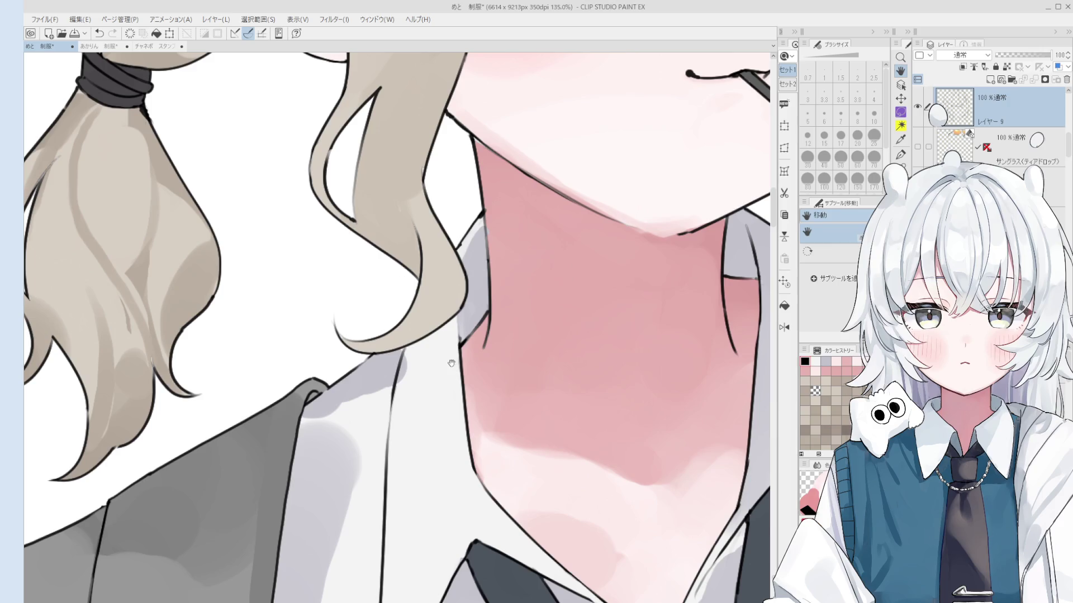
{"action": "scroll", "coordinate": [469, 374], "scroll_direction": "down", "scroll_amount": 5}
Redraw a thinner line along the neck edge with the pen at size 1.5.
{"action": "key", "text": "o"}
{"action": "scroll", "coordinate": [476, 334], "scroll_direction": "up", "scroll_amount": 5}
{"action": "scroll", "coordinate": [476, 335], "scroll_direction": "up", "scroll_amount": 2}
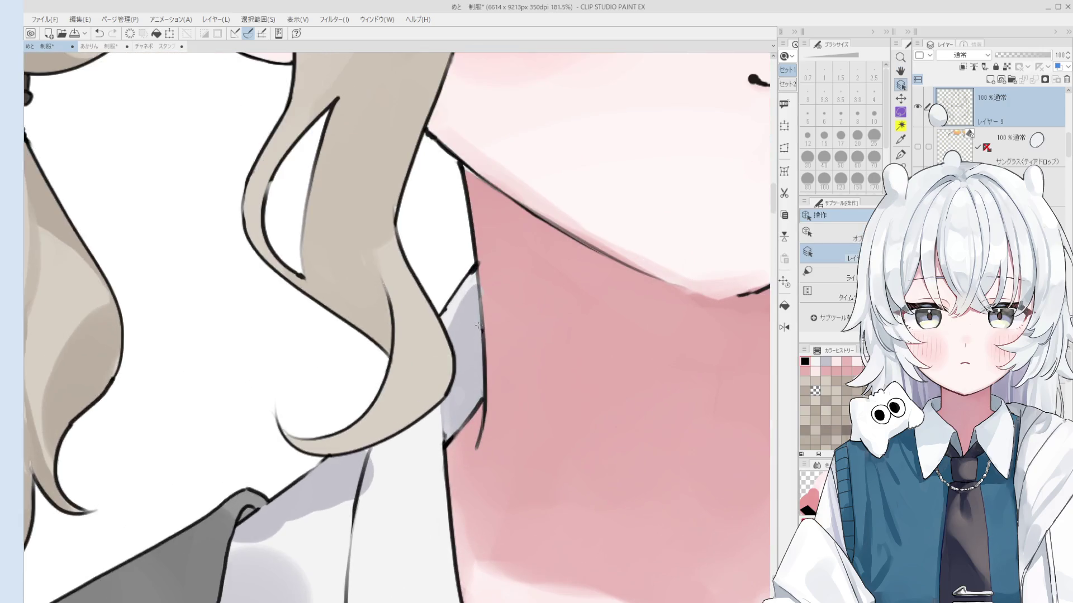
{"action": "key", "text": "p"}
{"action": "left_click_drag", "start_coordinate": [476, 241], "coordinate": [480, 347]}
{"action": "key", "text": "ctrl+z"}
{"action": "scroll", "coordinate": [477, 295], "scroll_direction": "down", "scroll_amount": 3}
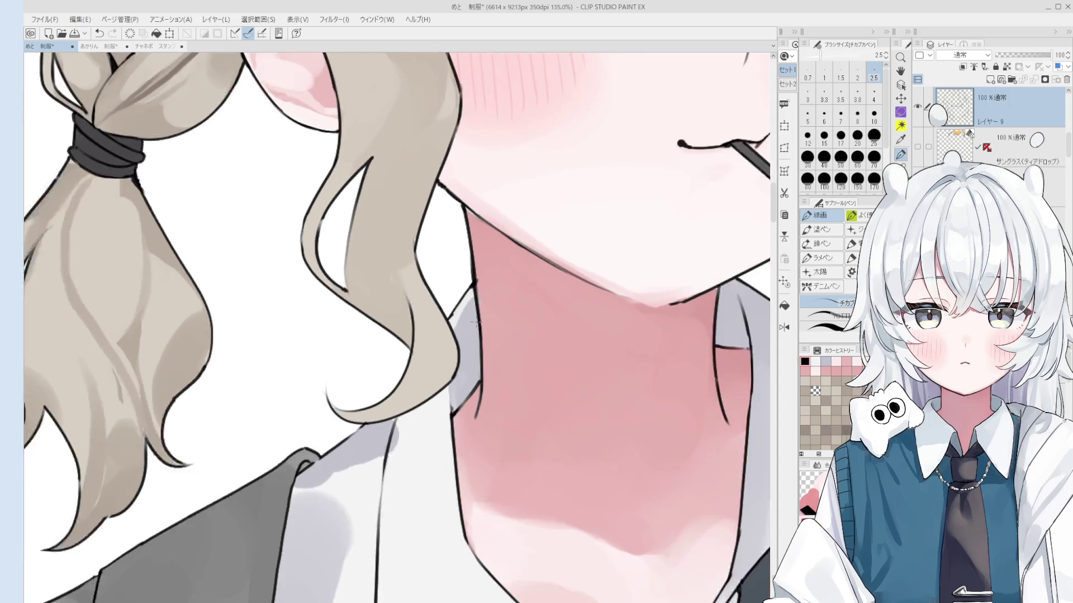
{"action": "key", "text": "bracketleft"}
{"action": "key", "text": "bracketleft"}
{"action": "left_click_drag", "start_coordinate": [476, 303], "coordinate": [480, 343]}
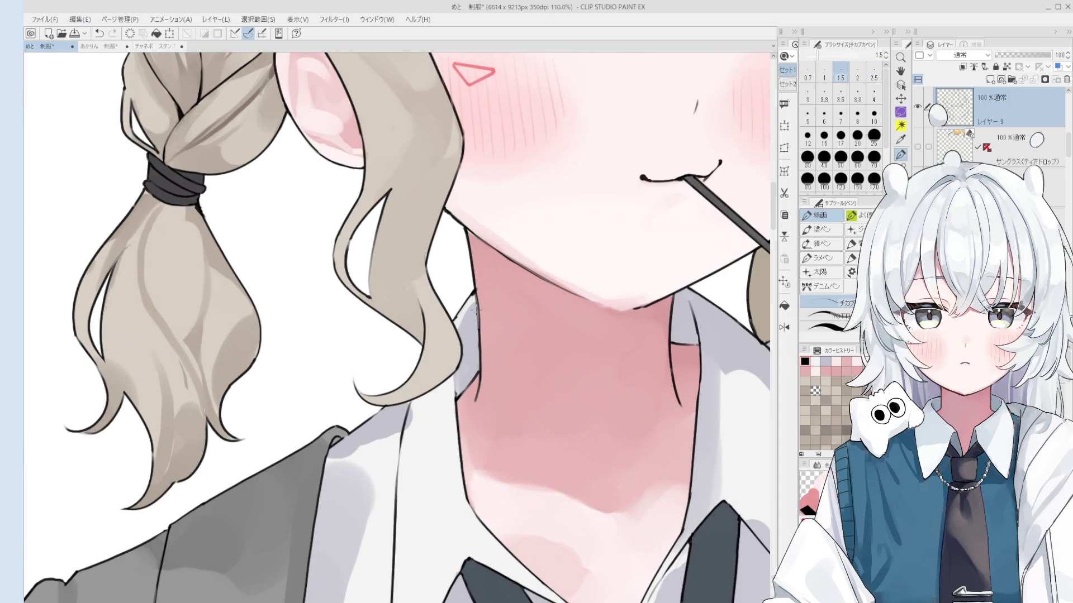
{"action": "scroll", "coordinate": [477, 303], "scroll_direction": "up", "scroll_amount": 2}
Move to the other hair curl and select its line art and hair colour layers.
{"action": "left_click_drag", "start_coordinate": [643, 335], "coordinate": [420, 355]}
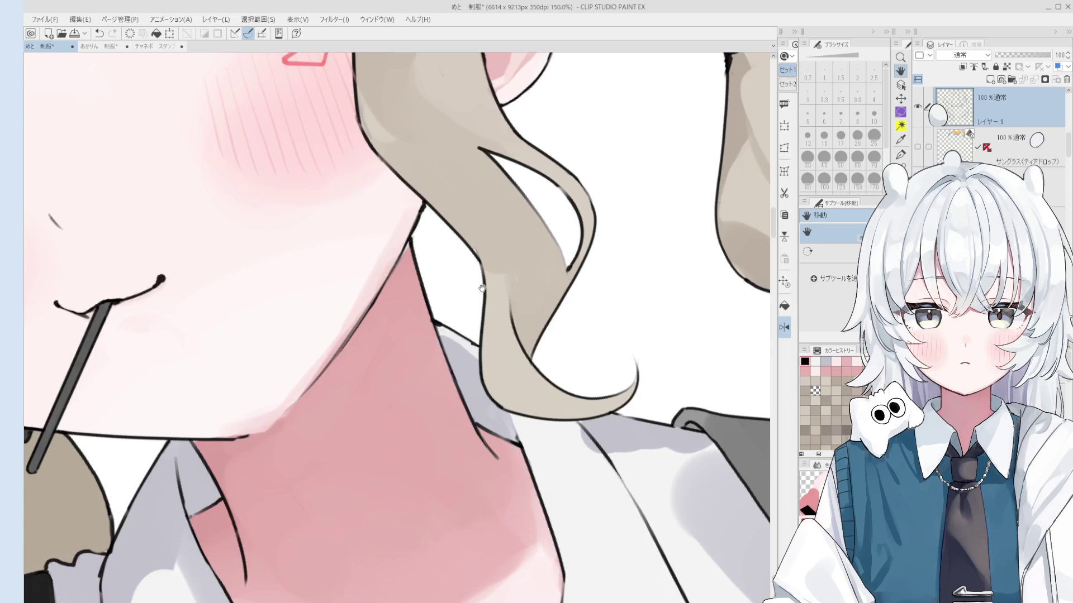
{"action": "scroll", "coordinate": [500, 230], "scroll_direction": "up", "scroll_amount": 3}
{"action": "scroll", "coordinate": [501, 231], "scroll_direction": "up", "scroll_amount": 2}
{"action": "key", "text": "b"}
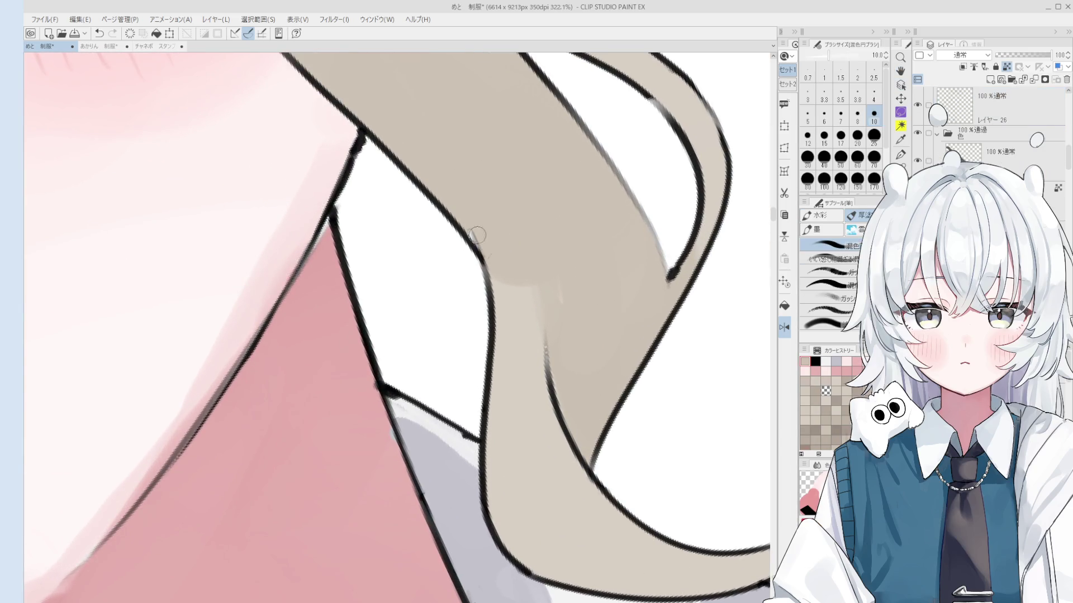
{"action": "left_click", "coordinate": [480, 244], "text": "ctrl+shift"}
{"action": "scroll", "coordinate": [481, 244], "scroll_direction": "down", "scroll_amount": 1}
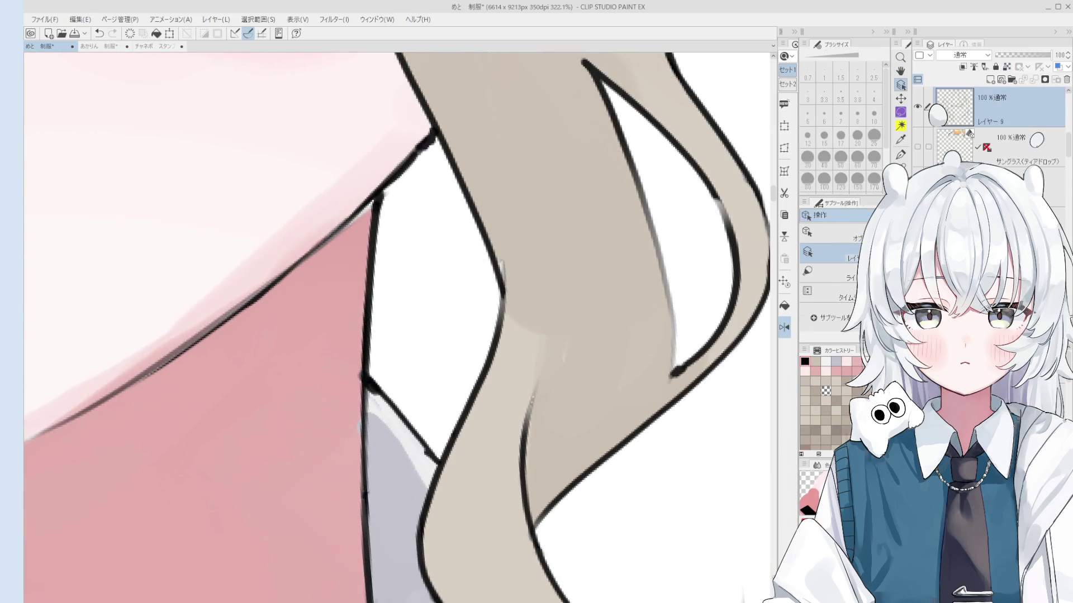
{"action": "key", "text": "e"}
{"action": "left_click", "coordinate": [492, 228], "text": "ctrl+shift"}
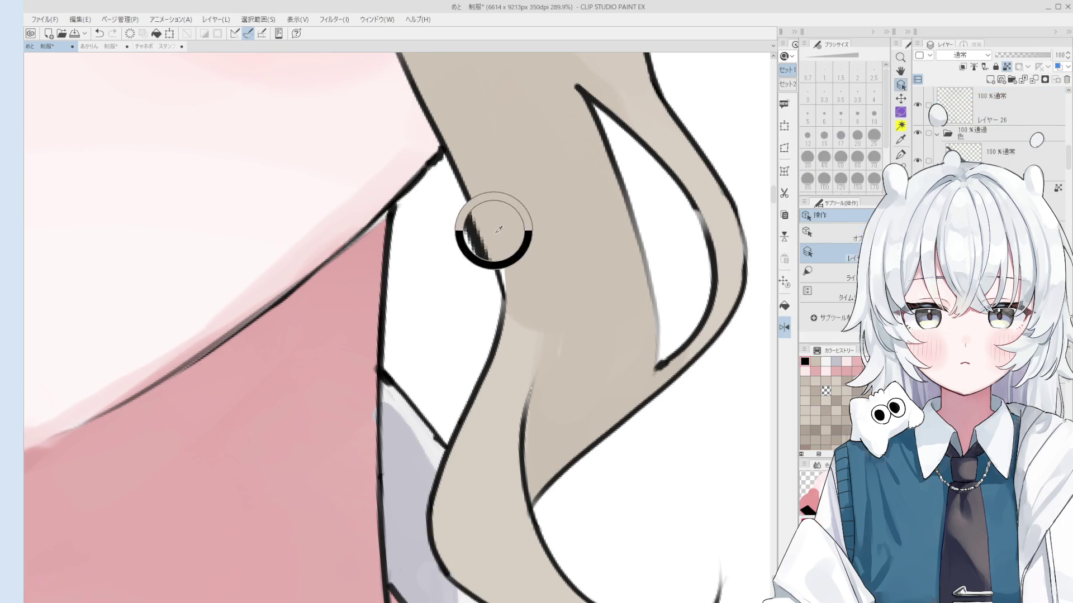
{"action": "key", "text": "b"}
{"action": "scroll", "coordinate": [521, 310], "scroll_direction": "down", "scroll_amount": 10}
{"action": "key", "text": "h"}
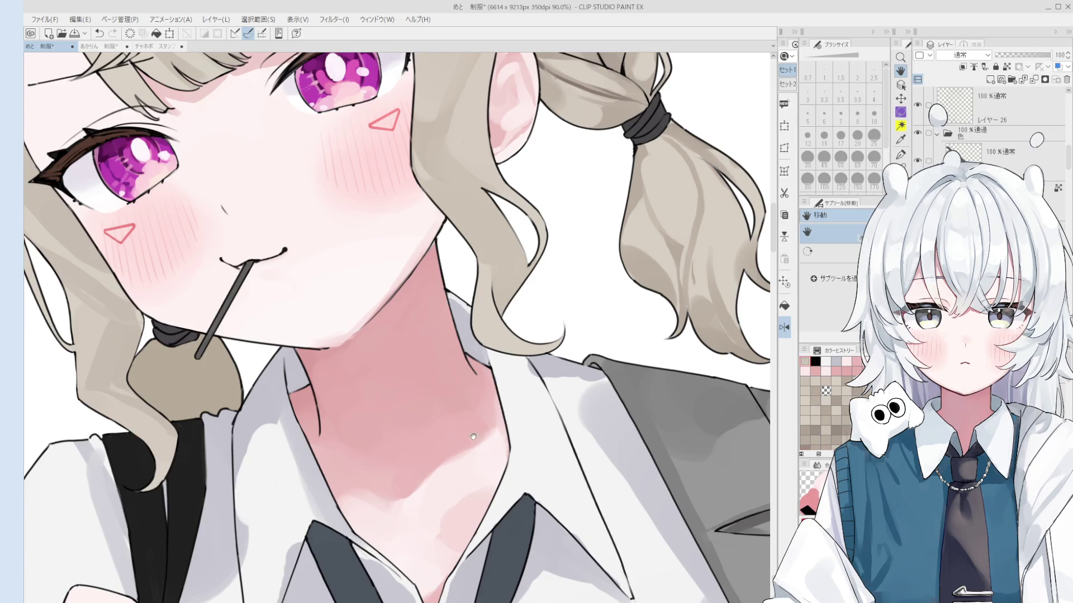
Lighten the chin outline by erasing part of it on its line art layer.
{"action": "key", "text": "o"}
{"action": "mouse_move", "coordinate": [354, 406]}
{"action": "left_mouse_down"}
{"action": "mouse_move", "coordinate": [390, 362]}
{"action": "mouse_move", "coordinate": [363, 291]}
{"action": "left_mouse_up"}
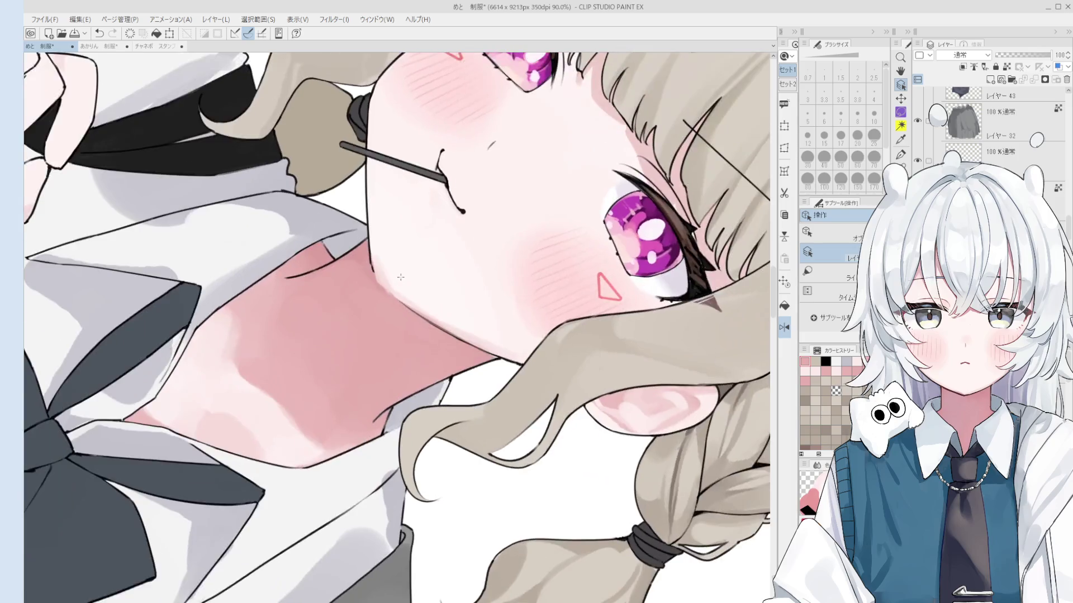
{"action": "scroll", "coordinate": [363, 290], "scroll_direction": "up", "scroll_amount": 2}
{"action": "key", "text": "b"}
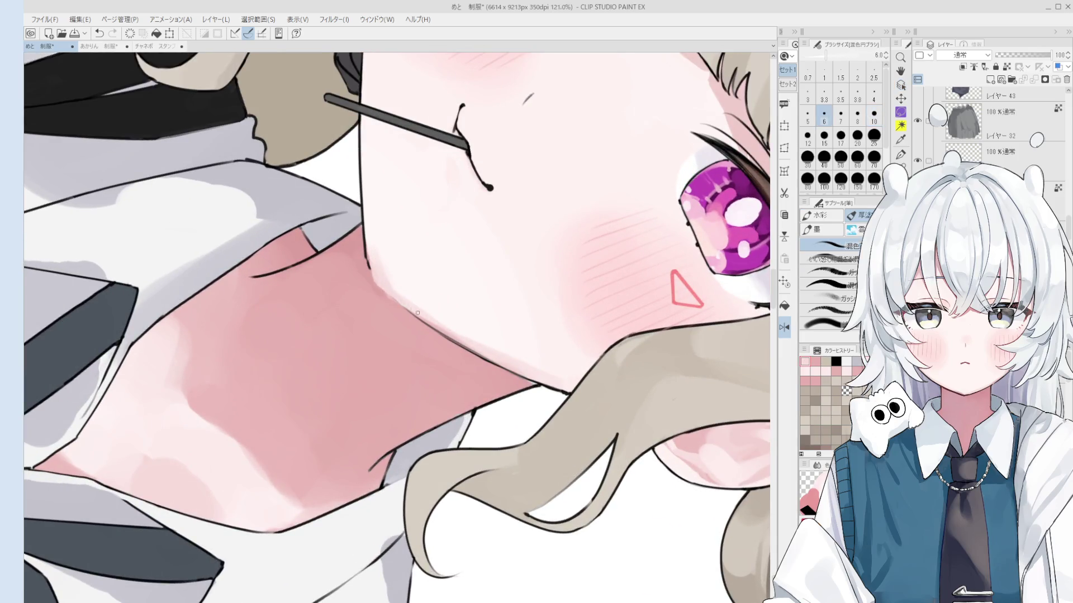
{"action": "scroll", "coordinate": [414, 310], "scroll_direction": "down", "scroll_amount": 1}
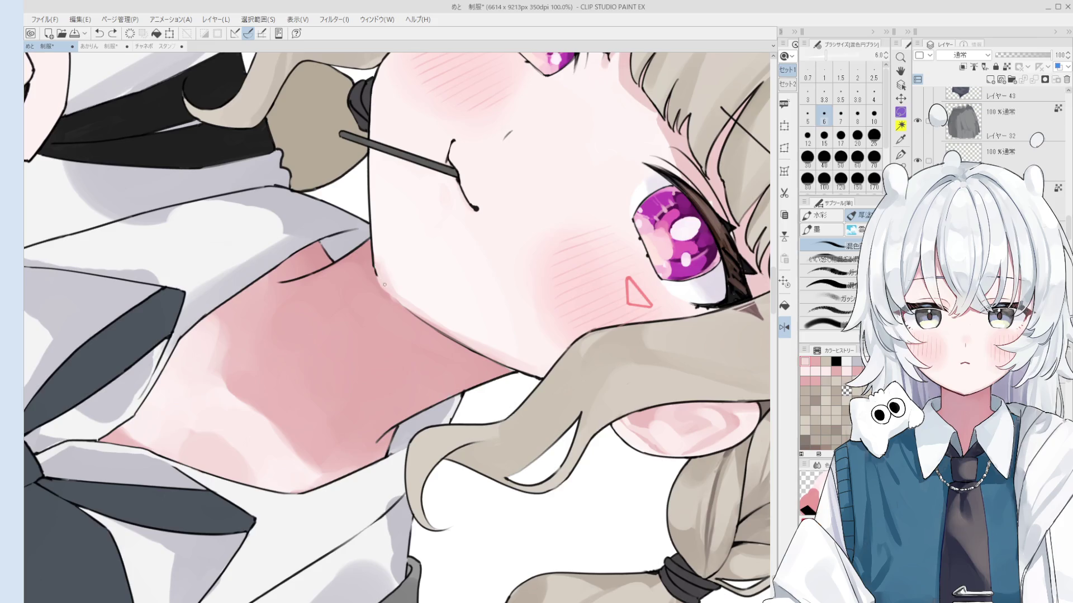
{"action": "key", "text": "p"}
{"action": "scroll", "coordinate": [385, 285], "scroll_direction": "up", "scroll_amount": 2}
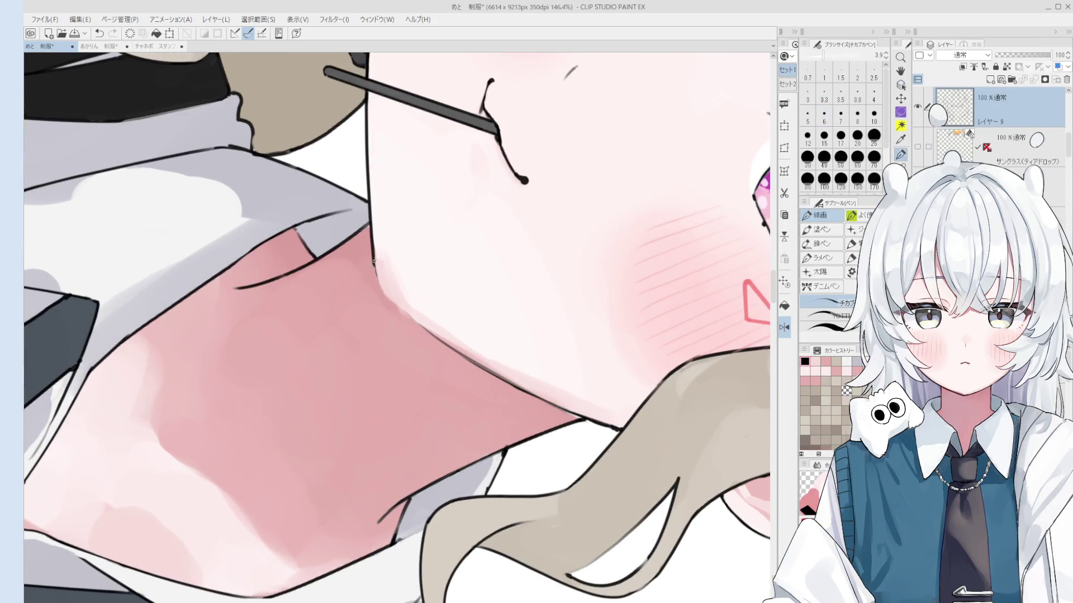
{"action": "key", "text": "bracketleft"}
{"action": "scroll", "coordinate": [374, 263], "scroll_direction": "down", "scroll_amount": 1}
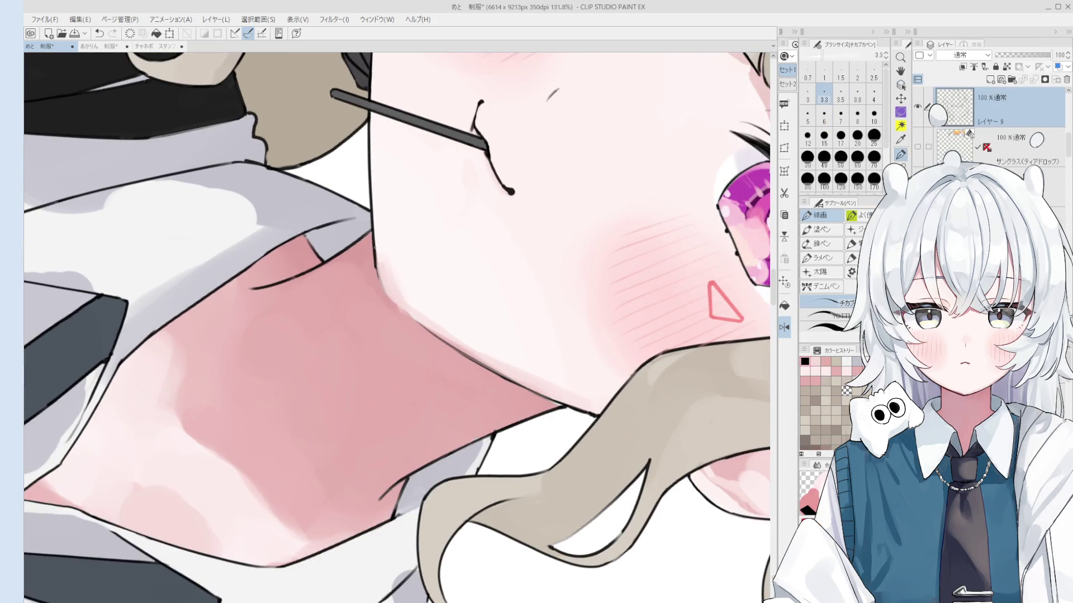
{"action": "key", "text": "e"}
{"action": "left_click_drag", "start_coordinate": [382, 259], "coordinate": [386, 291]}
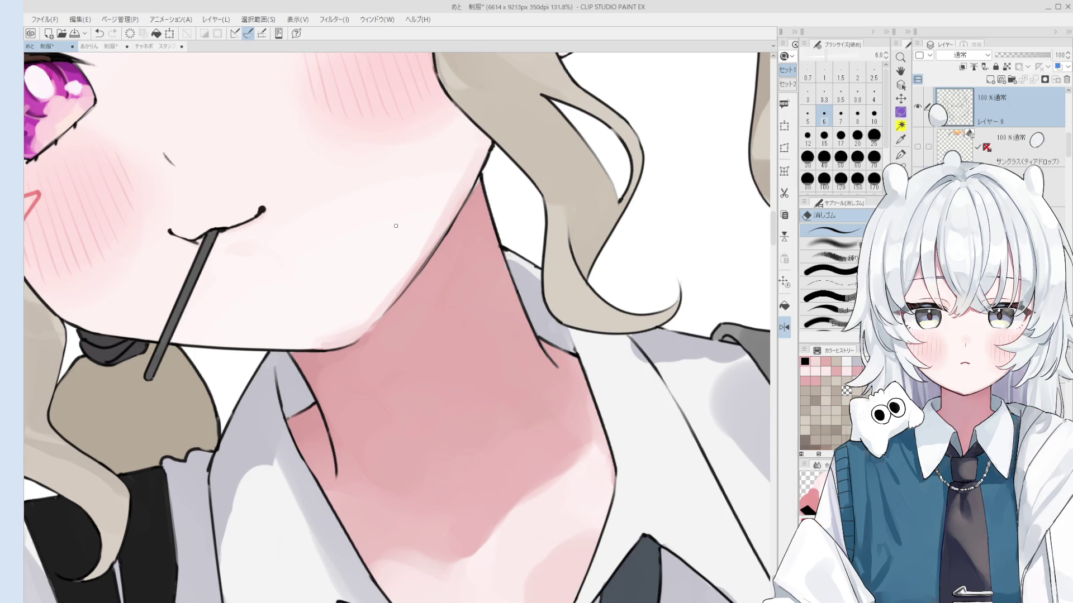
{"action": "scroll", "coordinate": [395, 222], "scroll_direction": "down", "scroll_amount": 3}
{"action": "scroll", "coordinate": [455, 304], "scroll_direction": "up", "scroll_amount": 2}
{"action": "scroll", "coordinate": [507, 260], "scroll_direction": "up", "scroll_amount": 3}
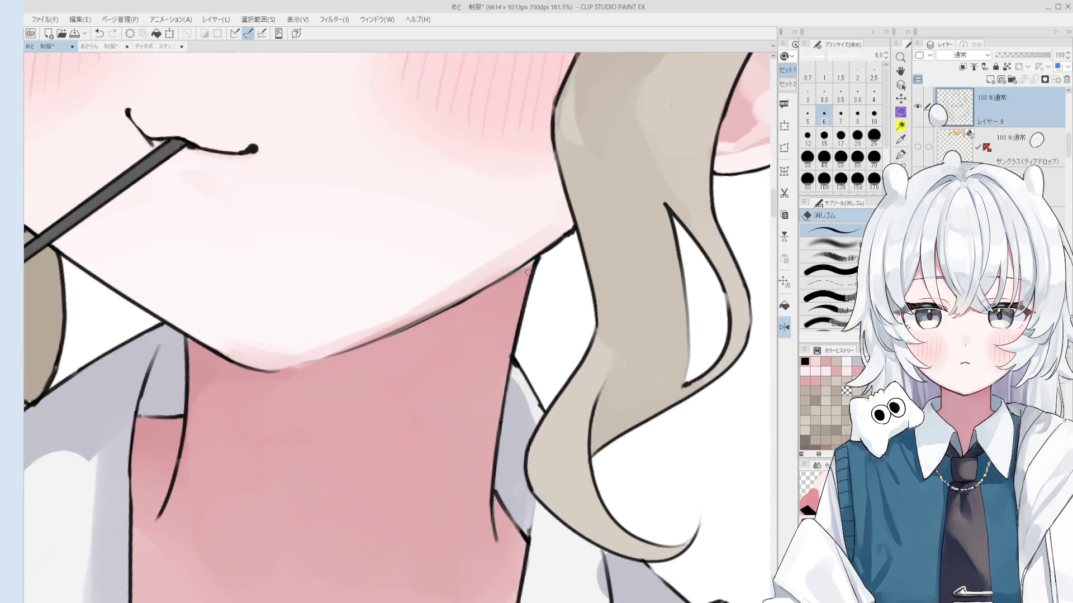
{"action": "scroll", "coordinate": [519, 266], "scroll_direction": "up", "scroll_amount": 2}
Undo the thick stroke along the neck and make the line-art pen thinner.
{"action": "key", "text": "p"}
{"action": "key", "text": "ctrl+z"}
{"action": "key", "text": "bracketleft"}
{"action": "key", "text": "bracketleft"}
{"action": "key", "text": "bracketleft"}
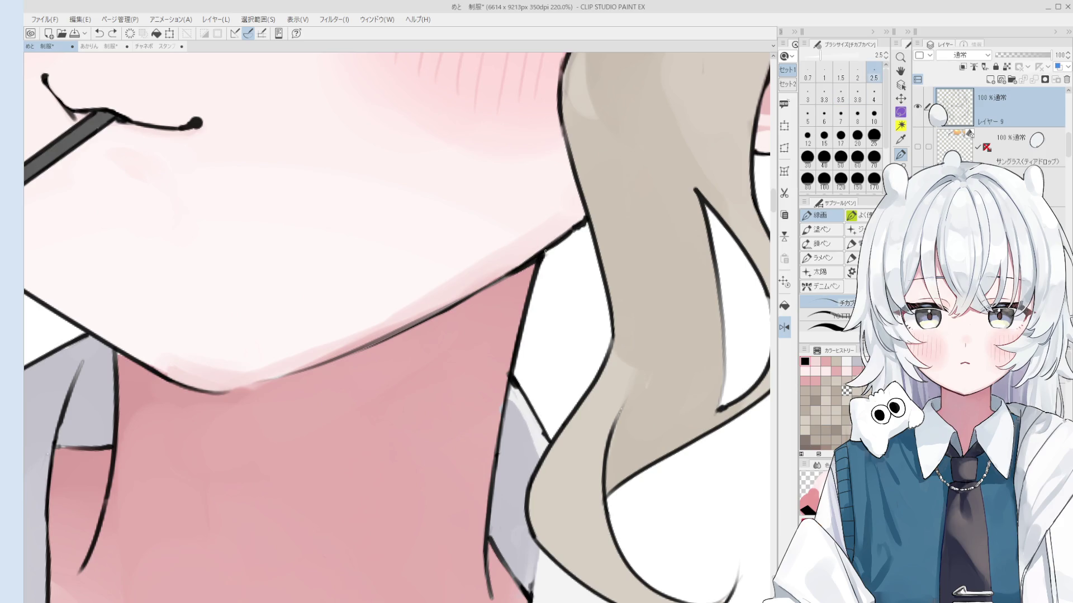
{"action": "scroll", "coordinate": [551, 251], "scroll_direction": "down", "scroll_amount": 3}
{"action": "scroll", "coordinate": [546, 254], "scroll_direction": "down", "scroll_amount": 2}
{"action": "scroll", "coordinate": [432, 337], "scroll_direction": "down", "scroll_amount": 2}
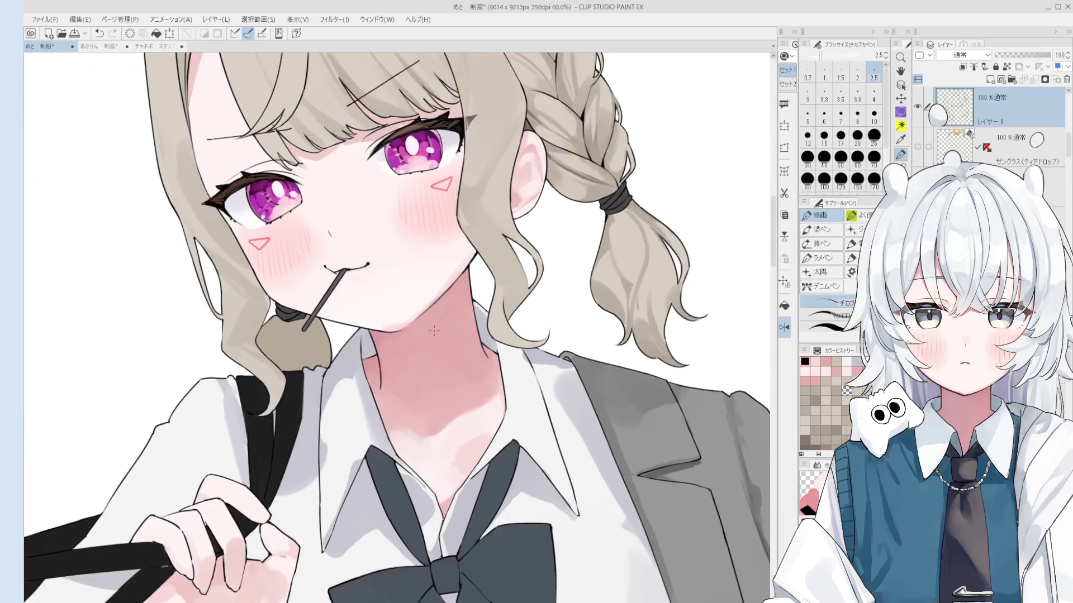
{"action": "scroll", "coordinate": [434, 351], "scroll_direction": "up", "scroll_amount": 3}
Soften the shading under the chin with the colouring brush at size 10, checking it mirrored.
{"action": "key", "text": "b"}
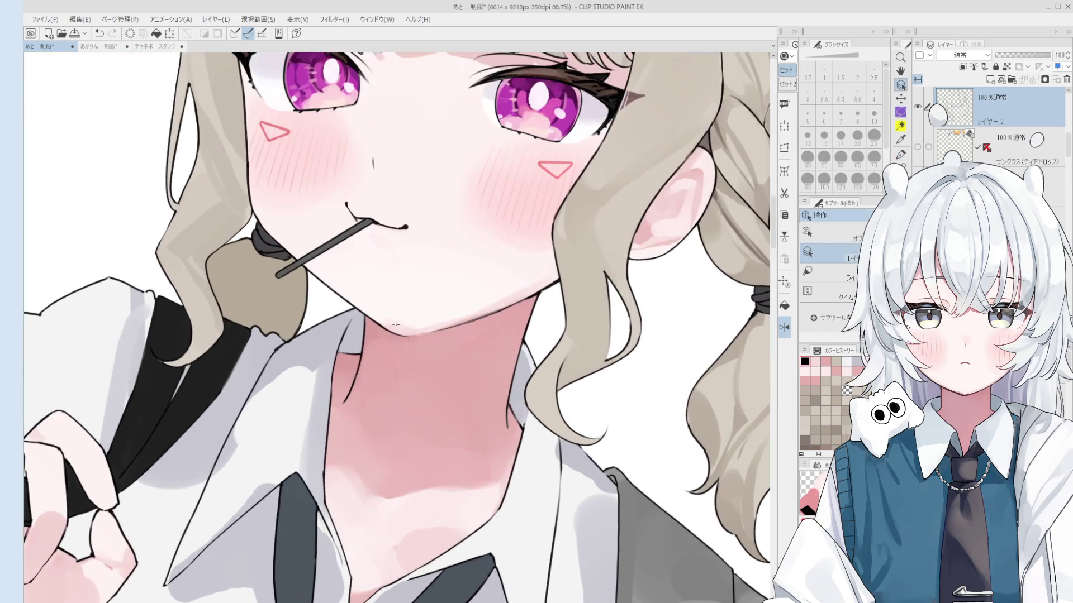
{"action": "key", "text": "bracketright"}
{"action": "key", "text": "bracketright"}
{"action": "key", "text": "bracketright"}
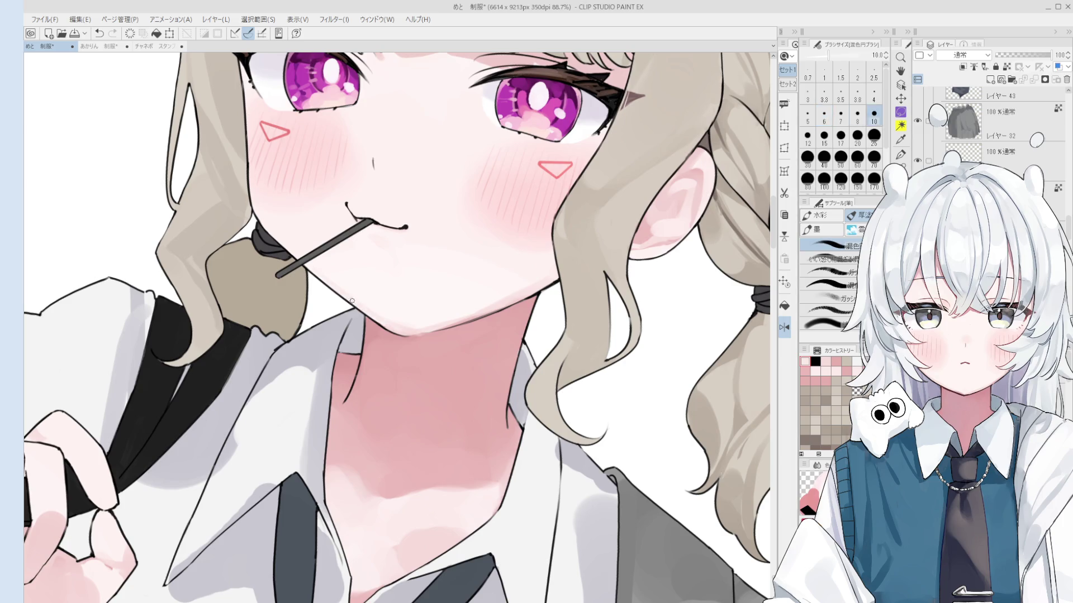
{"action": "key", "text": "asciicircum"}
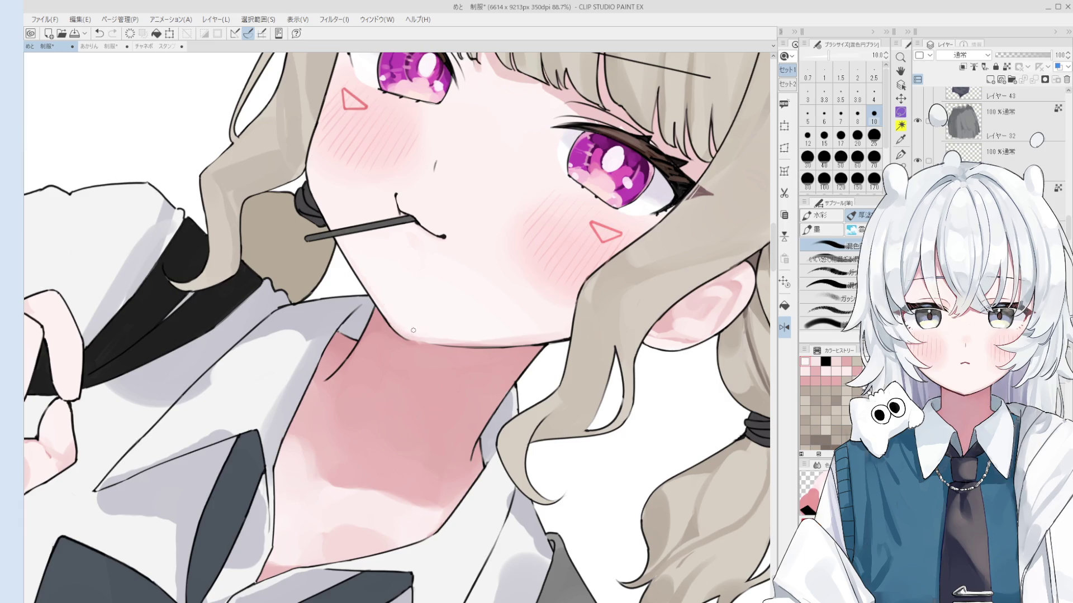
{"action": "key", "text": "h"}
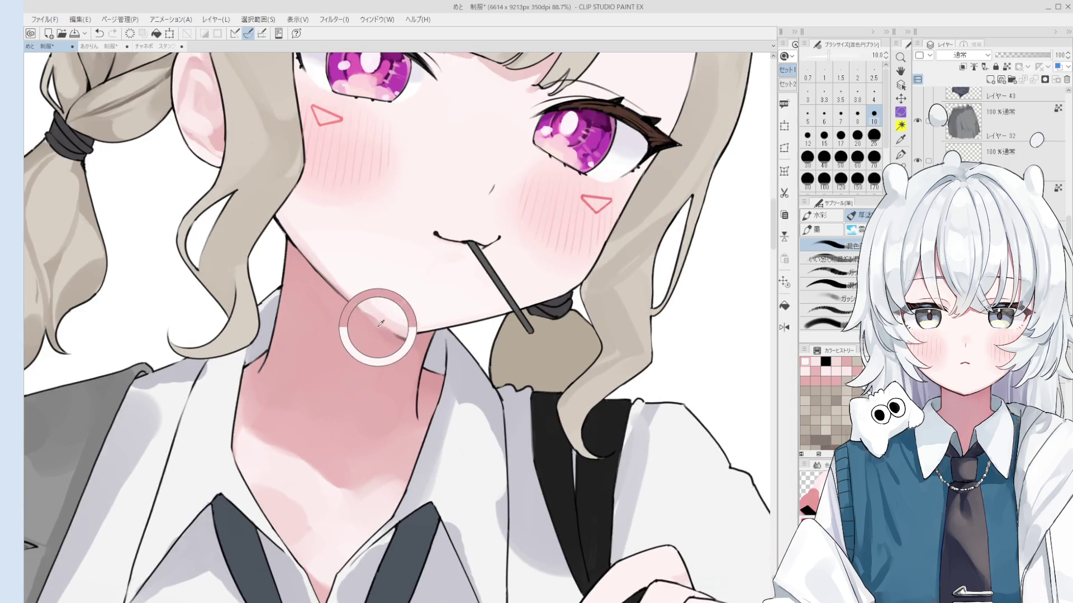
{"action": "mouse_move", "coordinate": [380, 327]}
{"action": "left_mouse_down"}
{"action": "mouse_move", "coordinate": [391, 328]}
{"action": "mouse_move", "coordinate": [317, 263]}
{"action": "left_mouse_up"}
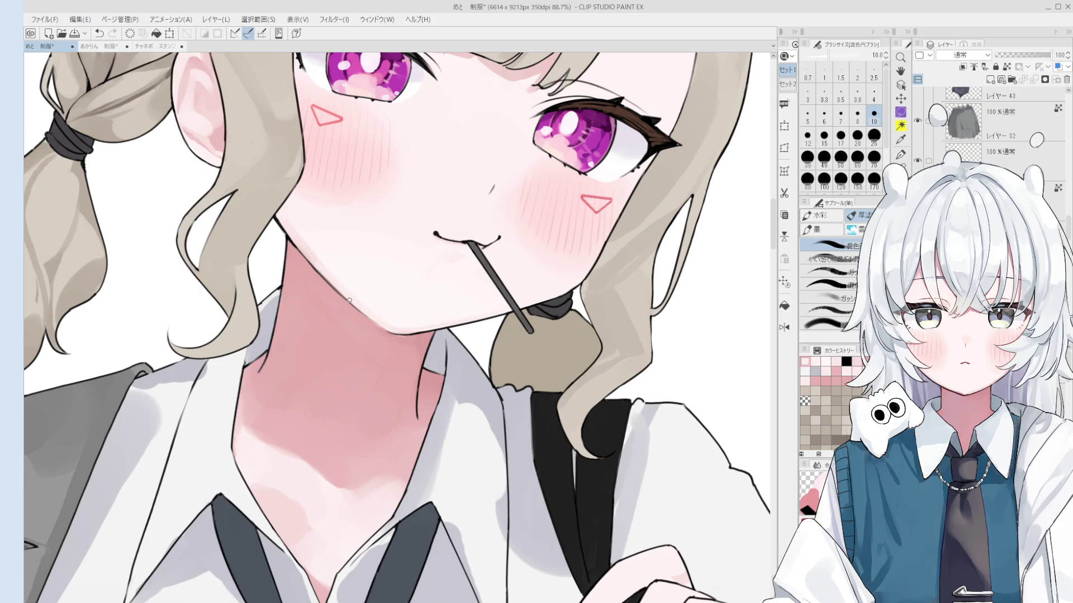
{"action": "scroll", "coordinate": [354, 349], "scroll_direction": "down", "scroll_amount": 2}
{"action": "scroll", "coordinate": [368, 357], "scroll_direction": "down", "scroll_amount": 2}
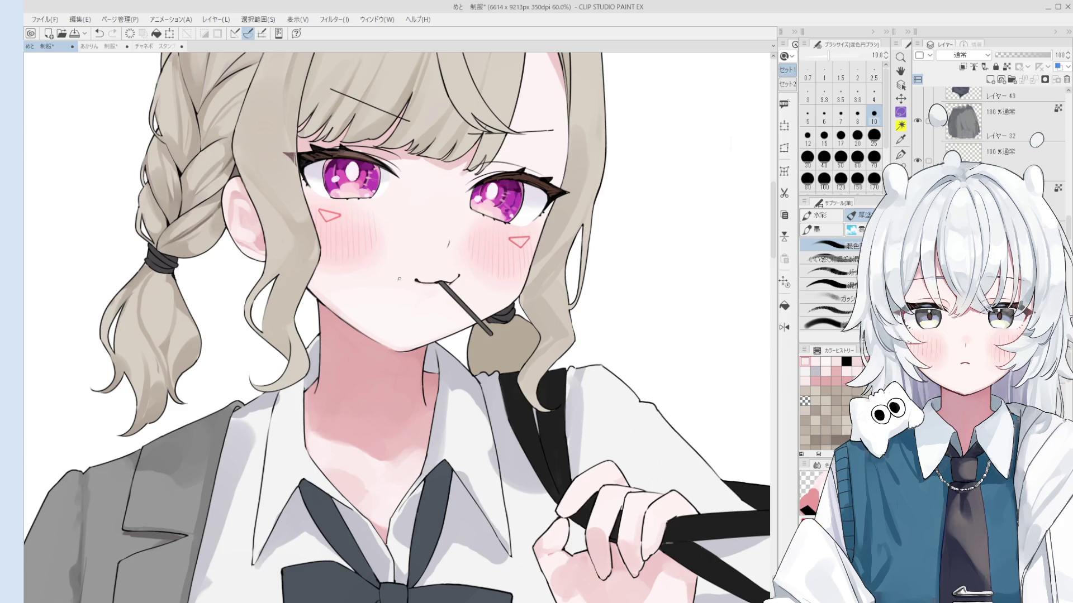
{"action": "key", "text": "o"}
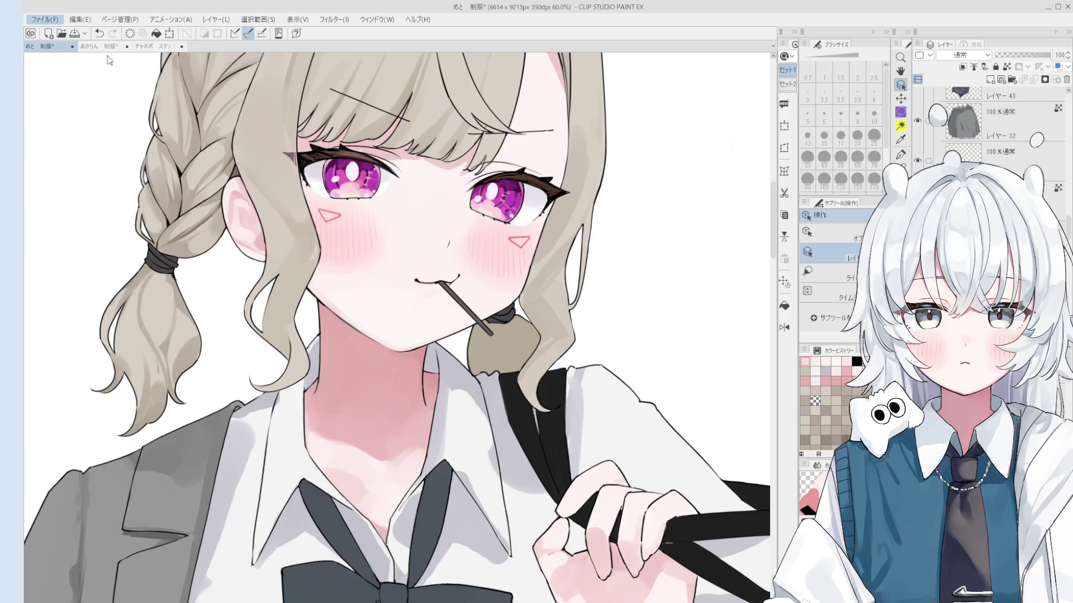
{"action": "key", "text": "alt"}
{"action": "key", "text": "alt"}
{"action": "key", "text": "b"}
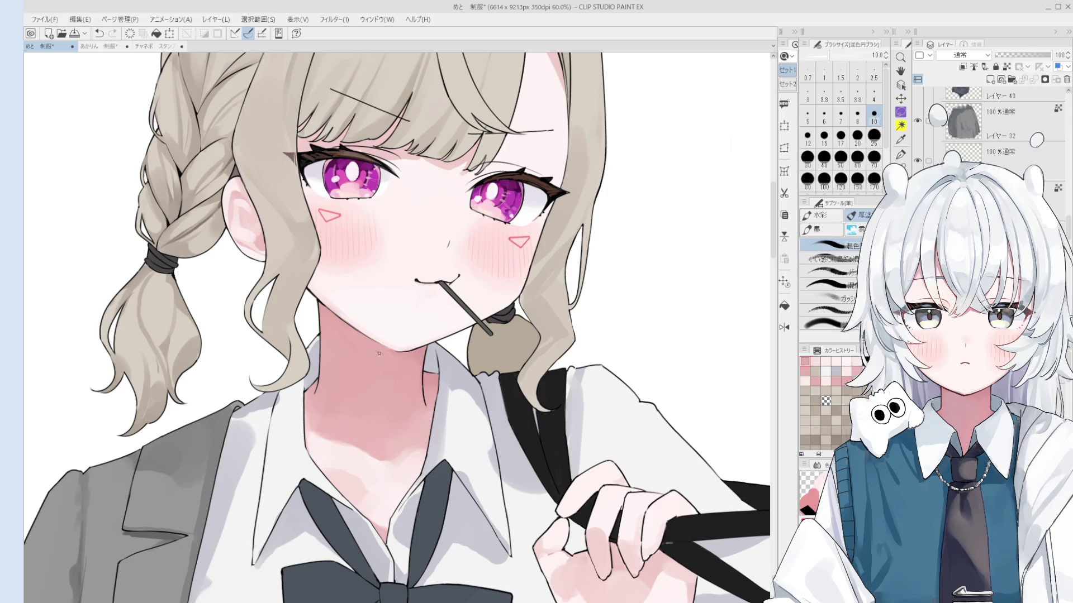
Blend the shading on the neck with an enlarged mixing brush, checking it in a mirrored view.
{"action": "scroll", "coordinate": [393, 367], "scroll_direction": "down", "scroll_amount": 1}
{"action": "left_click_drag", "start_coordinate": [412, 434], "coordinate": [466, 453]}
{"action": "key", "text": "space"}
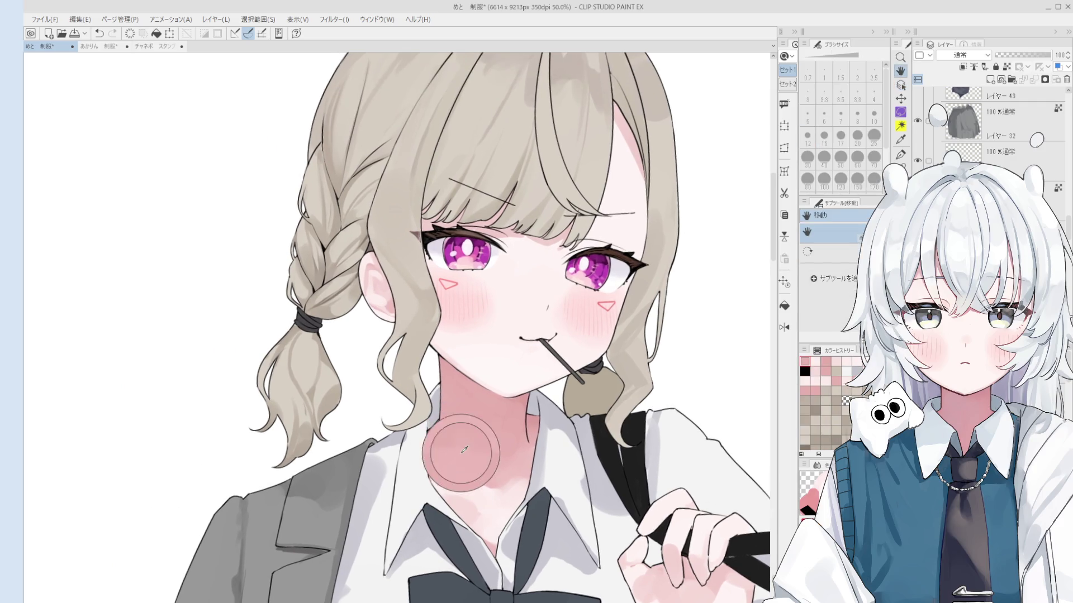
{"action": "key", "text": "bracketright"}
{"action": "key", "text": "bracketright"}
{"action": "key", "text": "bracketright"}
{"action": "scroll", "coordinate": [492, 478], "scroll_direction": "down", "scroll_amount": 2}
{"action": "scroll", "coordinate": [504, 478], "scroll_direction": "up", "scroll_amount": 2}
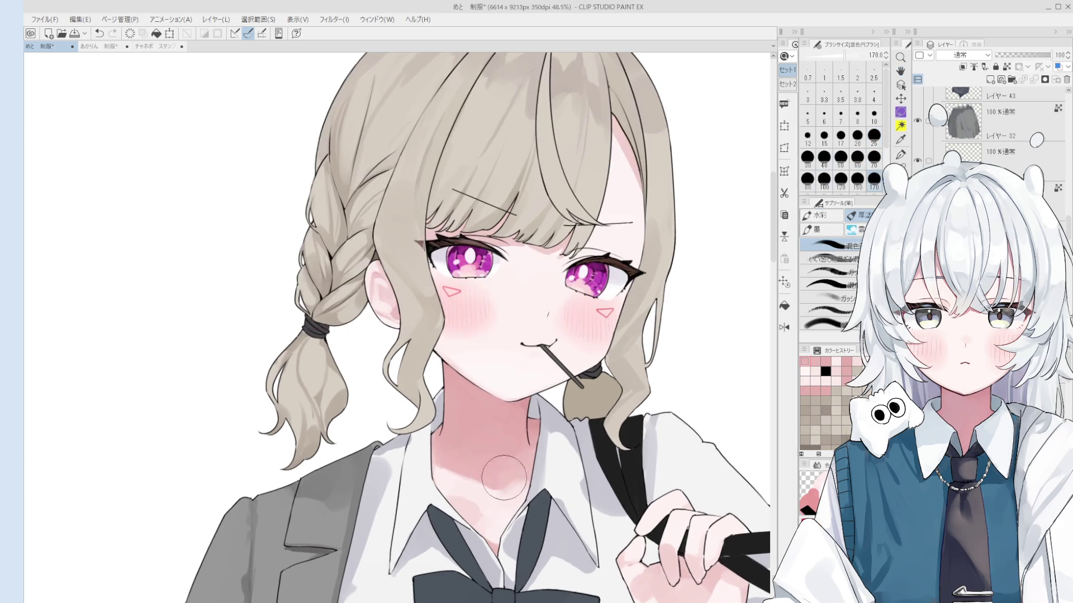
{"action": "scroll", "coordinate": [505, 478], "scroll_direction": "up", "scroll_amount": 1}
{"action": "key", "text": "h"}
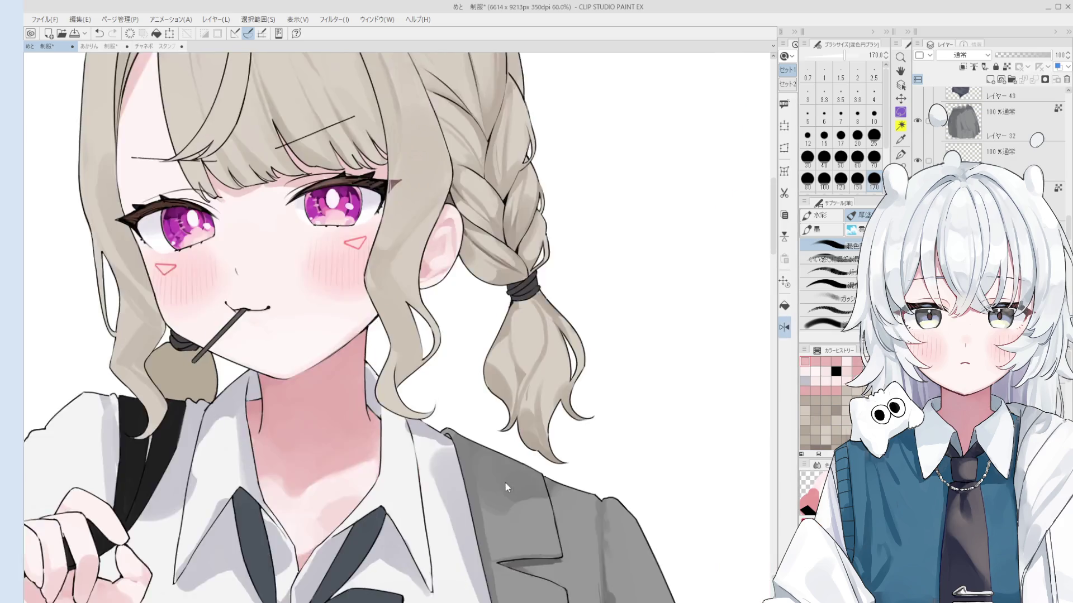
{"action": "scroll", "coordinate": [491, 472], "scroll_direction": "down", "scroll_amount": 1}
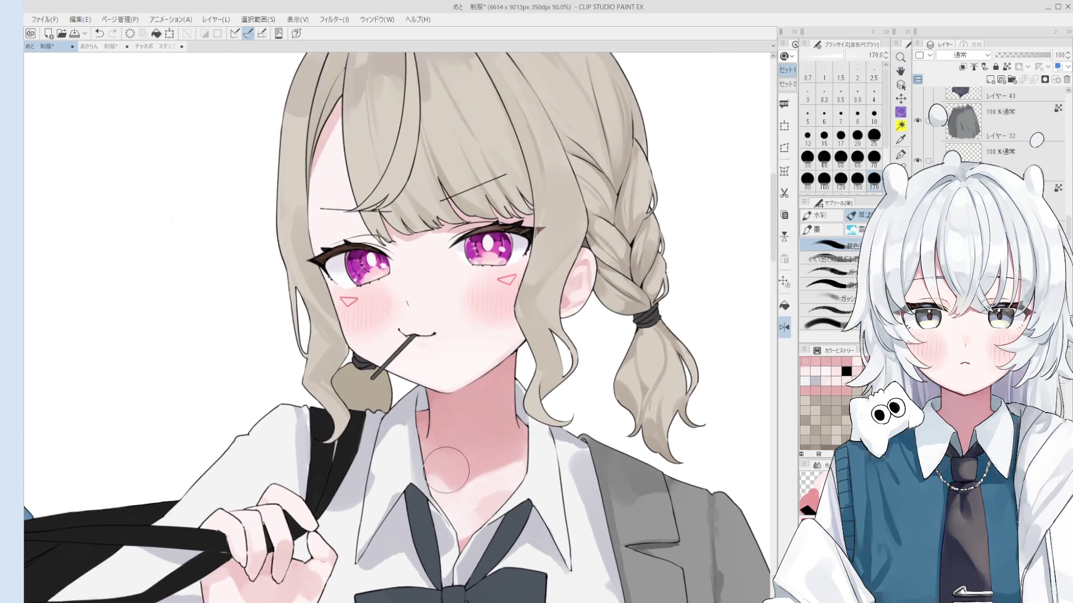
{"action": "key", "text": "["}
{"action": "key", "text": "["}
{"action": "key", "text": "["}
{"action": "key", "text": "bracketright"}
{"action": "key", "text": "bracketright"}
{"action": "key", "text": "bracketright"}
{"action": "mouse_move", "coordinate": [447, 491]}
{"action": "left_mouse_down"}
{"action": "mouse_move", "coordinate": [488, 445]}
{"action": "mouse_move", "coordinate": [467, 478]}
{"action": "mouse_move", "coordinate": [494, 500]}
{"action": "mouse_move", "coordinate": [461, 537]}
{"action": "left_mouse_up"}
Blend the neck shading near the collar with the mixing brush at size 200.
{"action": "scroll", "coordinate": [455, 483], "scroll_direction": "down", "scroll_amount": 1}
{"action": "key", "text": "bracketleft"}
{"action": "key", "text": "bracketleft"}
{"action": "key", "text": "bracketright"}
{"action": "key", "text": "bracketright"}
{"action": "key", "text": "bracketright"}
{"action": "key", "text": "bracketright"}
{"action": "key", "text": "bracketright"}
{"action": "key", "text": "bracketleft"}
{"action": "key", "text": "bracketleft"}
{"action": "mouse_move", "coordinate": [517, 514]}
{"action": "left_mouse_down"}
{"action": "mouse_move", "coordinate": [499, 474]}
{"action": "mouse_move", "coordinate": [508, 484]}
{"action": "mouse_move", "coordinate": [477, 488]}
{"action": "mouse_move", "coordinate": [521, 514]}
{"action": "left_mouse_up"}
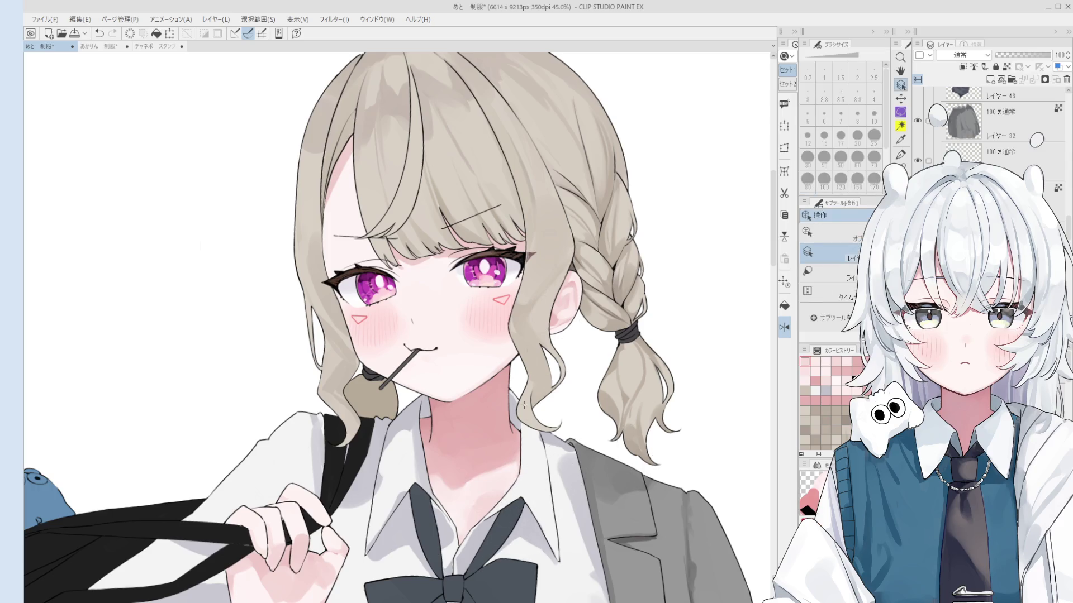
{"action": "left_click", "coordinate": [807, 156]}
{"action": "scroll", "coordinate": [559, 338], "scroll_direction": "up", "scroll_amount": 2}
{"action": "key", "text": "bracketleft"}
{"action": "key", "text": "bracketleft"}
{"action": "key", "text": "bracketleft"}
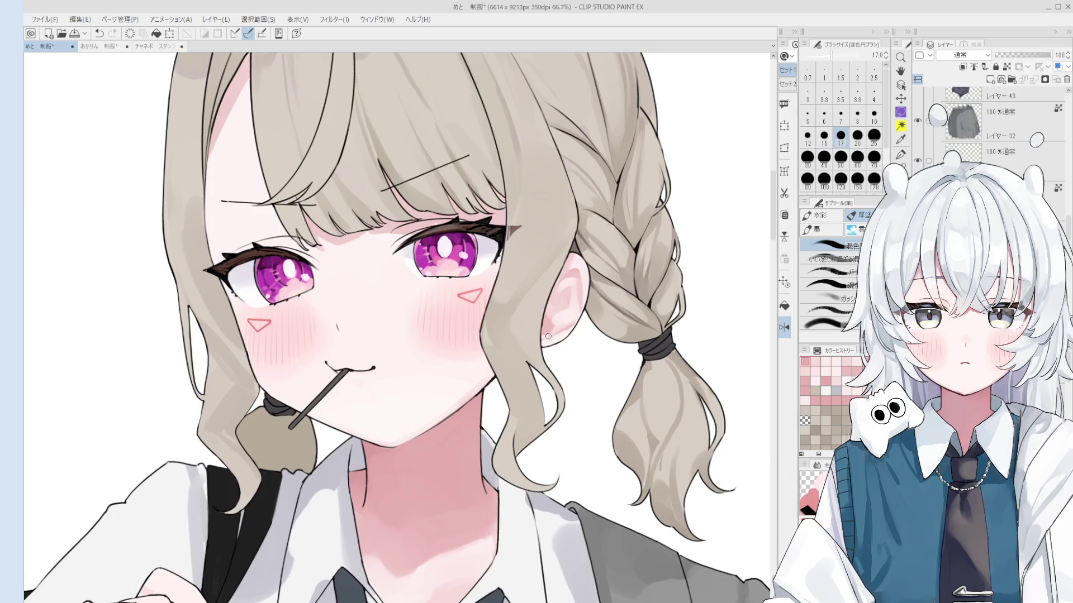
Sample the ear's skin colour, select the hair layer and set the brush to size 25.
{"action": "scroll", "coordinate": [556, 335], "scroll_direction": "up", "scroll_amount": 2}
{"action": "key", "text": "bracketleft"}
{"action": "key", "text": "bracketleft"}
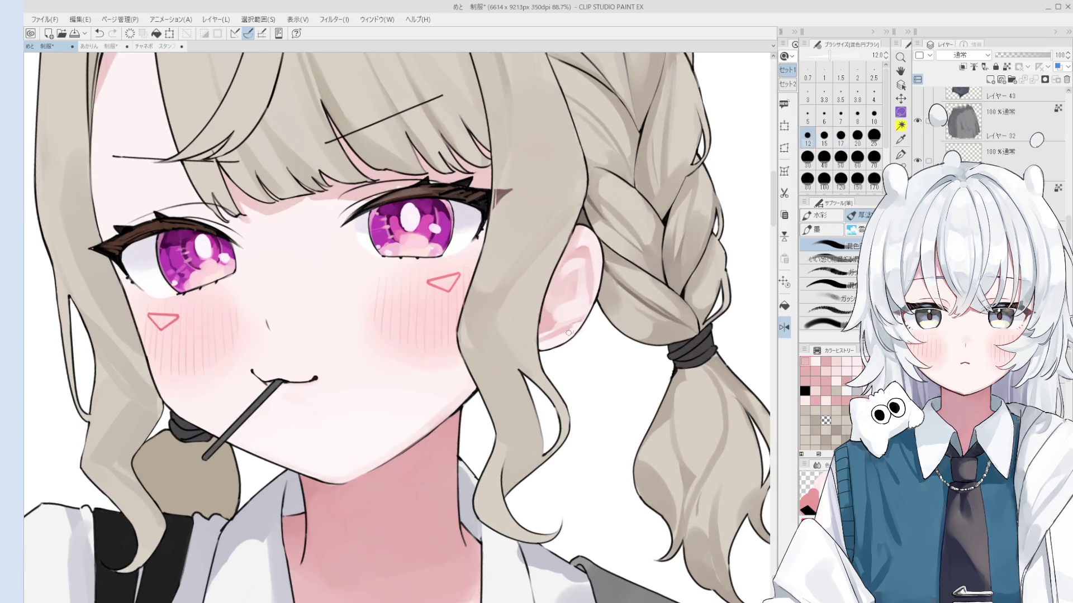
{"action": "scroll", "coordinate": [584, 314], "scroll_direction": "down", "scroll_amount": 3}
{"action": "key", "text": "bracketright"}
{"action": "key", "text": "bracketright"}
{"action": "key", "text": "bracketright"}
{"action": "left_click", "coordinate": [585, 290], "text": "alt"}
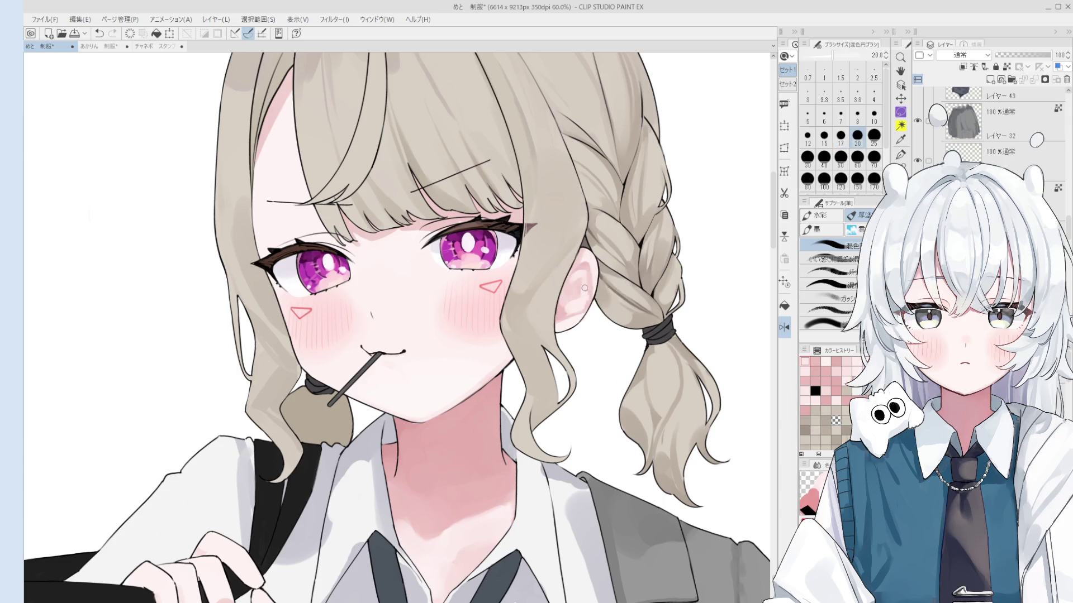
{"action": "key", "text": "bracketright"}
{"action": "key", "text": "bracketright"}
{"action": "key", "text": "bracketright"}
{"action": "key", "text": "h"}
{"action": "scroll", "coordinate": [505, 239], "scroll_direction": "down", "scroll_amount": 4}
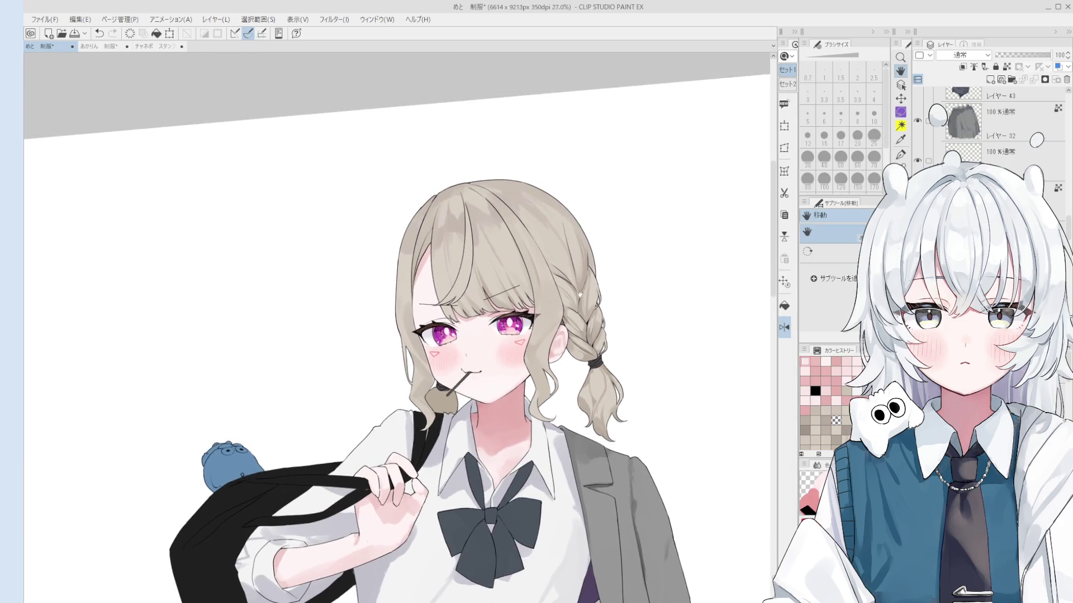
{"action": "scroll", "coordinate": [504, 239], "scroll_direction": "up", "scroll_amount": 4}
{"action": "left_click", "coordinate": [583, 362], "text": "ctrl+shift"}
{"action": "scroll", "coordinate": [583, 362], "scroll_direction": "up", "scroll_amount": 3}
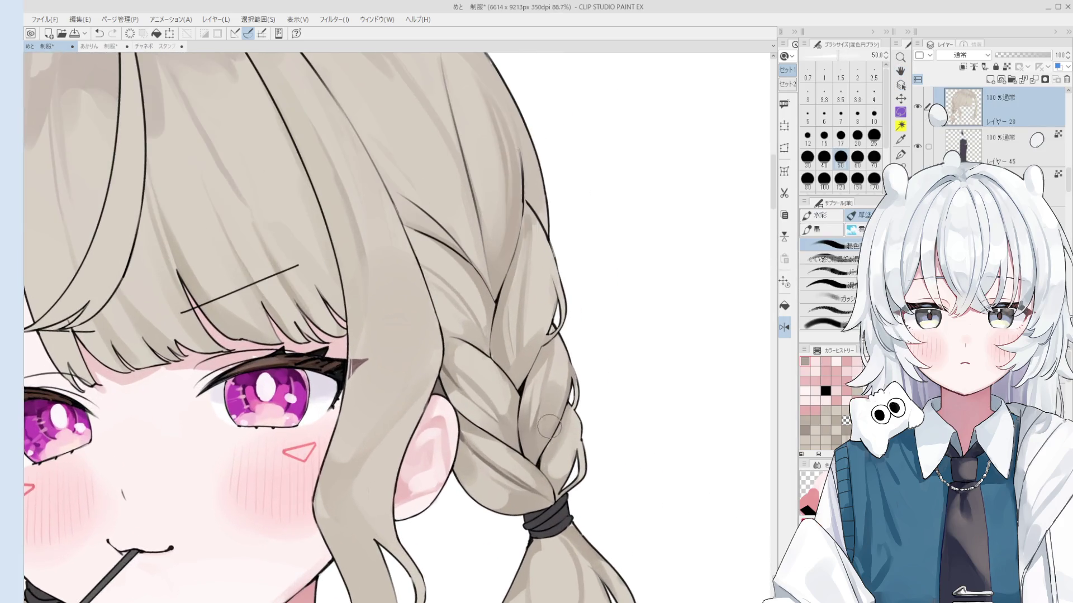
{"action": "left_click", "coordinate": [496, 355], "text": "alt"}
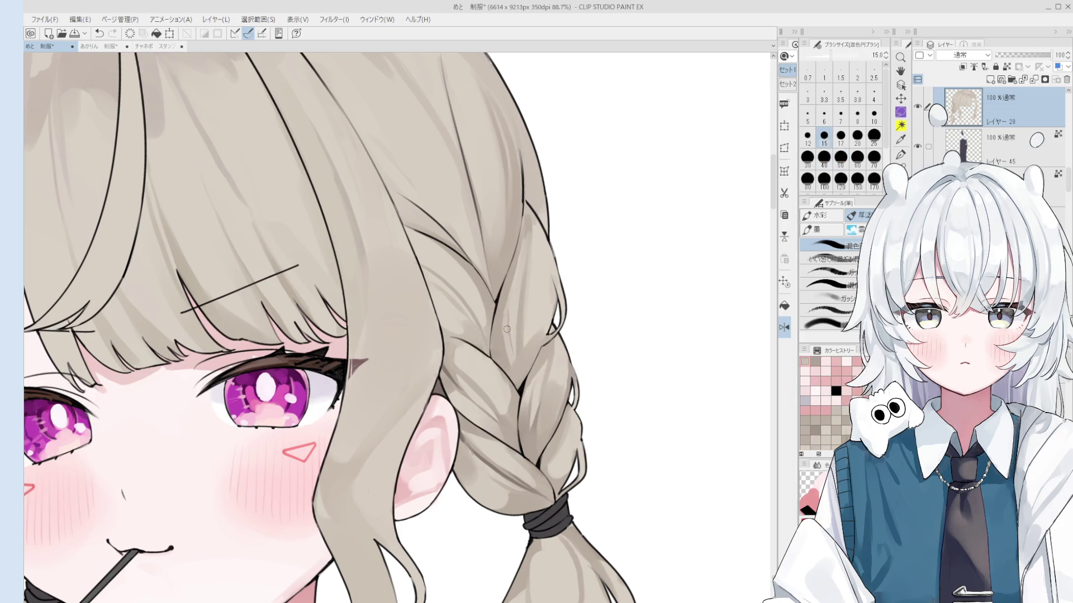
{"action": "key", "text": "bracketright"}
{"action": "key", "text": "bracketright"}
{"action": "key", "text": "bracketright"}
Lighten and repaint the left braid strands at sizes 50 and 17, undoing failed strokes.
{"action": "left_click_drag", "start_coordinate": [517, 317], "coordinate": [516, 254]}
{"action": "key", "text": "bracketright"}
{"action": "key", "text": "bracketright"}
{"action": "key", "text": "bracketright"}
{"action": "left_click_drag", "start_coordinate": [512, 336], "coordinate": [526, 227]}
{"action": "scroll", "coordinate": [517, 352], "scroll_direction": "down", "scroll_amount": 1}
{"action": "key", "text": "bracketleft"}
{"action": "key", "text": "bracketleft"}
{"action": "key", "text": "bracketleft"}
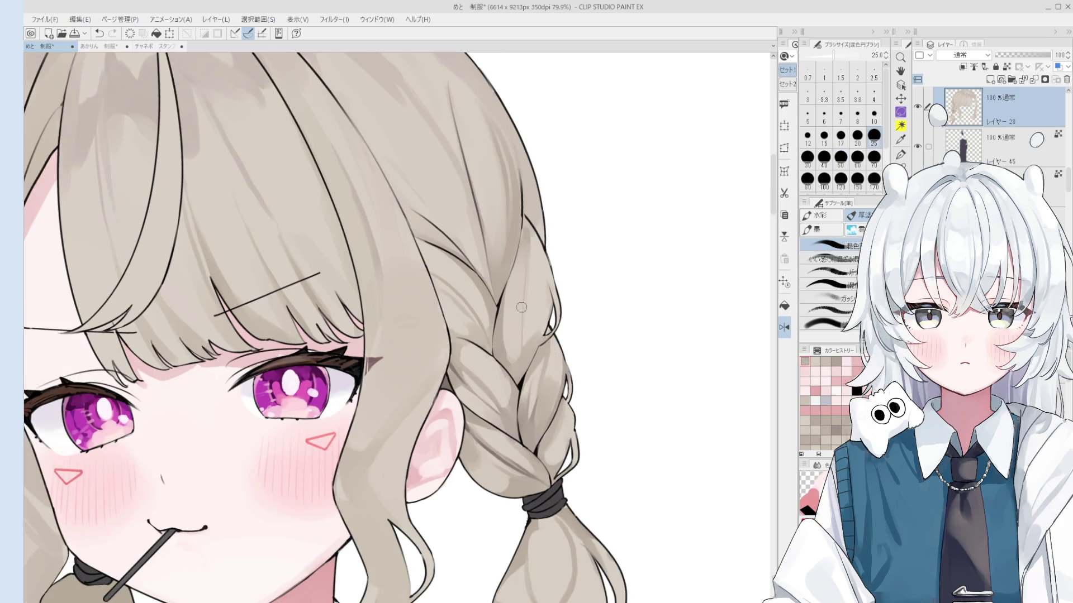
{"action": "key", "text": "bracketleft"}
{"action": "key", "text": "bracketleft"}
{"action": "key", "text": "bracketleft"}
{"action": "mouse_move", "coordinate": [520, 269]}
{"action": "left_mouse_down"}
{"action": "mouse_move", "coordinate": [517, 354]}
{"action": "mouse_move", "coordinate": [522, 309]}
{"action": "left_mouse_up"}
{"action": "key", "text": "bracketright"}
{"action": "key", "text": "bracketright"}
{"action": "key", "text": "bracketright"}
{"action": "key", "text": "bracketleft"}
{"action": "key", "text": "bracketleft"}
{"action": "left_click_drag", "start_coordinate": [528, 358], "coordinate": [528, 341]}
{"action": "key", "text": "ctrl+z"}
{"action": "left_click_drag", "start_coordinate": [533, 257], "coordinate": [519, 360]}
{"action": "key", "text": "bracketright"}
{"action": "key", "text": "bracketright"}
{"action": "key", "text": "bracketright"}
{"action": "key", "text": "bracketleft"}
{"action": "key", "text": "bracketleft"}
{"action": "key", "text": "bracketleft"}
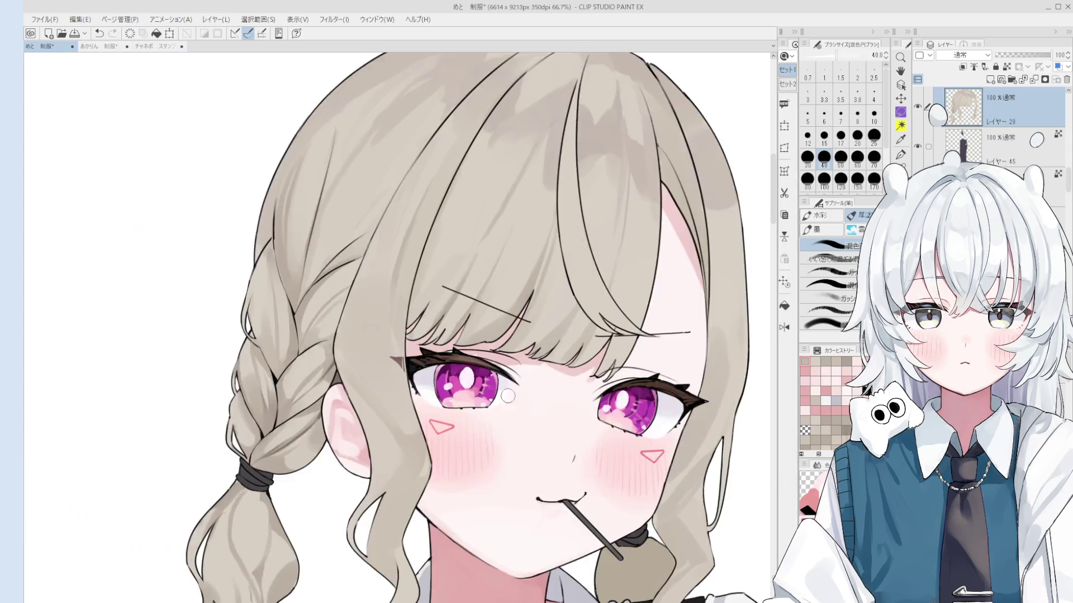
Sample beige tones from the bangs and add a short size-20 shading stroke on the braid.
{"action": "key", "text": "o"}
{"action": "scroll", "coordinate": [410, 406], "scroll_direction": "down", "scroll_amount": 2}
{"action": "key", "text": "b"}
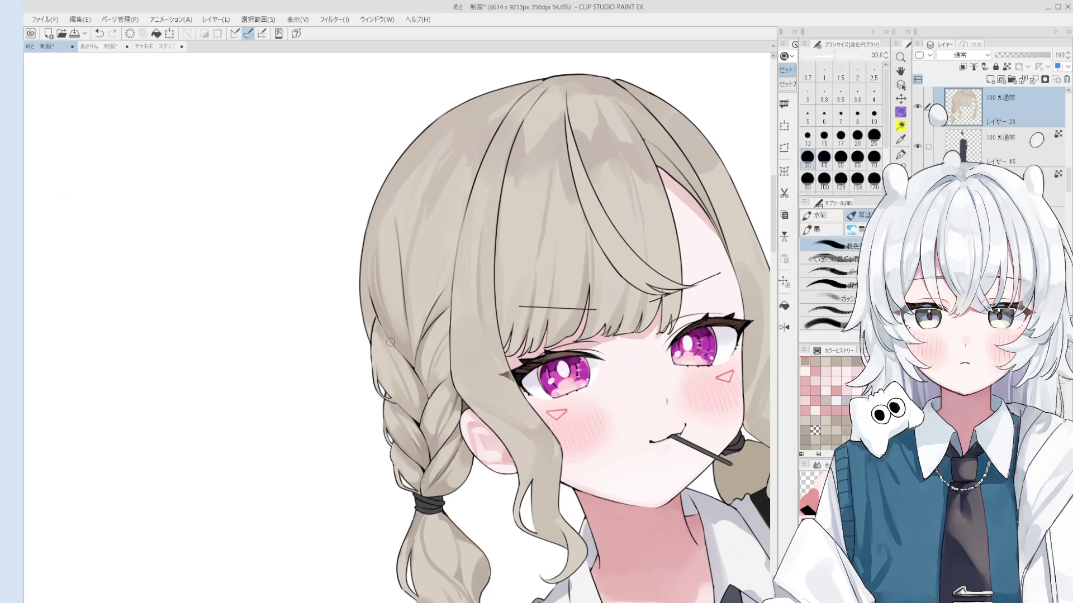
{"action": "left_click", "coordinate": [381, 333], "text": "alt"}
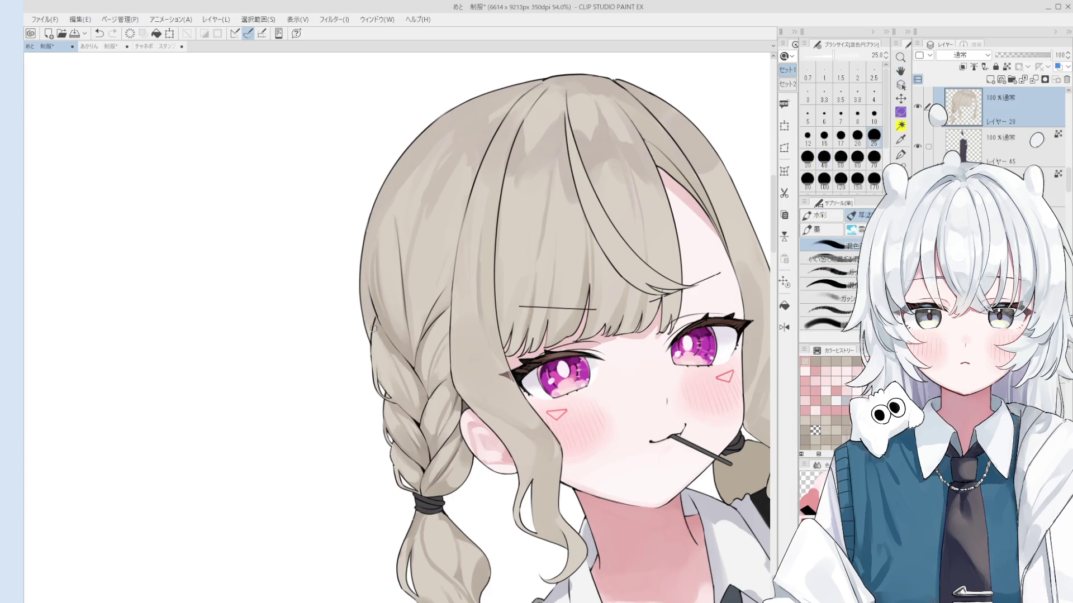
{"action": "left_click", "coordinate": [398, 361]}
{"action": "key", "text": "ctrl+z"}
{"action": "scroll", "coordinate": [397, 361], "scroll_direction": "down", "scroll_amount": 1}
{"action": "key", "text": "bracketright"}
{"action": "key", "text": "bracketright"}
{"action": "key", "text": "bracketright"}
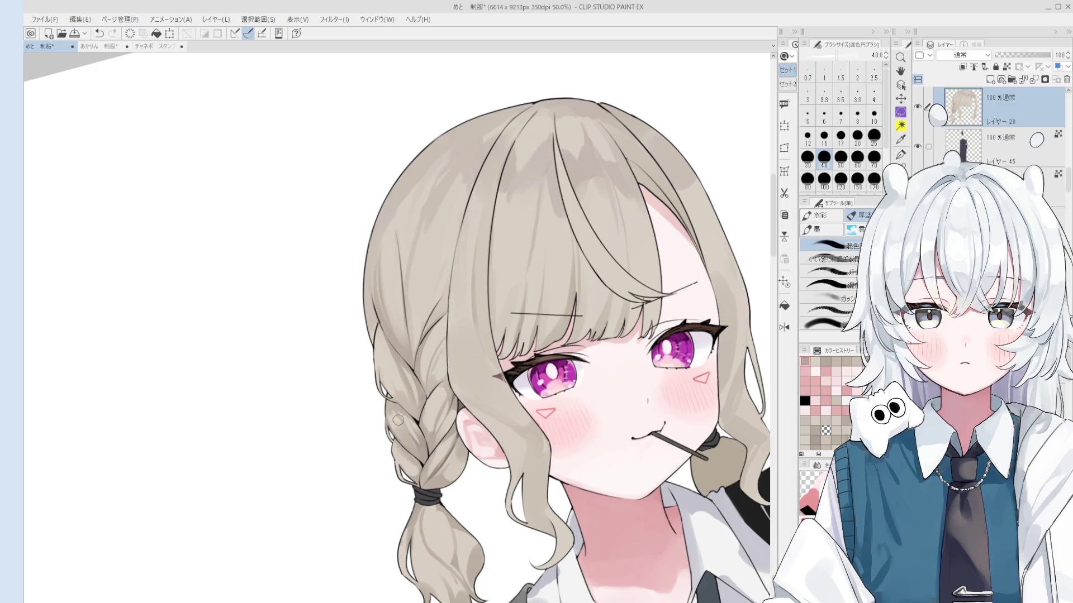
{"action": "key", "text": "bracketleft"}
{"action": "key", "text": "bracketleft"}
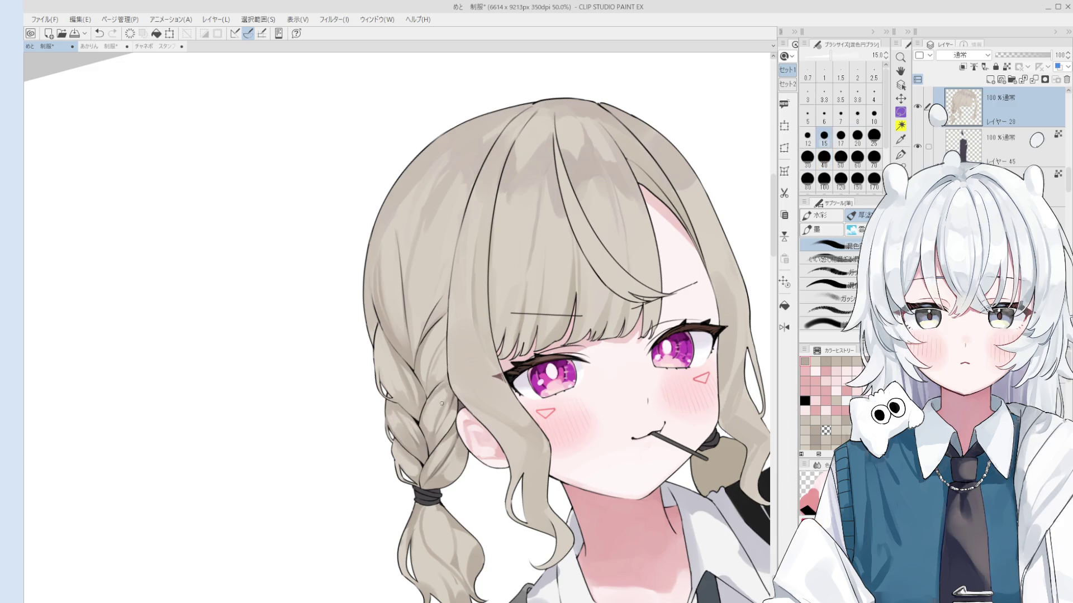
{"action": "left_click", "coordinate": [430, 417]}
{"action": "key", "text": "bracketleft"}
{"action": "mouse_move", "coordinate": [429, 416]}
{"action": "left_mouse_down"}
{"action": "mouse_move", "coordinate": [444, 388]}
{"action": "mouse_move", "coordinate": [447, 397]}
{"action": "left_mouse_up"}
{"action": "key", "text": "bracketright"}
{"action": "key", "text": "bracketright"}
{"action": "scroll", "coordinate": [449, 397], "scroll_direction": "down", "scroll_amount": 1}
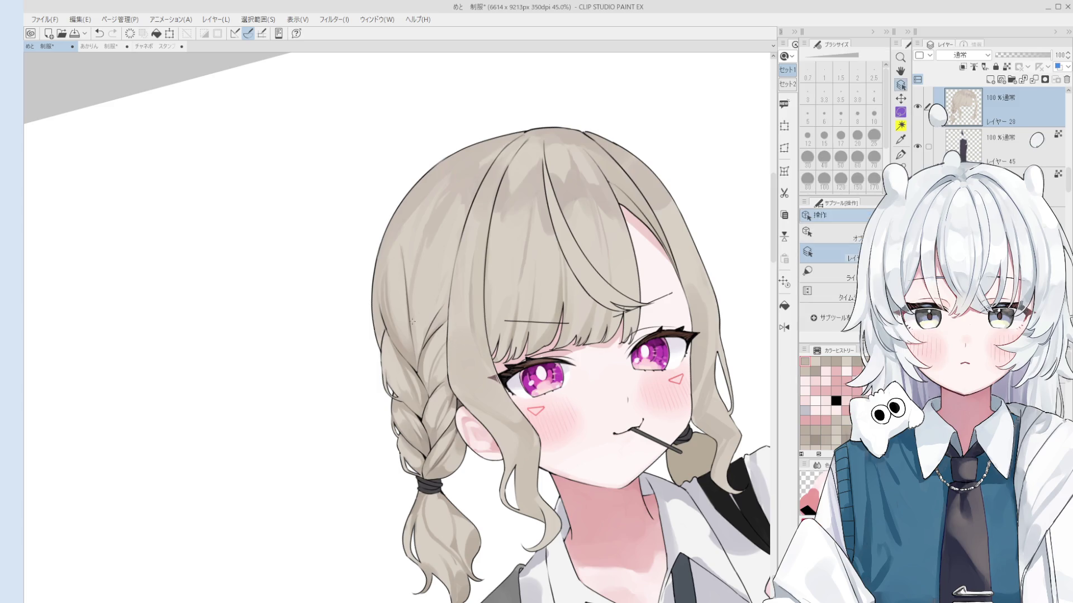
Mirror the canvas horizontally and reframe the view on the hair to check the drawing.
{"action": "scroll", "coordinate": [413, 330], "scroll_direction": "up", "scroll_amount": 2}
{"action": "key", "text": "bracketright"}
{"action": "key", "text": "bracketright"}
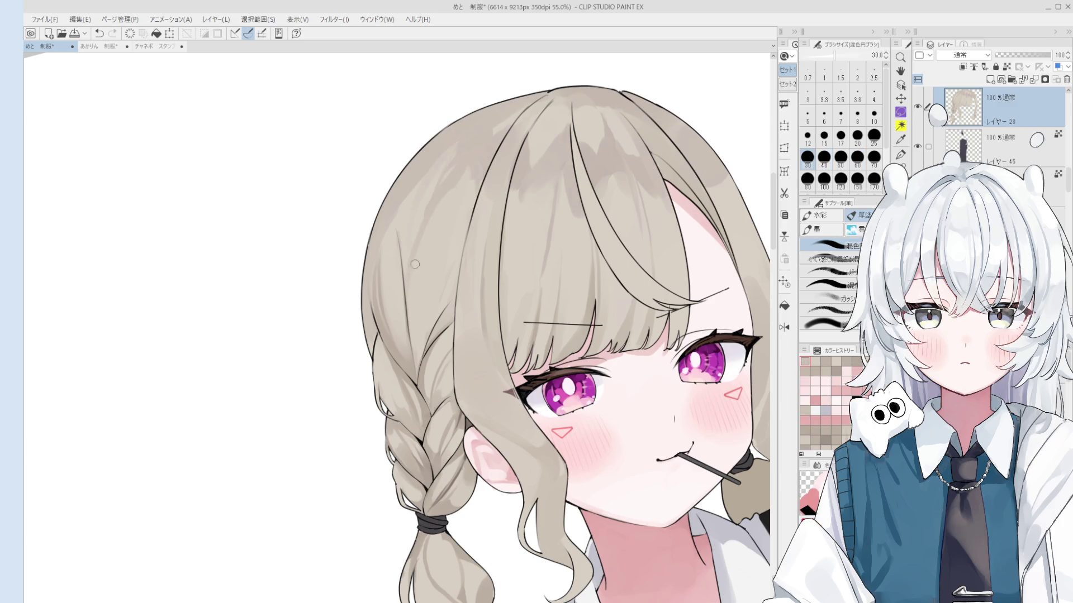
{"action": "scroll", "coordinate": [413, 257], "scroll_direction": "up", "scroll_amount": 1}
{"action": "key", "text": "bracketleft"}
{"action": "key", "text": "bracketleft"}
{"action": "key", "text": "bracketleft"}
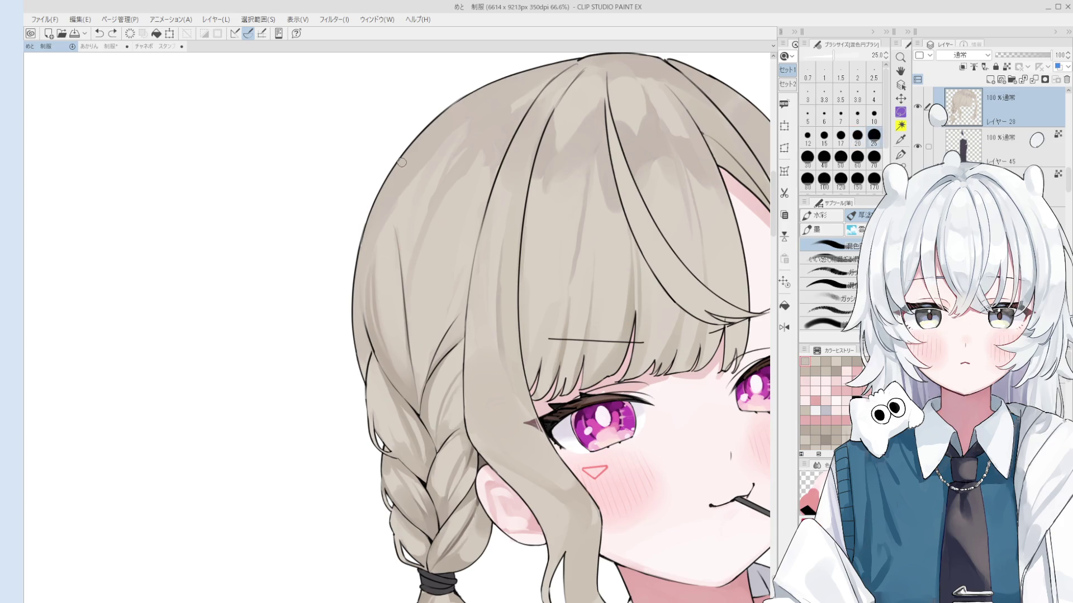
{"action": "scroll", "coordinate": [398, 257], "scroll_direction": "down", "scroll_amount": 2}
{"action": "key", "text": "ctrl+shift+h"}
{"action": "left_click_drag", "start_coordinate": [398, 257], "coordinate": [425, 269]}
{"action": "scroll", "coordinate": [425, 268], "scroll_direction": "up", "scroll_amount": 4}
Flip the canvas back, straighten the view, and return to the blending brush at size 15.
{"action": "key", "text": "e"}
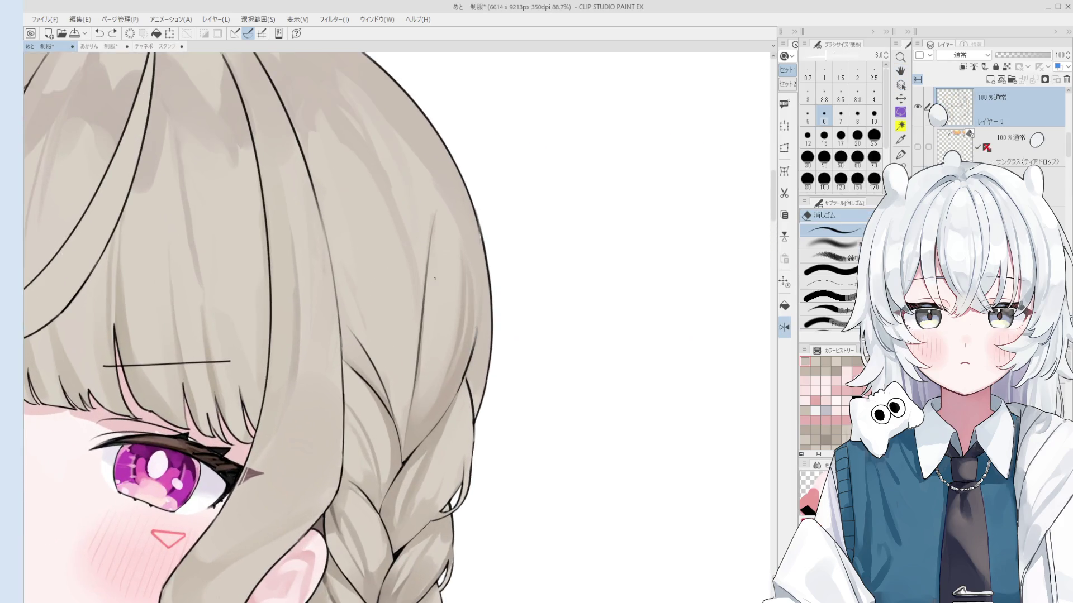
{"action": "scroll", "coordinate": [433, 241], "scroll_direction": "down", "scroll_amount": 3}
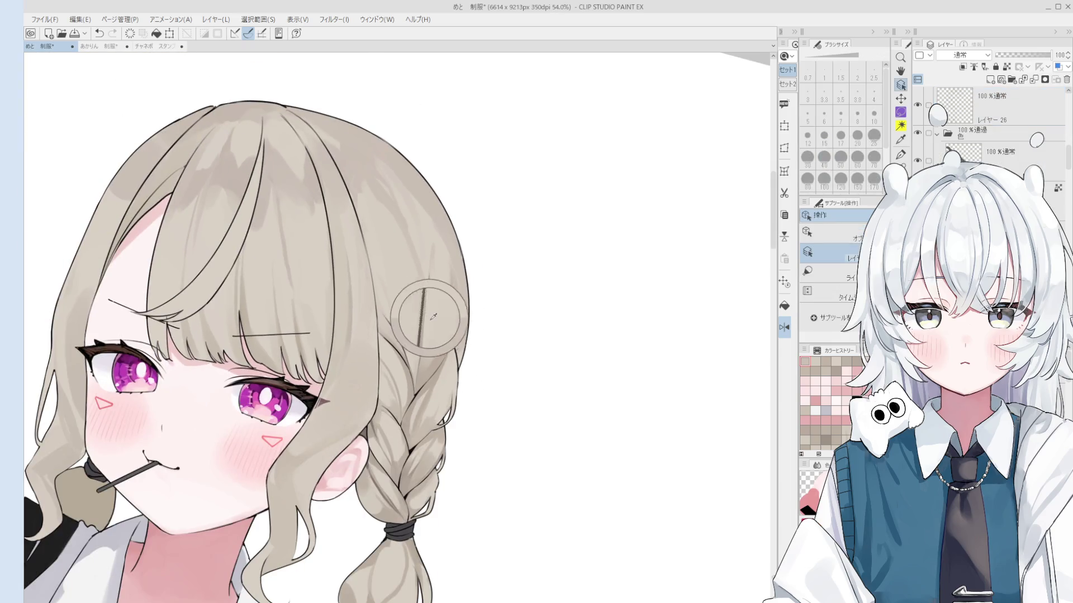
{"action": "key", "text": "b"}
{"action": "key", "text": "bracketright"}
{"action": "key", "text": "bracketright"}
{"action": "key", "text": "bracketright"}
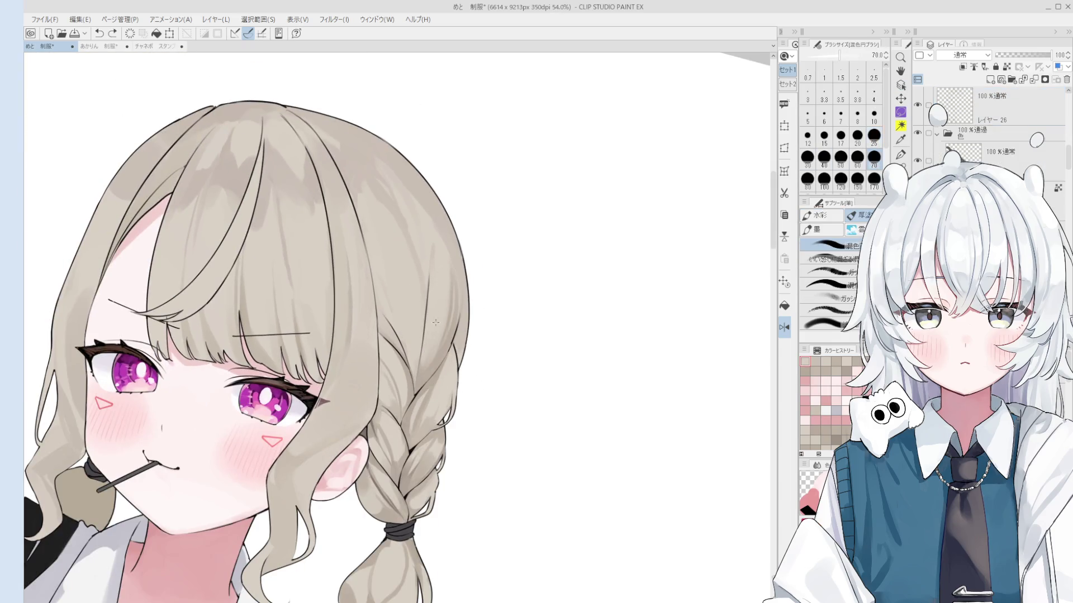
{"action": "scroll", "coordinate": [451, 346], "scroll_direction": "down", "scroll_amount": 1}
{"action": "key", "text": "bracketleft"}
{"action": "key", "text": "bracketleft"}
{"action": "key", "text": "bracketleft"}
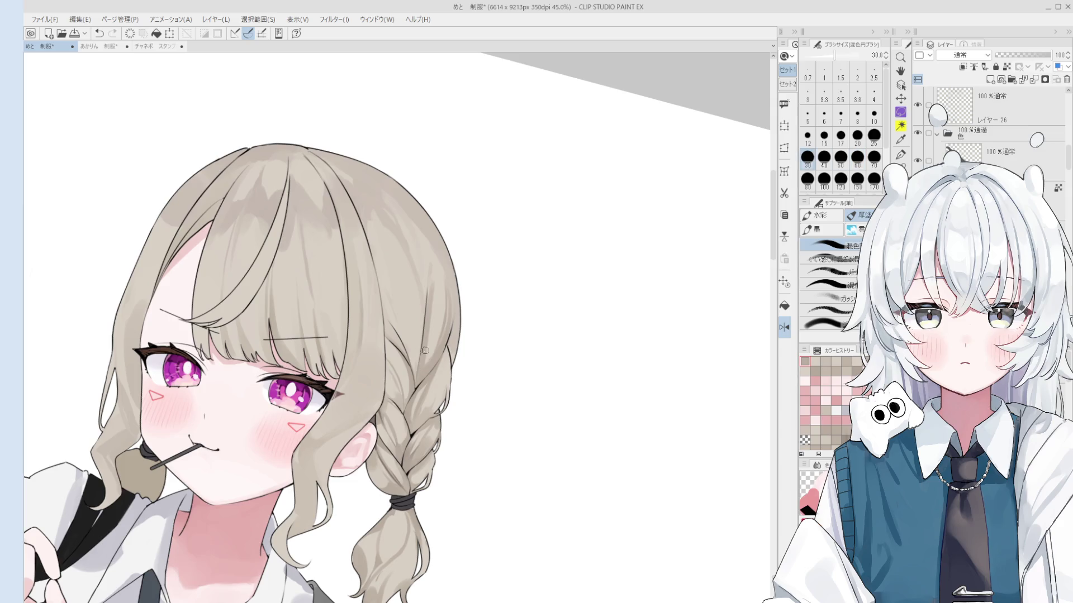
{"action": "scroll", "coordinate": [422, 330], "scroll_direction": "up", "scroll_amount": 2}
{"action": "scroll", "coordinate": [423, 329], "scroll_direction": "down", "scroll_amount": 1}
{"action": "key", "text": "bracketright"}
{"action": "key", "text": "bracketright"}
{"action": "key", "text": "h"}
{"action": "key", "text": "o"}
{"action": "scroll", "coordinate": [402, 394], "scroll_direction": "down", "scroll_amount": 1}
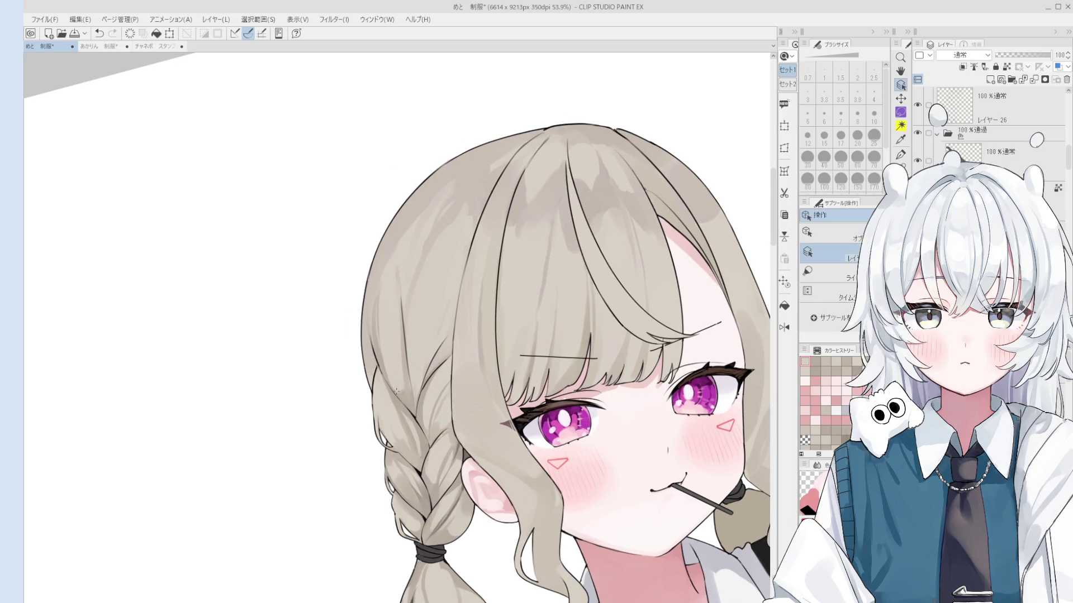
{"action": "key", "text": "b"}
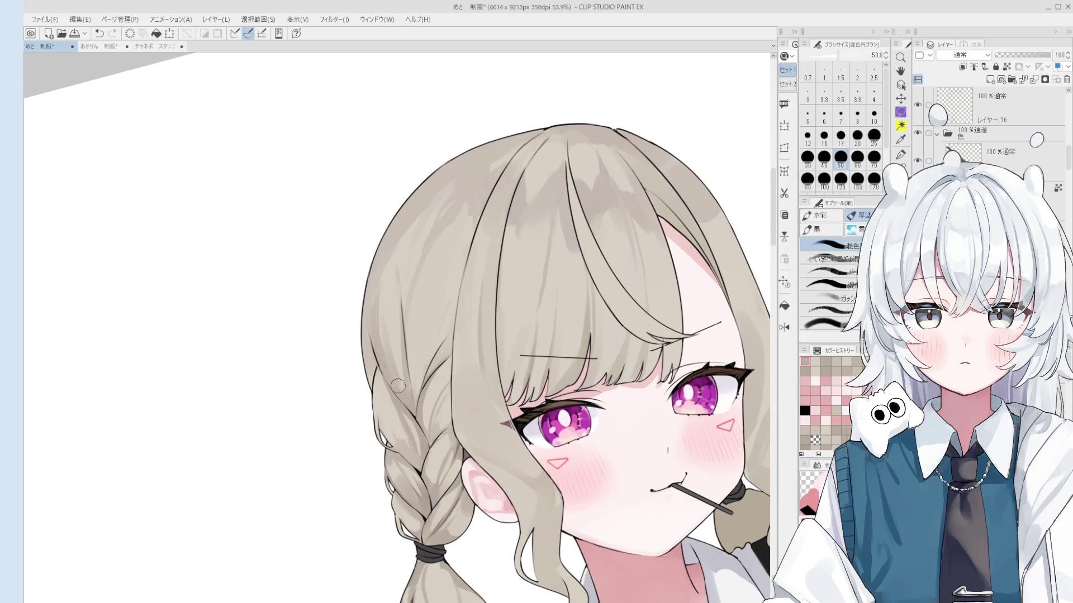
{"action": "key", "text": "bracketleft"}
{"action": "key", "text": "bracketleft"}
{"action": "key", "text": "bracketleft"}
Sample upper-hair beige tones and blend soft shading into the upper left hair at sizes 30–80.
{"action": "left_click", "coordinate": [402, 329], "text": "alt"}
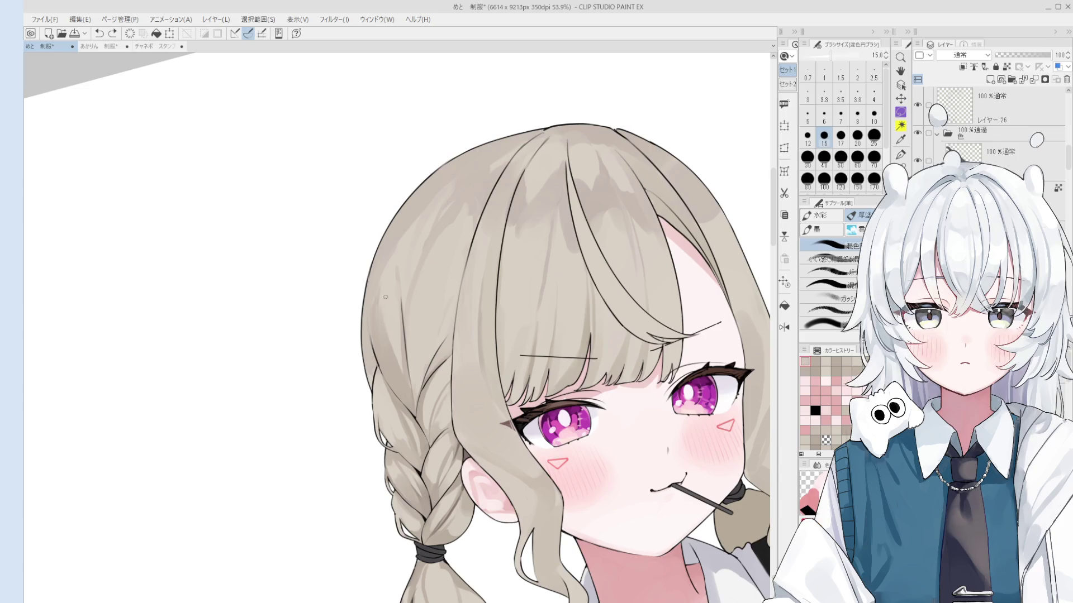
{"action": "left_click_drag", "start_coordinate": [430, 392], "coordinate": [427, 323]}
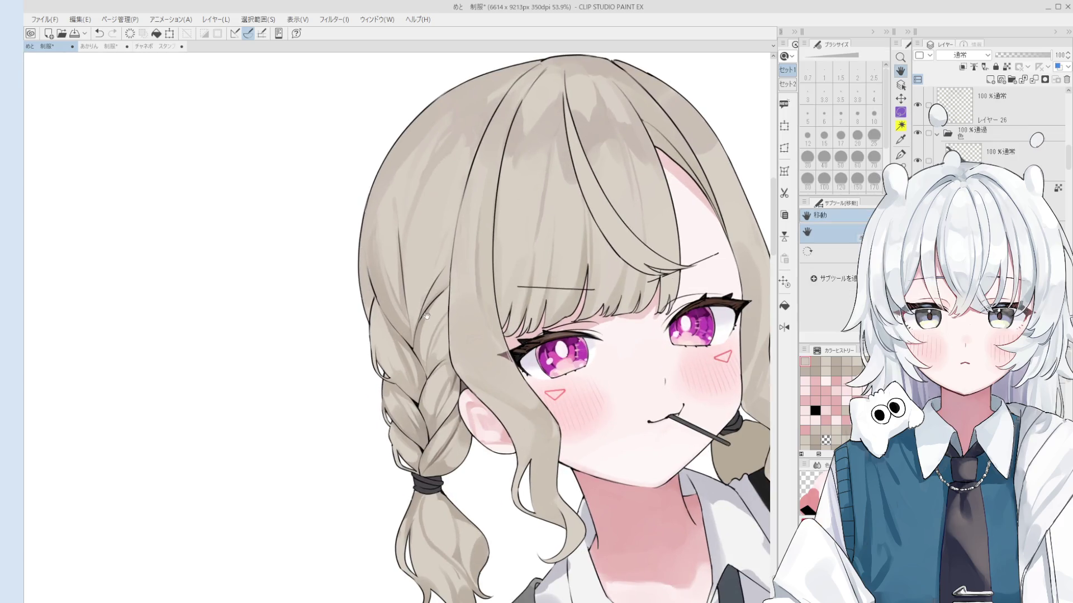
{"action": "left_click", "coordinate": [394, 304], "text": "alt"}
{"action": "key", "text": "bracketright"}
{"action": "key", "text": "bracketright"}
{"action": "key", "text": "bracketright"}
{"action": "key", "text": "bracketright"}
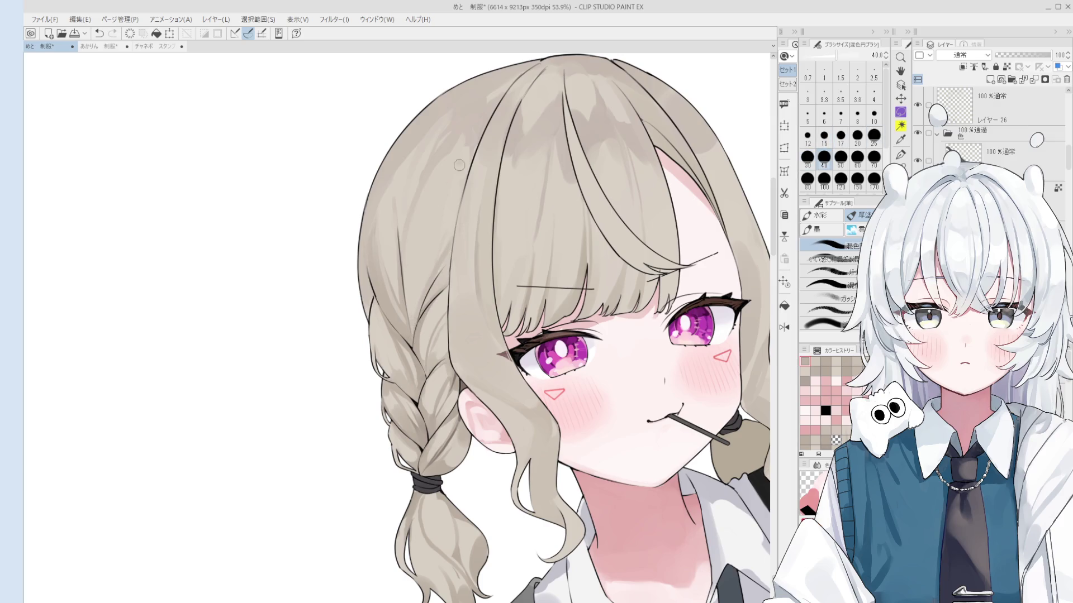
{"action": "scroll", "coordinate": [453, 229], "scroll_direction": "down", "scroll_amount": 1}
{"action": "scroll", "coordinate": [434, 259], "scroll_direction": "down", "scroll_amount": 1}
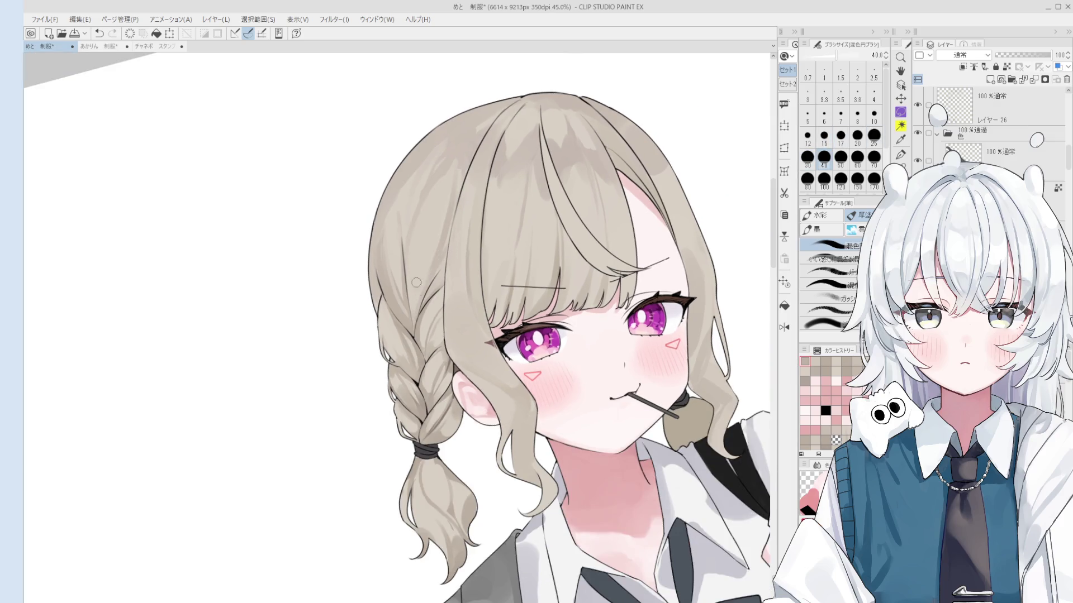
{"action": "mouse_move", "coordinate": [435, 210]}
{"action": "left_mouse_down"}
{"action": "mouse_move", "coordinate": [431, 236]}
{"action": "mouse_move", "coordinate": [456, 162]}
{"action": "left_mouse_up"}
{"action": "key", "text": "bracketright"}
{"action": "key", "text": "bracketright"}
{"action": "key", "text": "bracketright"}
{"action": "scroll", "coordinate": [457, 147], "scroll_direction": "up", "scroll_amount": 2}
{"action": "mouse_move", "coordinate": [436, 211]}
{"action": "left_mouse_down"}
{"action": "mouse_move", "coordinate": [424, 196]}
{"action": "mouse_move", "coordinate": [448, 165]}
{"action": "left_mouse_up"}
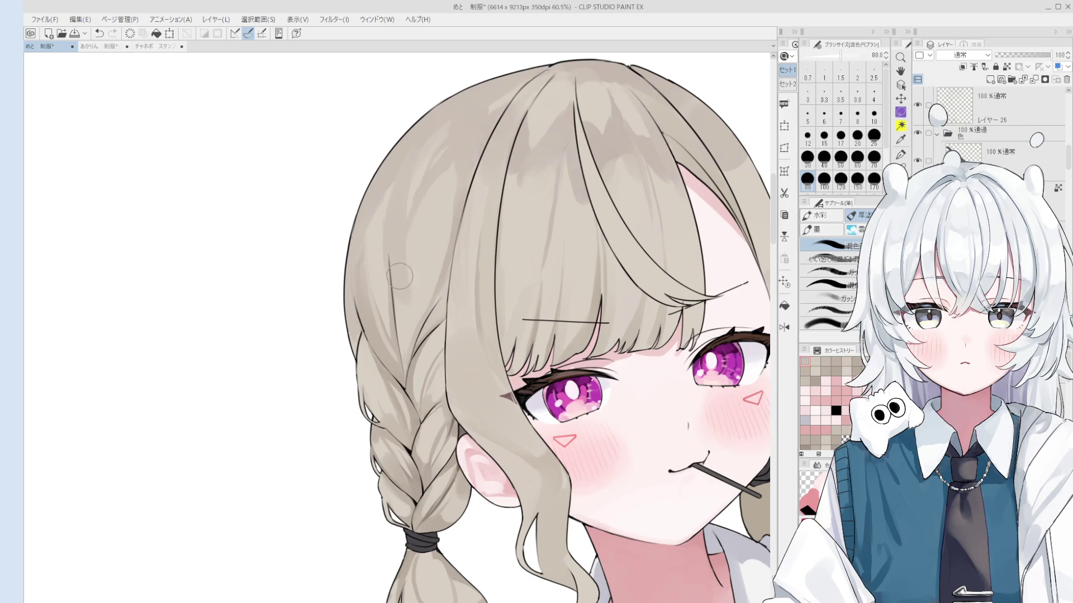
{"action": "scroll", "coordinate": [420, 152], "scroll_direction": "down", "scroll_amount": 1}
{"action": "key", "text": "bracketleft"}
{"action": "key", "text": "bracketleft"}
{"action": "key", "text": "bracketleft"}
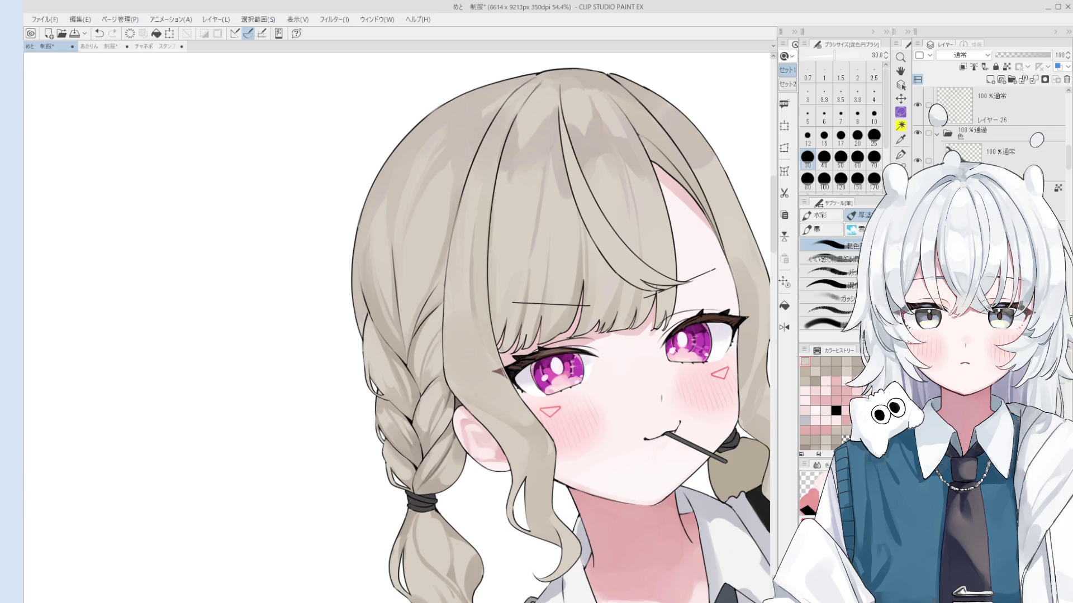
{"action": "scroll", "coordinate": [429, 420], "scroll_direction": "up", "scroll_amount": 1}
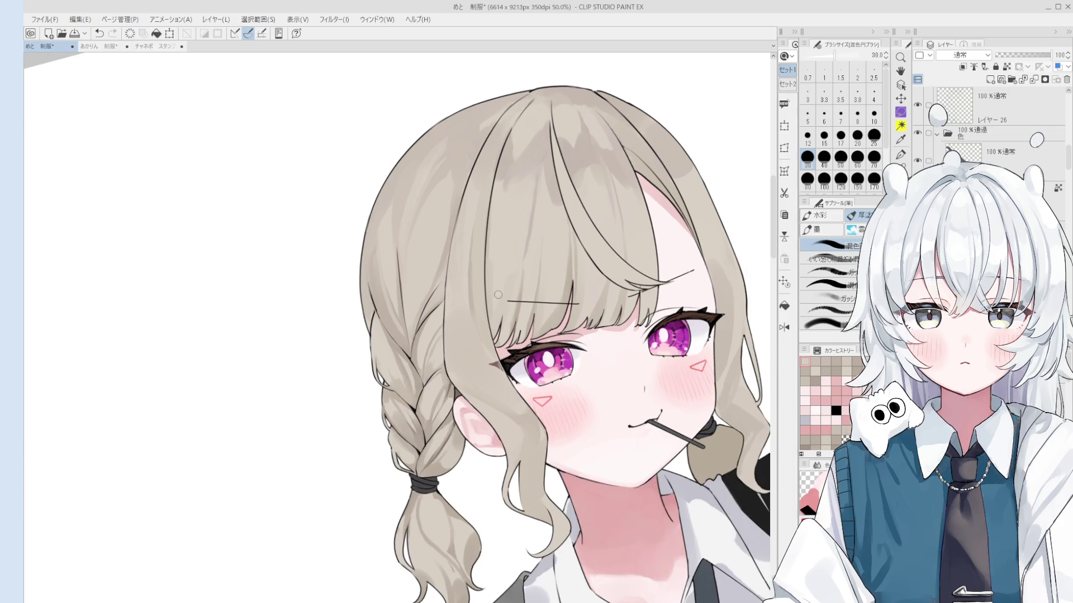
Try small size-17 shading strokes on the left braid, undoing the unsatisfying attempts.
{"action": "scroll", "coordinate": [430, 421], "scroll_direction": "up", "scroll_amount": 1}
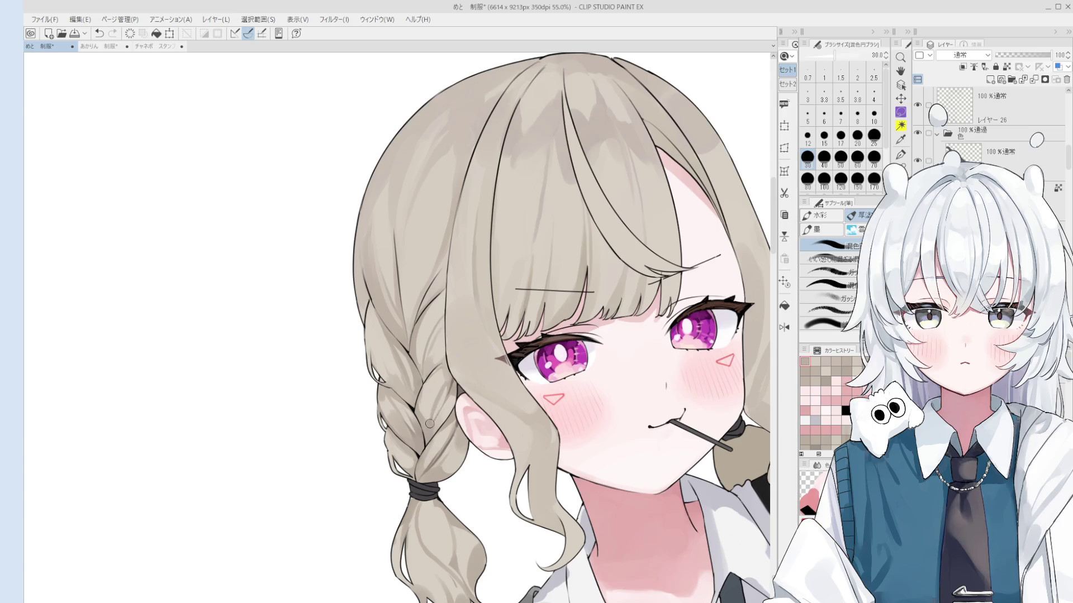
{"action": "scroll", "coordinate": [425, 400], "scroll_direction": "up", "scroll_amount": 2}
{"action": "key", "text": "bracketleft"}
{"action": "key", "text": "bracketleft"}
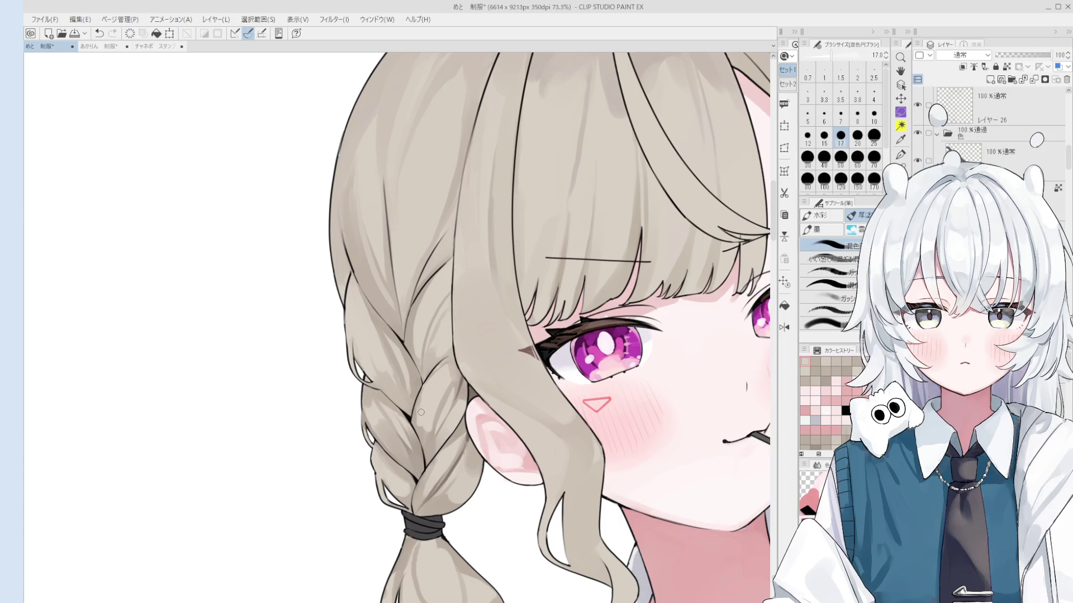
{"action": "key", "text": "bracketleft"}
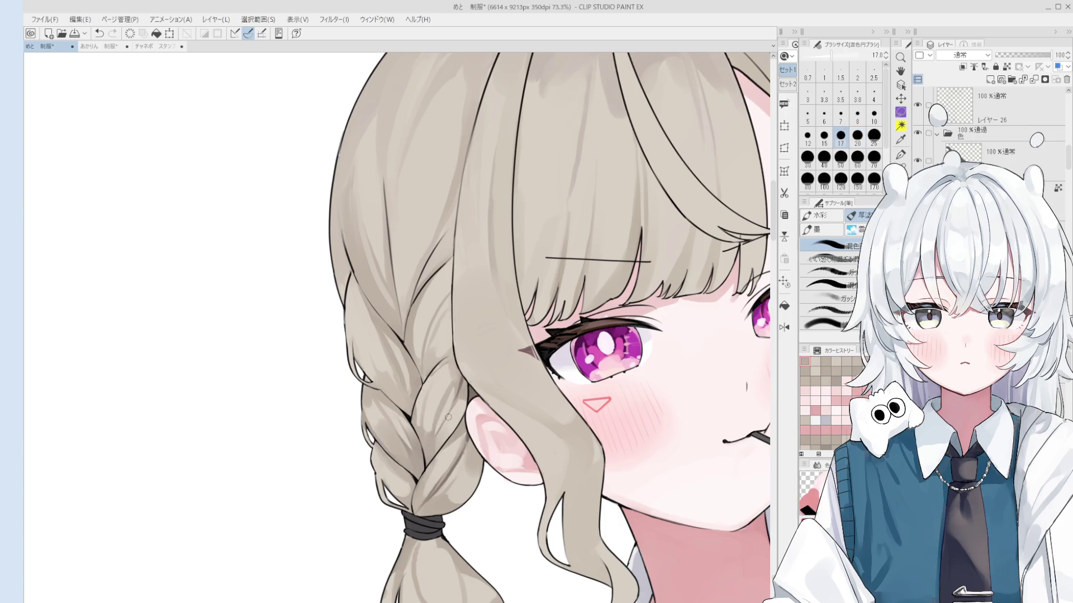
{"action": "mouse_move", "coordinate": [419, 397]}
{"action": "left_mouse_down"}
{"action": "mouse_move", "coordinate": [444, 425]}
{"action": "mouse_move", "coordinate": [427, 453]}
{"action": "mouse_move", "coordinate": [427, 443]}
{"action": "left_mouse_up"}
{"action": "key", "text": "bracketleft"}
{"action": "key", "text": "ctrl+z"}
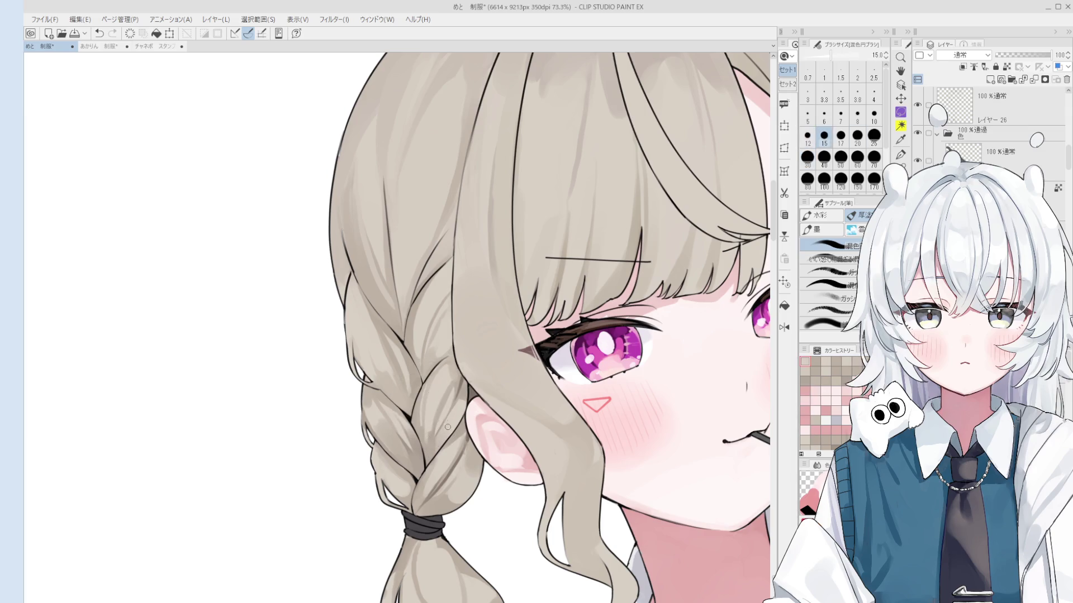
{"action": "key", "text": "ctrl+z"}
{"action": "left_click_drag", "start_coordinate": [429, 428], "coordinate": [440, 375]}
{"action": "key", "text": "ctrl+z"}
{"action": "key", "text": "ctrl+z"}
Readjust the brush size to 30 and dab a small touch of colour onto the braid.
{"action": "key", "text": "bracketright"}
{"action": "key", "text": "bracketleft"}
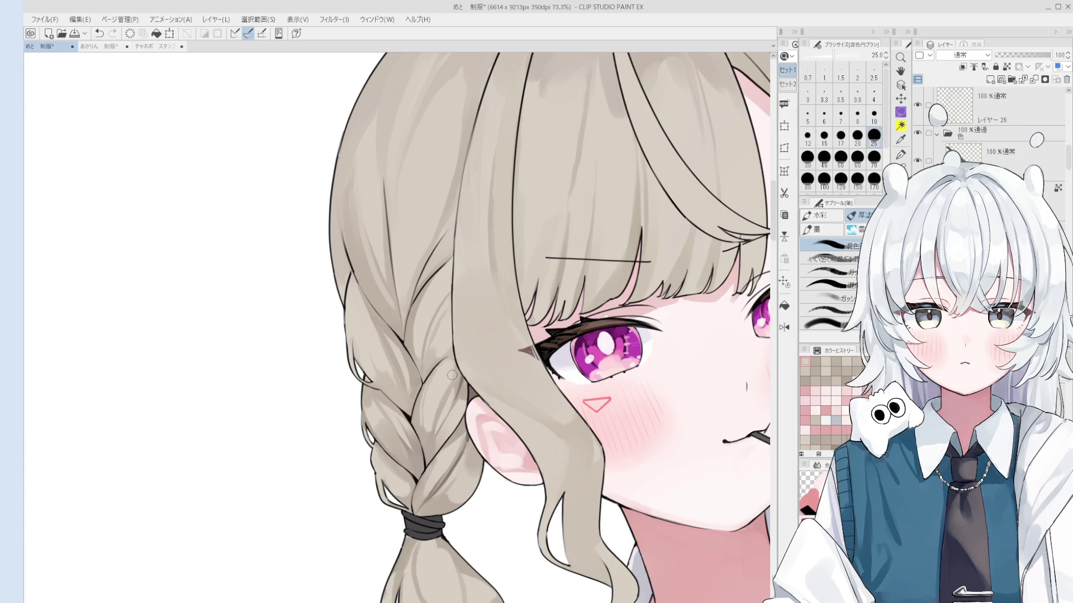
{"action": "scroll", "coordinate": [448, 374], "scroll_direction": "down", "scroll_amount": 2}
{"action": "key", "text": "bracketleft"}
{"action": "key", "text": "ctrl+z"}
{"action": "key", "text": "bracketright"}
{"action": "key", "text": "bracketright"}
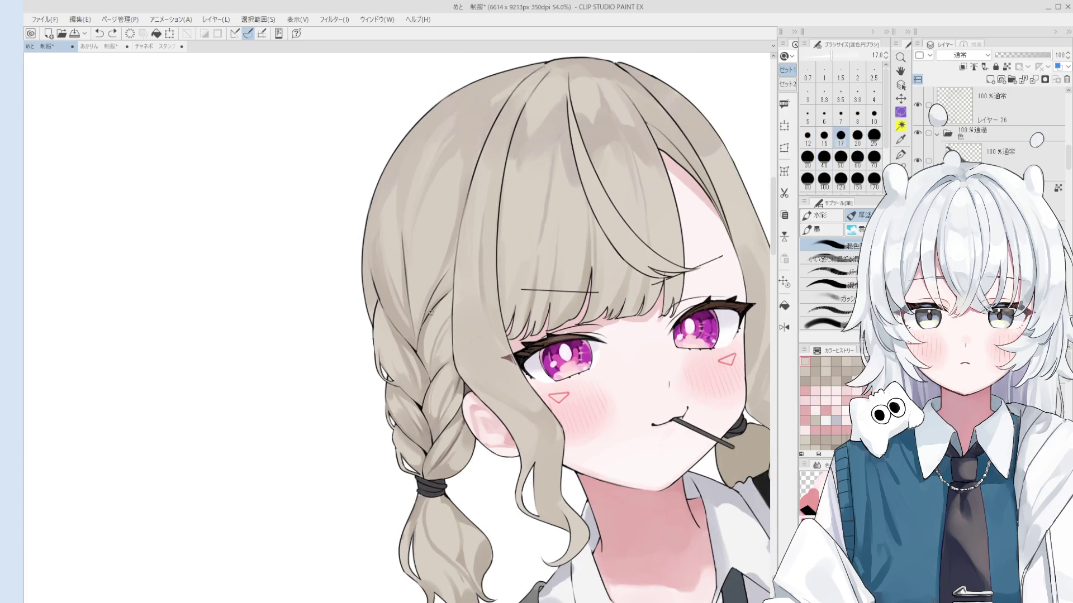
{"action": "key", "text": "bracketright"}
{"action": "key", "text": "bracketright"}
{"action": "key", "text": "bracketright"}
{"action": "key", "text": "bracketleft"}
{"action": "key", "text": "bracketleft"}
{"action": "key", "text": "bracketleft"}
{"action": "key", "text": "bracketleft"}
{"action": "scroll", "coordinate": [444, 299], "scroll_direction": "up", "scroll_amount": 2}
{"action": "key", "text": "bracketright"}
{"action": "key", "text": "bracketright"}
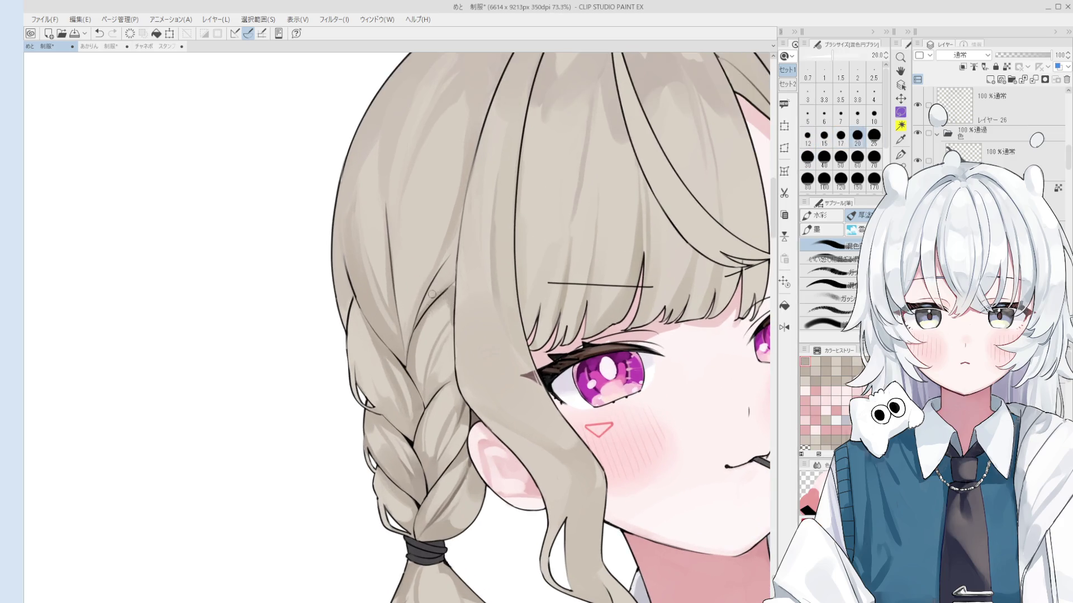
{"action": "left_click", "coordinate": [439, 300]}
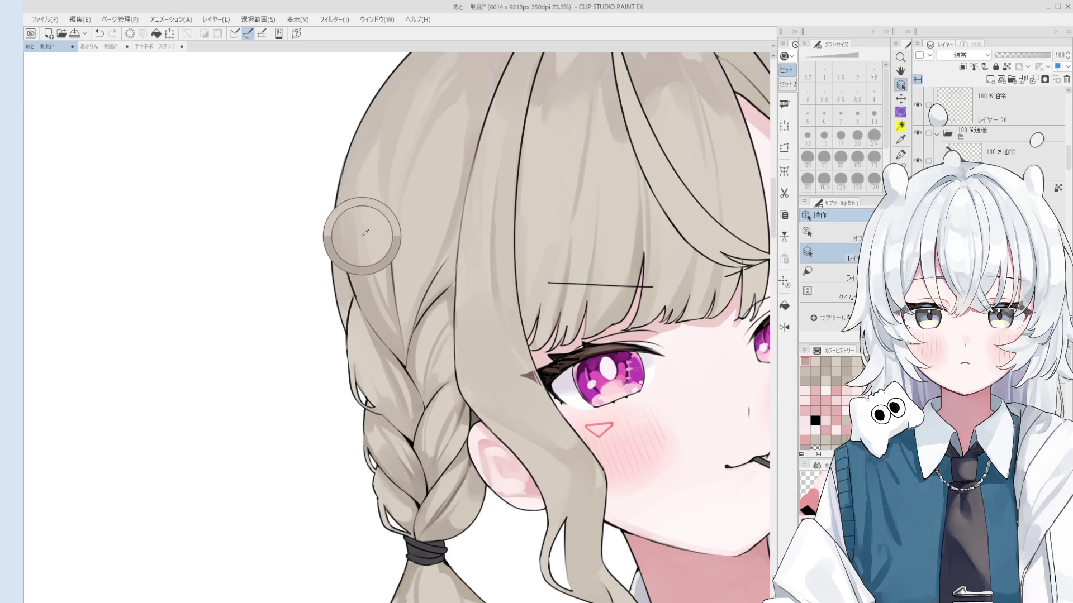
Paint shading strokes over the left hair strands, switching the brush between sizes 50 and 80.
{"action": "scroll", "coordinate": [360, 210], "scroll_direction": "up", "scroll_amount": 2}
{"action": "scroll", "coordinate": [369, 201], "scroll_direction": "down", "scroll_amount": 3}
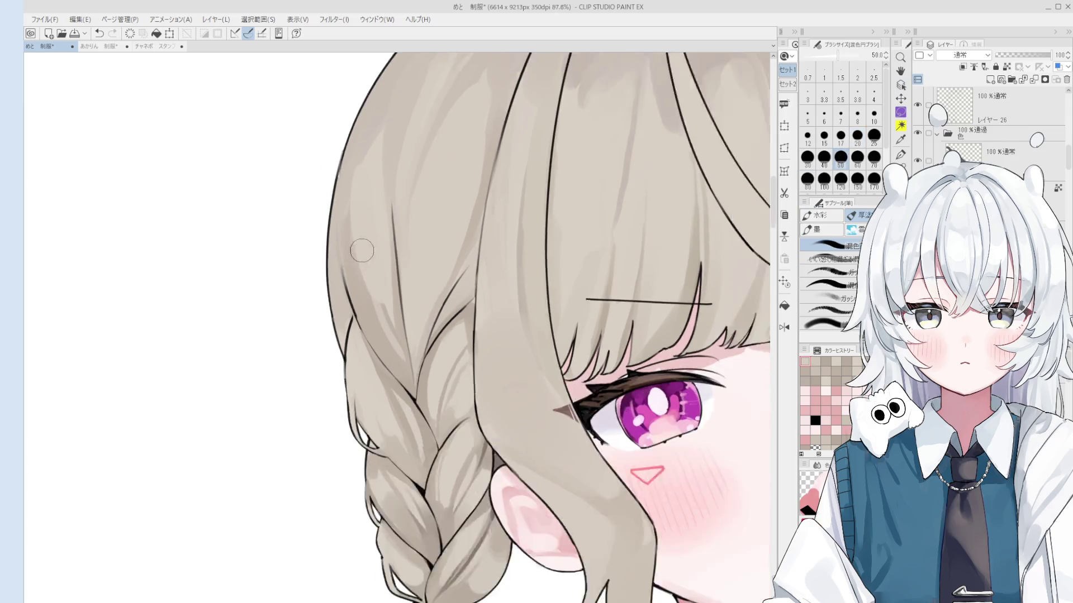
{"action": "scroll", "coordinate": [367, 242], "scroll_direction": "up", "scroll_amount": 2}
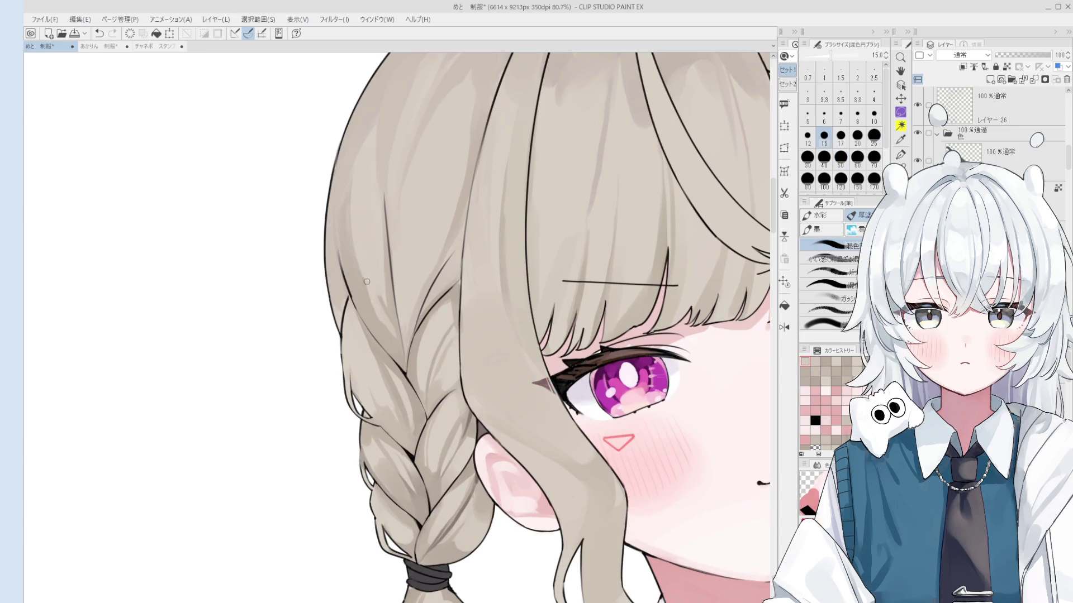
{"action": "scroll", "coordinate": [394, 333], "scroll_direction": "down", "scroll_amount": 2}
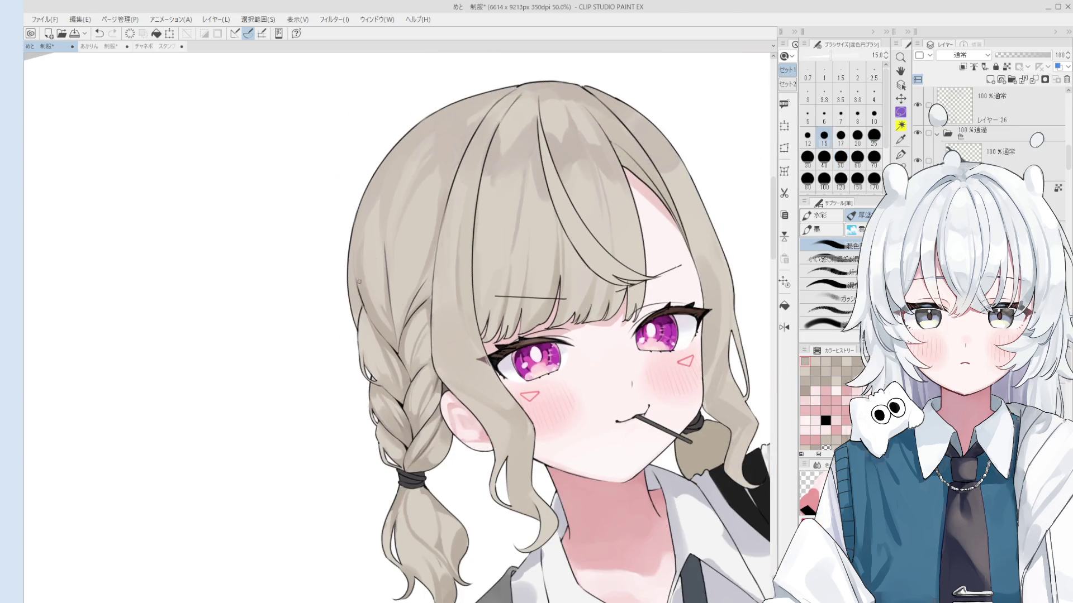
{"action": "left_click_drag", "start_coordinate": [366, 209], "coordinate": [391, 245]}
{"action": "key", "text": "bracketright"}
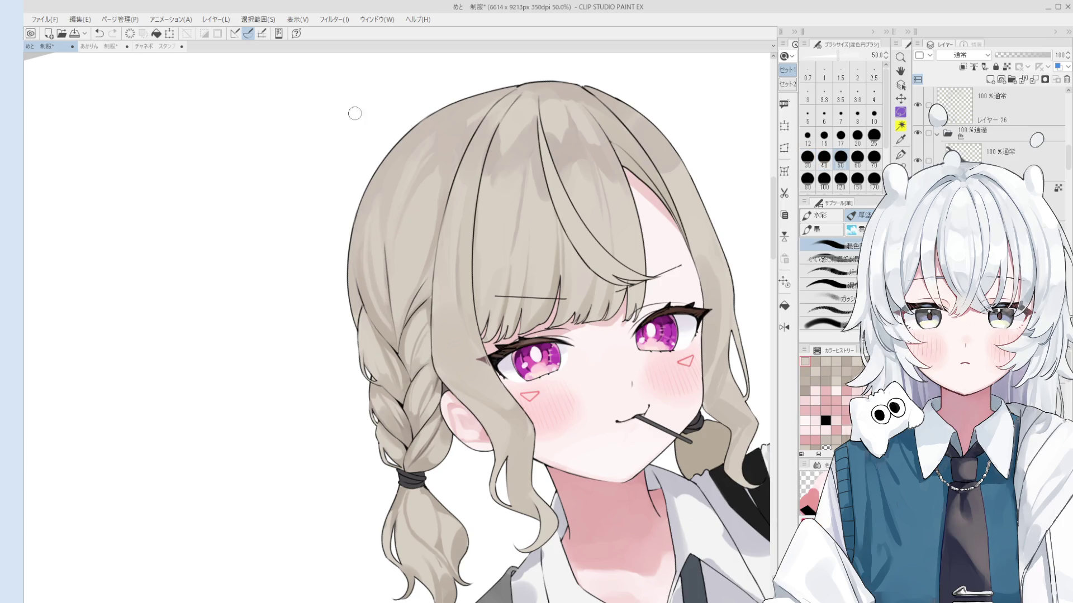
{"action": "key", "text": "bracketright"}
{"action": "key", "text": "bracketright"}
{"action": "key", "text": "bracketright"}
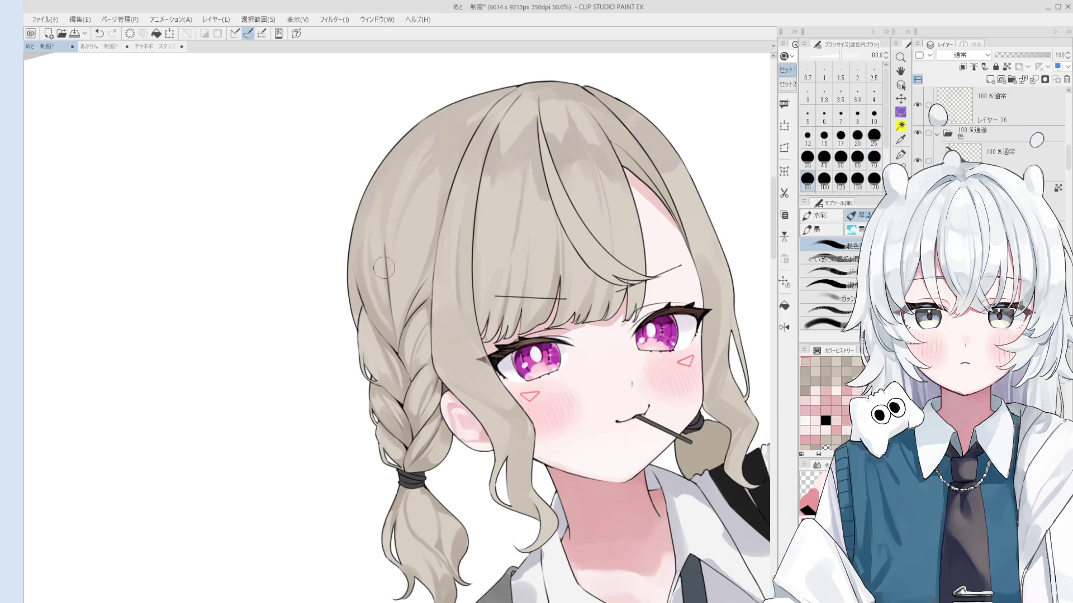
{"action": "key", "text": "bracketleft"}
{"action": "key", "text": "bracketleft"}
{"action": "key", "text": "bracketleft"}
{"action": "left_click_drag", "start_coordinate": [394, 227], "coordinate": [403, 246]}
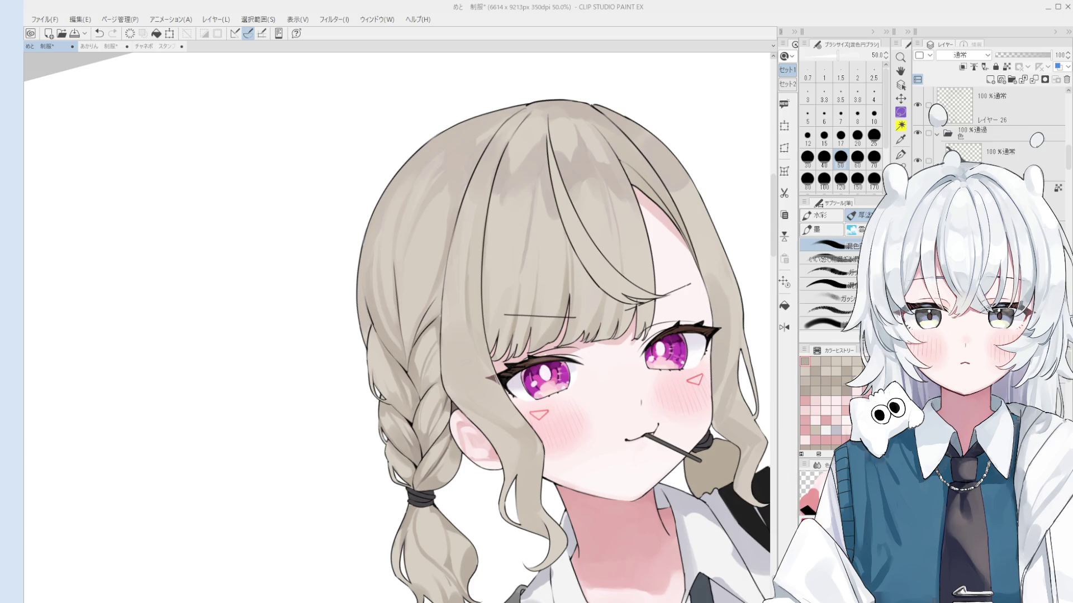
Repaint the braid's shading with the Gouache brush, trying sizes from 17 to 70.
{"action": "scroll", "coordinate": [418, 426], "scroll_direction": "up", "scroll_amount": 1}
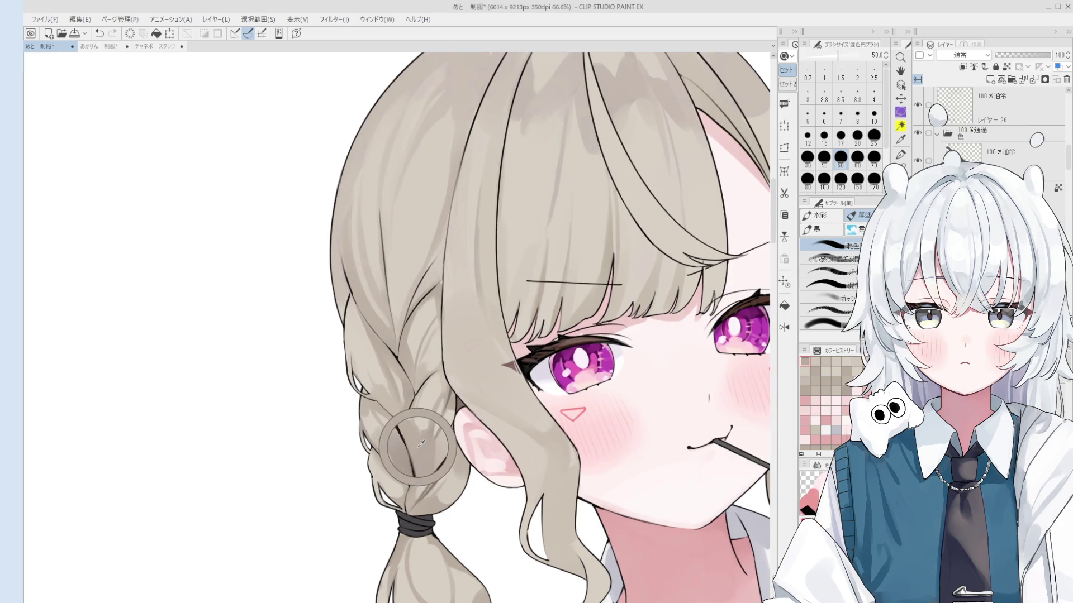
{"action": "key", "text": "b"}
{"action": "scroll", "coordinate": [405, 465], "scroll_direction": "up", "scroll_amount": 1}
{"action": "scroll", "coordinate": [405, 465], "scroll_direction": "up", "scroll_amount": 1}
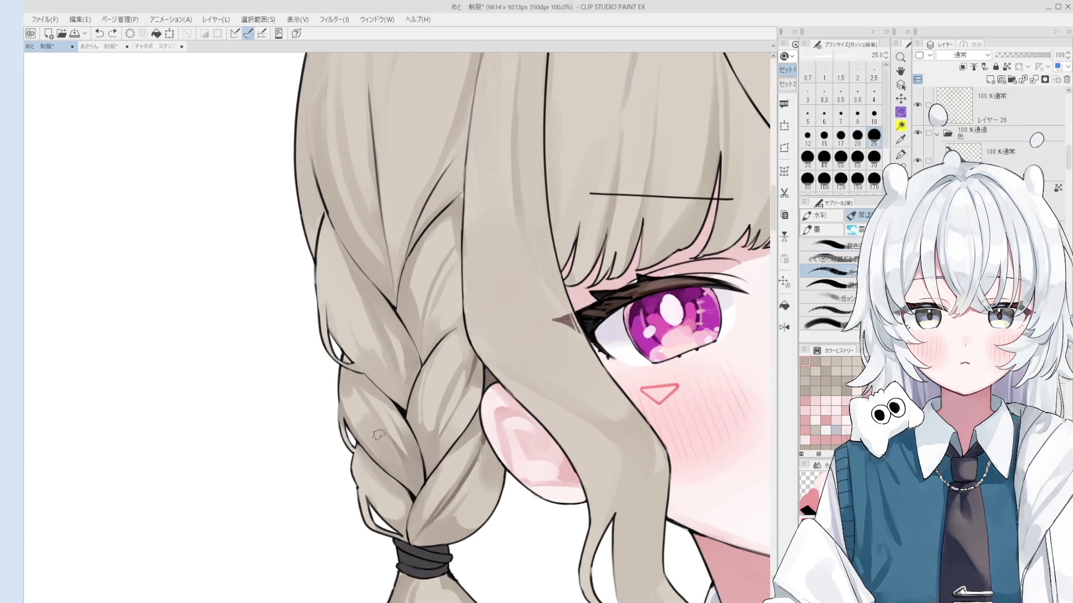
{"action": "left_click_drag", "start_coordinate": [385, 433], "coordinate": [399, 475]}
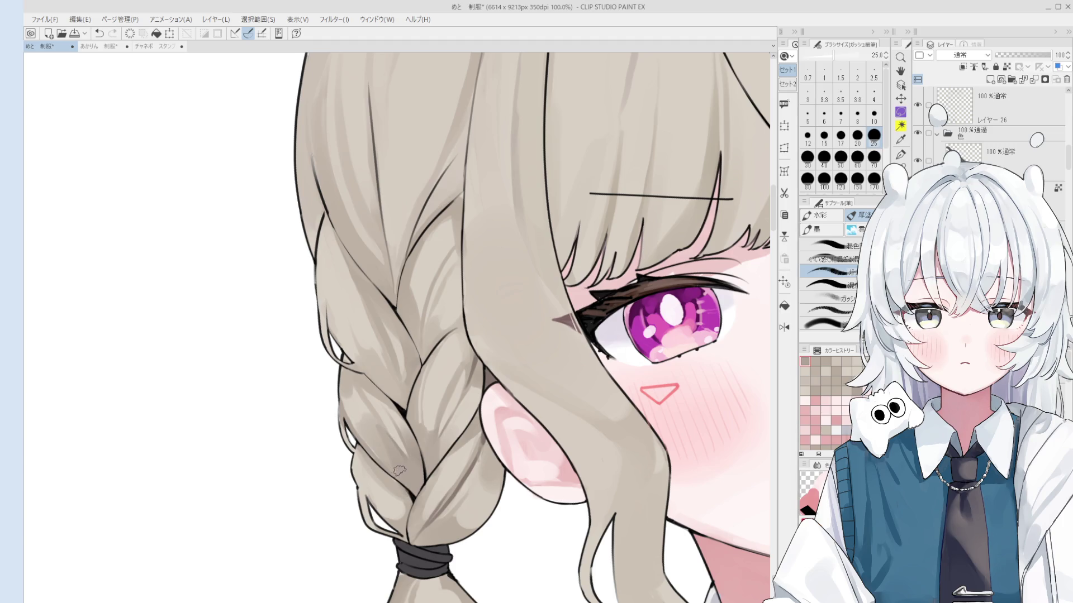
{"action": "key", "text": "bracketleft"}
{"action": "key", "text": "bracketleft"}
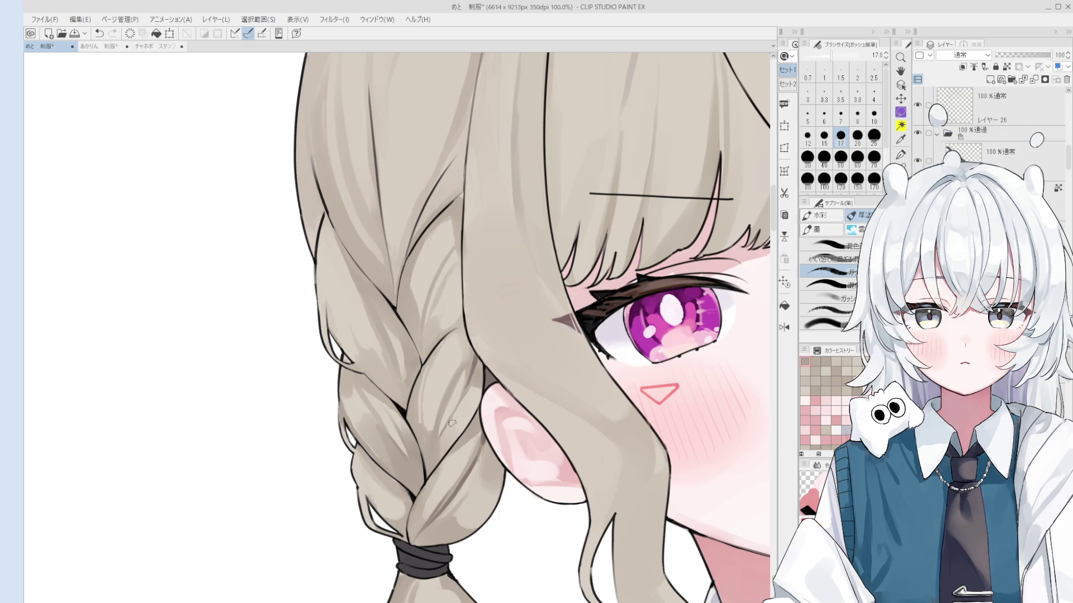
{"action": "key", "text": "bracketright"}
{"action": "key", "text": "bracketright"}
{"action": "key", "text": "bracketright"}
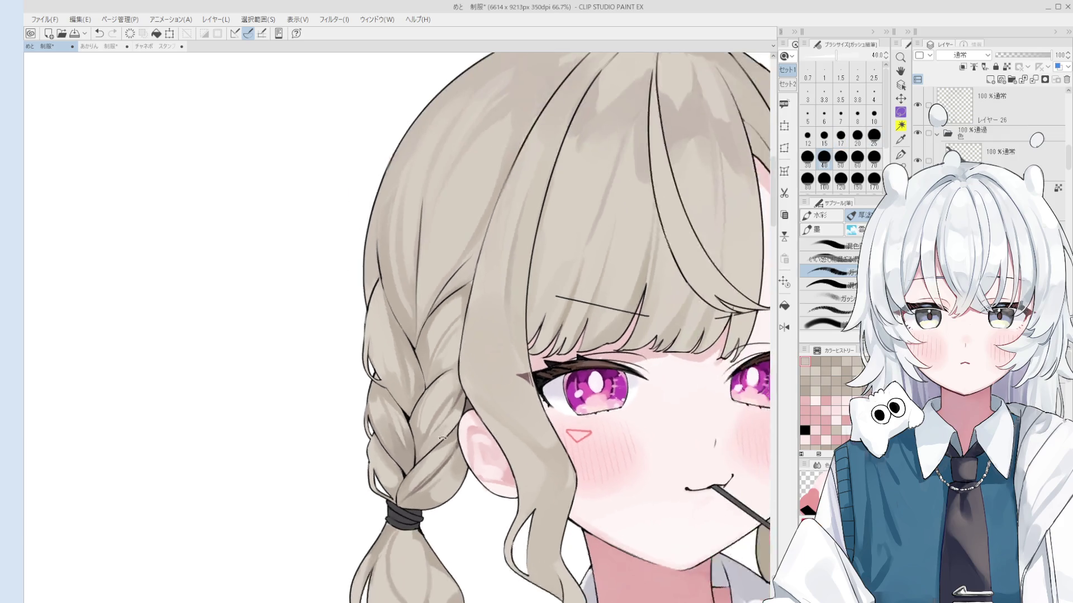
{"action": "scroll", "coordinate": [452, 440], "scroll_direction": "down", "scroll_amount": 2}
{"action": "key", "text": "bracketleft"}
{"action": "key", "text": "bracketleft"}
{"action": "key", "text": "bracketleft"}
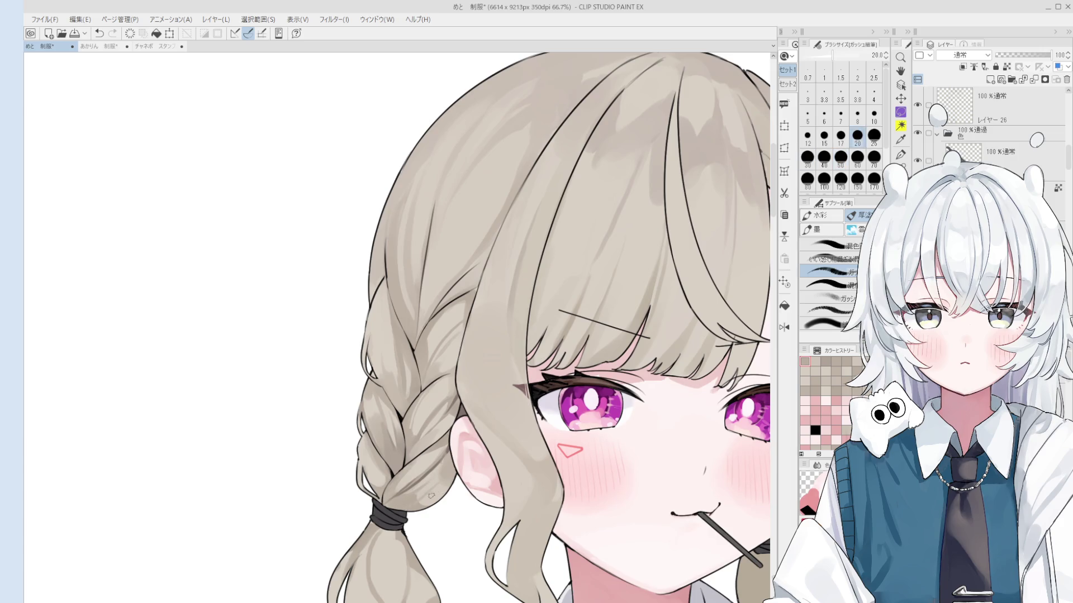
{"action": "key", "text": "bracketright"}
{"action": "key", "text": "bracketright"}
{"action": "key", "text": "bracketright"}
{"action": "key", "text": "bracketright"}
Blend the braid's shading with a size-15 blending brush, discarding unwanted strokes.
{"action": "key", "text": "bracketleft"}
{"action": "key", "text": "bracketleft"}
{"action": "key", "text": "bracketleft"}
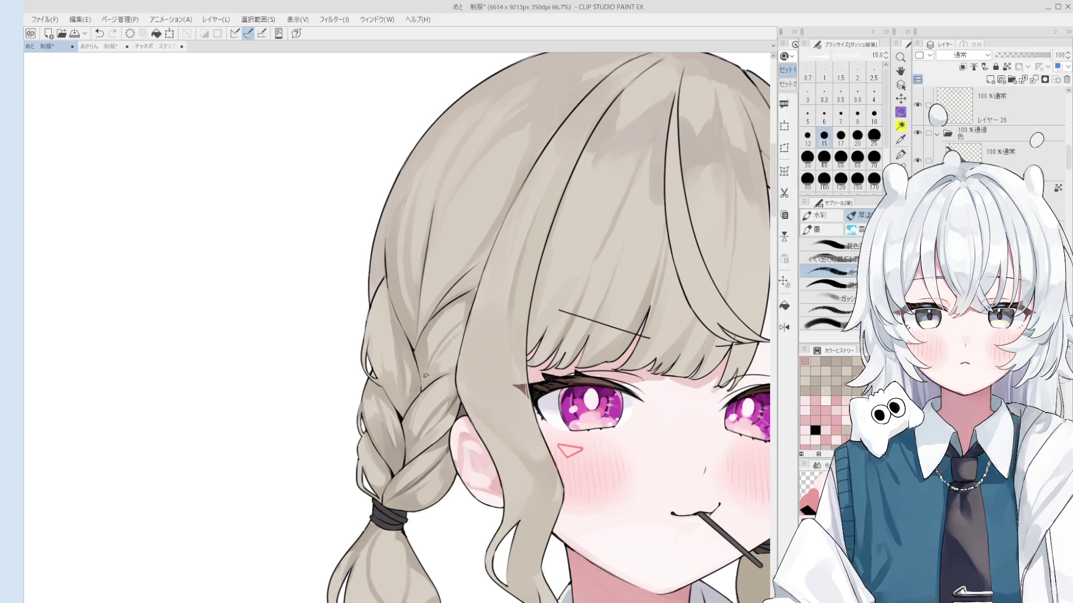
{"action": "key", "text": "comma"}
{"action": "key", "text": "comma"}
{"action": "mouse_move", "coordinate": [455, 395]}
{"action": "left_mouse_down"}
{"action": "mouse_move", "coordinate": [447, 391]}
{"action": "mouse_move", "coordinate": [462, 349]}
{"action": "left_mouse_up"}
{"action": "key", "text": "ctrl+z"}
{"action": "key", "text": "bracketleft"}
{"action": "key", "text": "bracketleft"}
{"action": "key", "text": "bracketleft"}
{"action": "key", "text": "ctrl+z"}
{"action": "key", "text": "ctrl+z"}
{"action": "mouse_move", "coordinate": [419, 391]}
{"action": "left_mouse_down"}
{"action": "mouse_move", "coordinate": [426, 380]}
{"action": "mouse_move", "coordinate": [422, 395]}
{"action": "left_mouse_up"}
{"action": "key", "text": "bracketright"}
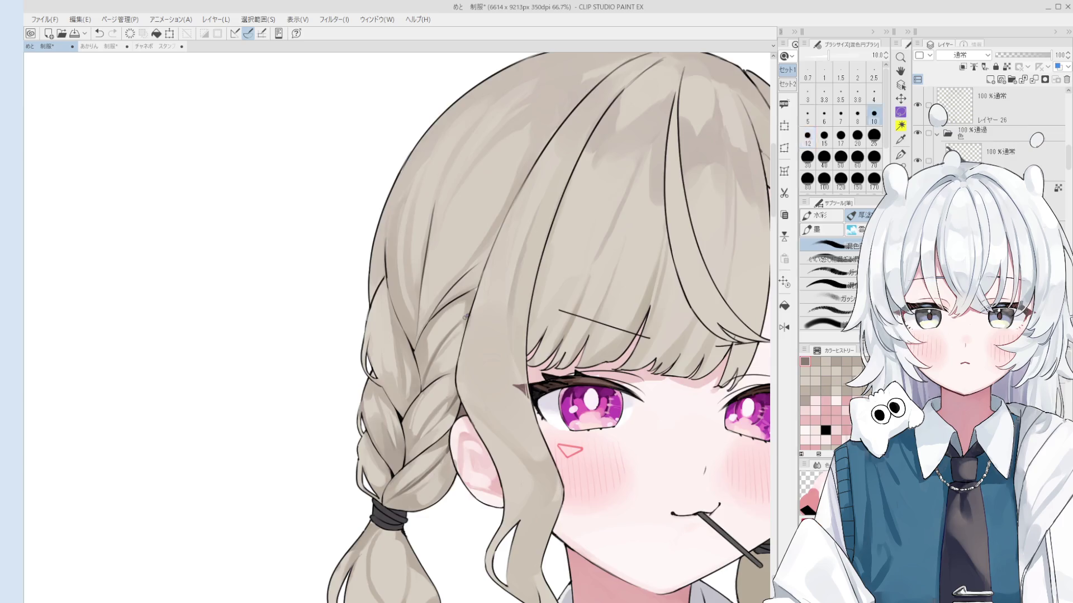
{"action": "scroll", "coordinate": [463, 321], "scroll_direction": "down", "scroll_amount": 1}
{"action": "scroll", "coordinate": [475, 296], "scroll_direction": "up", "scroll_amount": 2}
{"action": "key", "text": "ctrl+z"}
{"action": "left_click_drag", "start_coordinate": [481, 278], "coordinate": [478, 280]}
{"action": "key", "text": "ctrl+z"}
Soften the middle of the braid with fine size-8 blending strokes, retrying several times.
{"action": "scroll", "coordinate": [464, 330], "scroll_direction": "down", "scroll_amount": 1}
{"action": "key", "text": "bracketleft"}
{"action": "key", "text": "bracketleft"}
{"action": "key", "text": "bracketleft"}
{"action": "left_click_drag", "start_coordinate": [389, 296], "coordinate": [391, 414]}
{"action": "key", "text": "ctrl+z"}
{"action": "left_click_drag", "start_coordinate": [397, 316], "coordinate": [394, 417]}
{"action": "key", "text": "ctrl+z"}
{"action": "left_click_drag", "start_coordinate": [401, 336], "coordinate": [399, 418]}
{"action": "key", "text": "bracketright"}
{"action": "key", "text": "bracketright"}
{"action": "key", "text": "bracketright"}
{"action": "key", "text": "bracketright"}
{"action": "key", "text": "bracketright"}
{"action": "scroll", "coordinate": [419, 378], "scroll_direction": "down", "scroll_amount": 1}
{"action": "left_click_drag", "start_coordinate": [408, 330], "coordinate": [418, 391]}
{"action": "key", "text": "ctrl+z"}
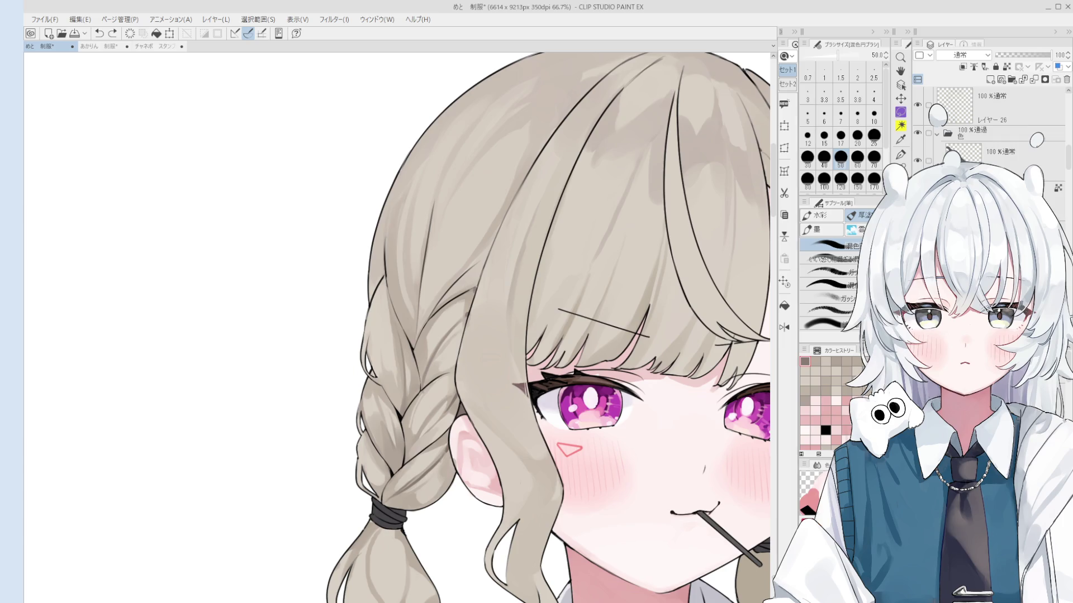
Paint size-17 strokes down the braid, removing the dark ones that don't fit.
{"action": "key", "text": "bracketleft"}
{"action": "key", "text": "bracketleft"}
{"action": "key", "text": "bracketleft"}
{"action": "key", "text": "bracketleft"}
{"action": "key", "text": "bracketleft"}
{"action": "left_click_drag", "start_coordinate": [393, 300], "coordinate": [407, 343]}
{"action": "key", "text": "ctrl+z"}
{"action": "key", "text": "bracketright"}
{"action": "key", "text": "bracketright"}
{"action": "key", "text": "bracketright"}
Finish the upper braid strands with final strokes, leaving the brush at size 30.
{"action": "key", "text": "bracketright"}
{"action": "key", "text": "bracketright"}
{"action": "key", "text": "bracketright"}
{"action": "key", "text": "ctrl+z"}
{"action": "mouse_move", "coordinate": [394, 269]}
{"action": "left_mouse_down"}
{"action": "mouse_move", "coordinate": [413, 341]}
{"action": "mouse_move", "coordinate": [433, 364]}
{"action": "left_mouse_up"}
{"action": "key", "text": "bracketleft"}
{"action": "key", "text": "bracketleft"}
{"action": "key", "text": "ctrl+z"}
{"action": "left_click_drag", "start_coordinate": [398, 246], "coordinate": [412, 330]}
{"action": "key", "text": "ctrl+z"}
{"action": "key", "text": "bracketleft"}
{"action": "key", "text": "bracketleft"}
{"action": "key", "text": "bracketleft"}
{"action": "key", "text": "ctrl+z"}
{"action": "left_click_drag", "start_coordinate": [384, 210], "coordinate": [413, 318]}
{"action": "key", "text": "ctrl+z"}
{"action": "key", "text": "ctrl+z"}
{"action": "left_click_drag", "start_coordinate": [385, 197], "coordinate": [407, 320]}
{"action": "key", "text": "bracketright"}
{"action": "key", "text": "bracketright"}
{"action": "key", "text": "ctrl+z"}
{"action": "key", "text": "ctrl+z"}
{"action": "left_click_drag", "start_coordinate": [394, 282], "coordinate": [412, 329]}
{"action": "key", "text": "bracketright"}
{"action": "scroll", "coordinate": [385, 271], "scroll_direction": "up", "scroll_amount": 3}
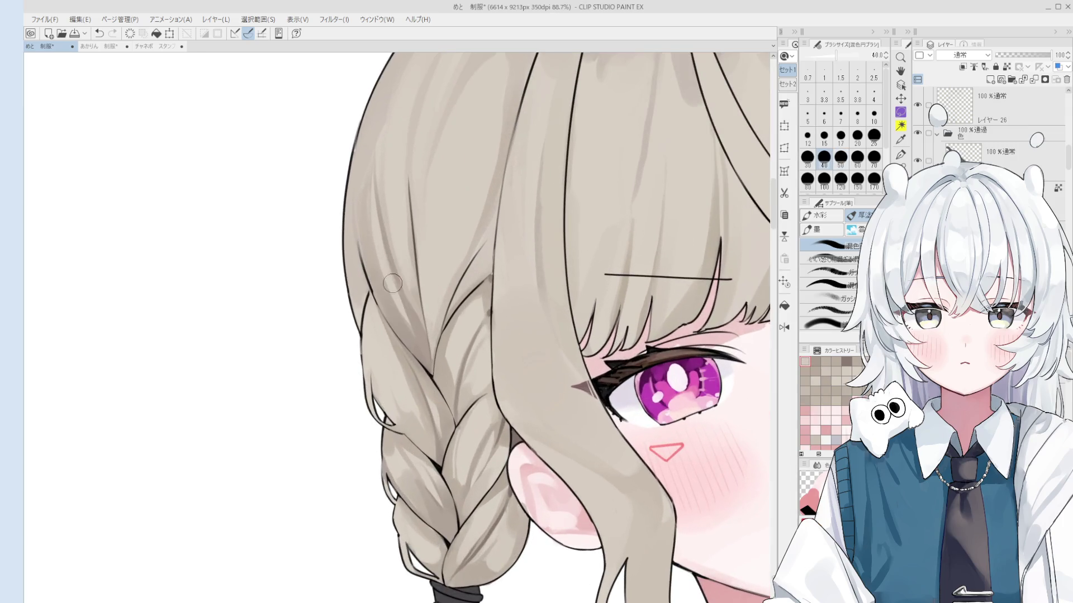
{"action": "key", "text": "bracketright"}
{"action": "key", "text": "bracketright"}
{"action": "scroll", "coordinate": [405, 310], "scroll_direction": "down", "scroll_amount": 1}
{"action": "scroll", "coordinate": [398, 299], "scroll_direction": "down", "scroll_amount": 1}
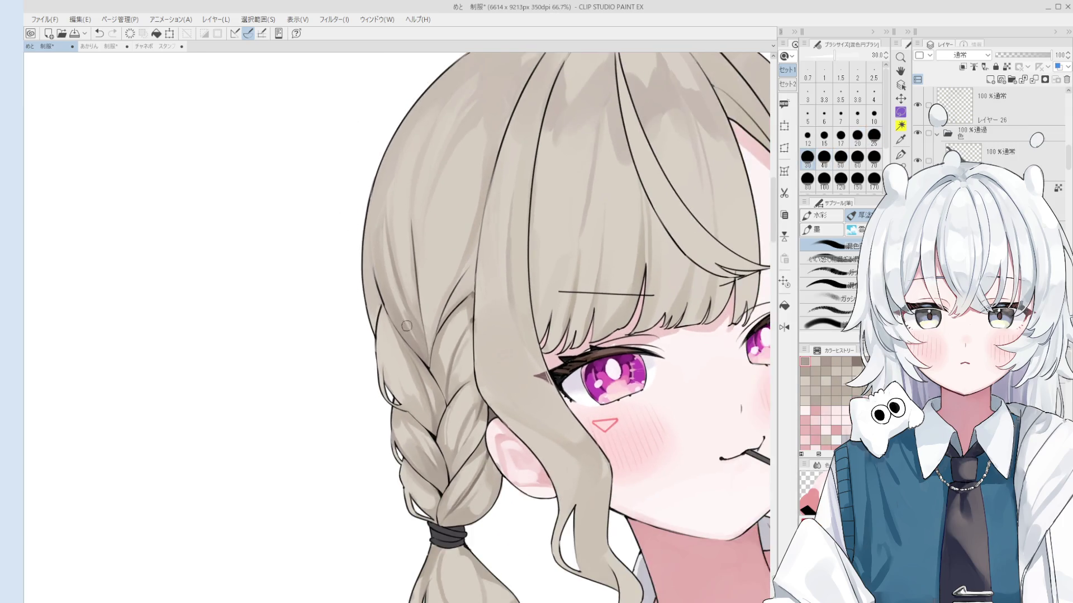
{"action": "scroll", "coordinate": [398, 310], "scroll_direction": "down", "scroll_amount": 1}
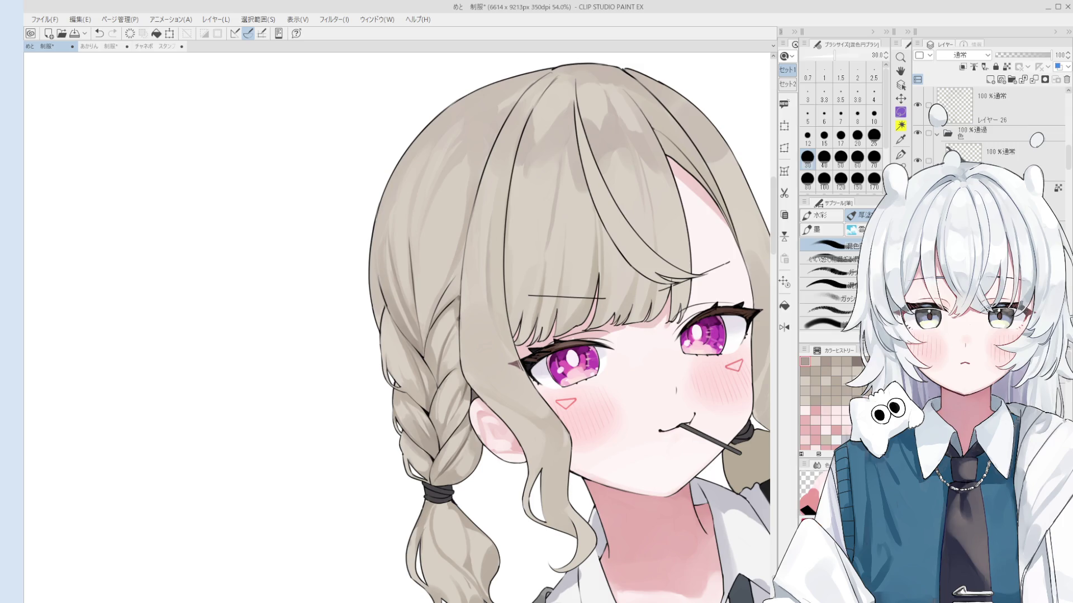
Sample a braid shade and darken the shading inside the braid and along its left edge.
{"action": "scroll", "coordinate": [402, 328], "scroll_direction": "up", "scroll_amount": 1}
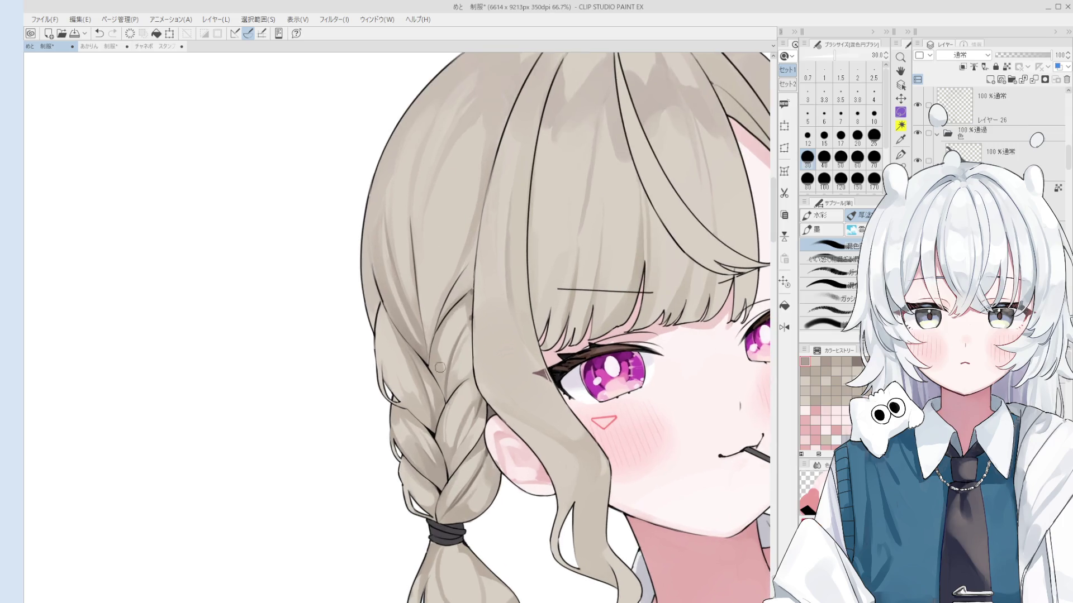
{"action": "left_click", "coordinate": [382, 357]}
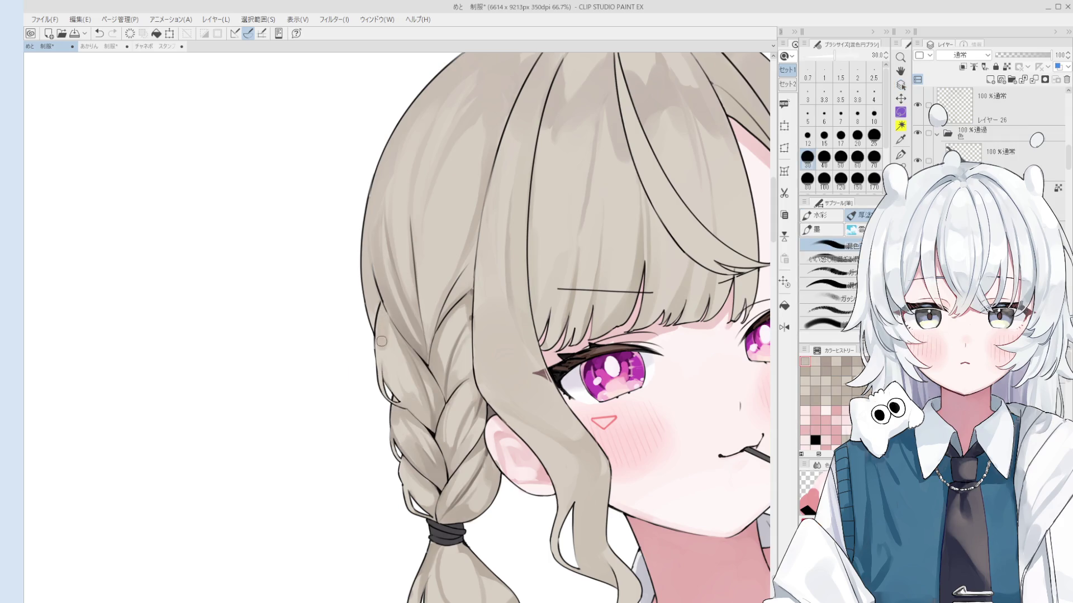
{"action": "left_click_drag", "start_coordinate": [381, 338], "coordinate": [406, 341]}
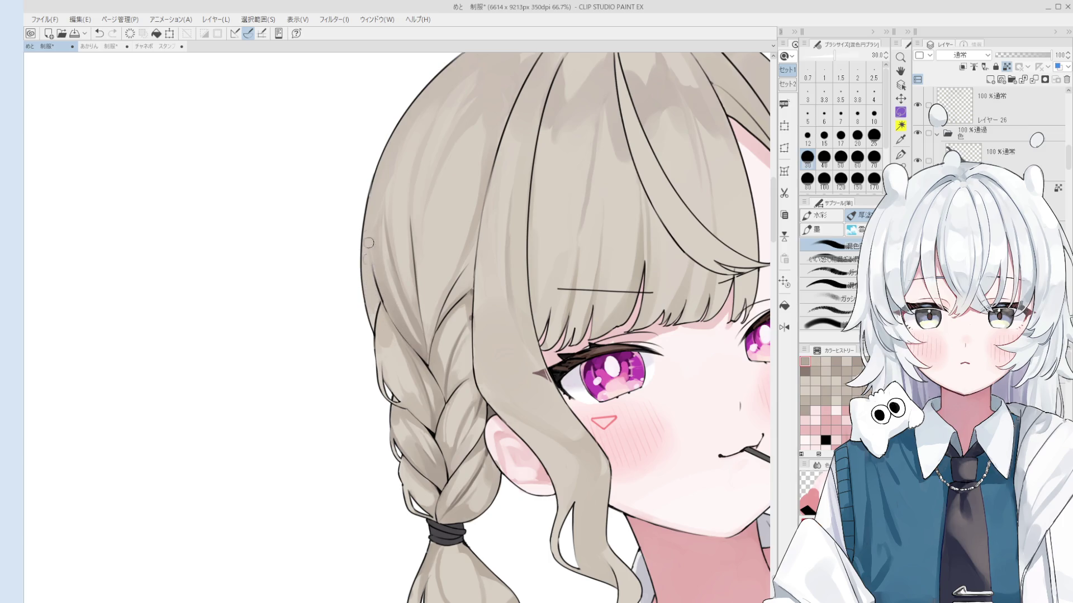
{"action": "scroll", "coordinate": [368, 259], "scroll_direction": "down", "scroll_amount": 2}
{"action": "key", "text": "bracketleft"}
{"action": "left_click_drag", "start_coordinate": [372, 276], "coordinate": [373, 294]}
{"action": "key", "text": "bracketright"}
{"action": "key", "text": "bracketright"}
{"action": "key", "text": "bracketright"}
{"action": "key", "text": "bracketright"}
{"action": "key", "text": "bracketright"}
{"action": "key", "text": "bracketright"}
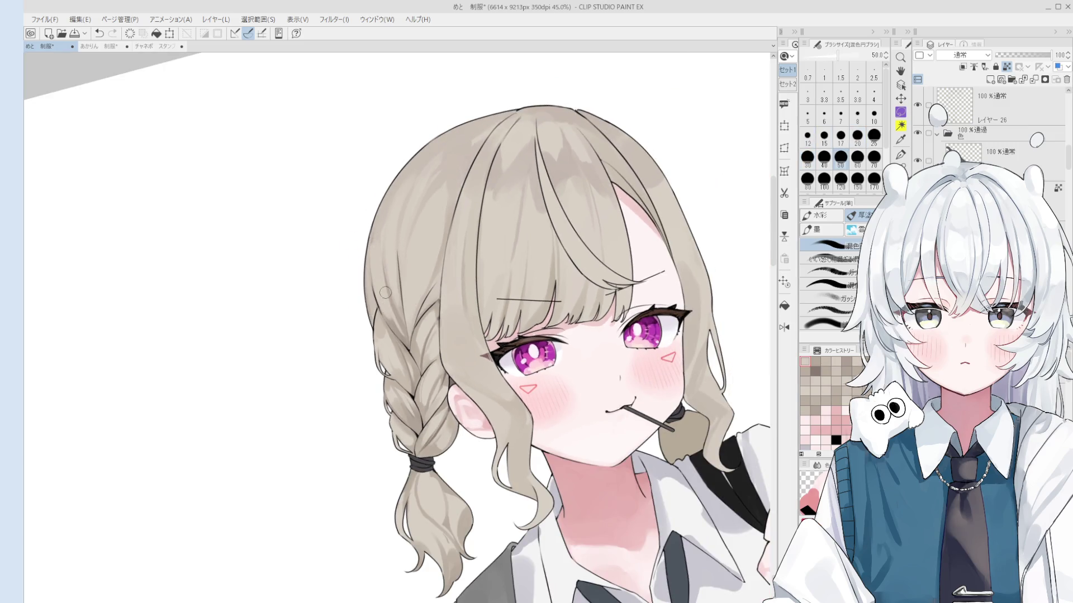
{"action": "key", "text": "ctrl+z"}
Repaint the shading down the braid's left edge and dab in a size-17 touch.
{"action": "left_click_drag", "start_coordinate": [374, 246], "coordinate": [406, 330]}
{"action": "scroll", "coordinate": [405, 331], "scroll_direction": "down", "scroll_amount": 1}
{"action": "key", "text": "ctrl+z"}
{"action": "left_click_drag", "start_coordinate": [401, 330], "coordinate": [388, 306]}
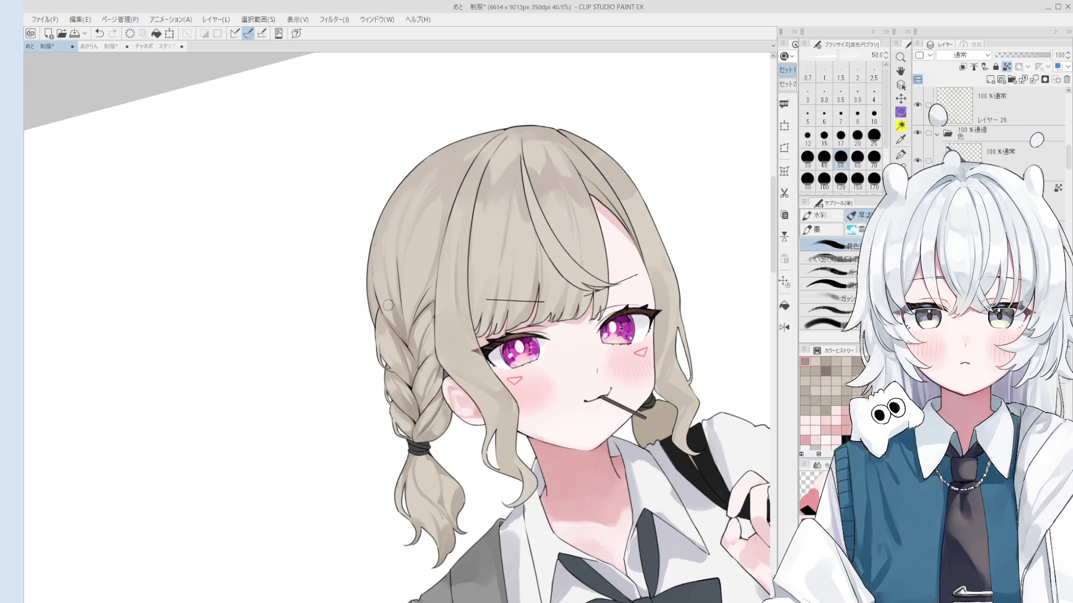
{"action": "scroll", "coordinate": [397, 324], "scroll_direction": "down", "scroll_amount": 1}
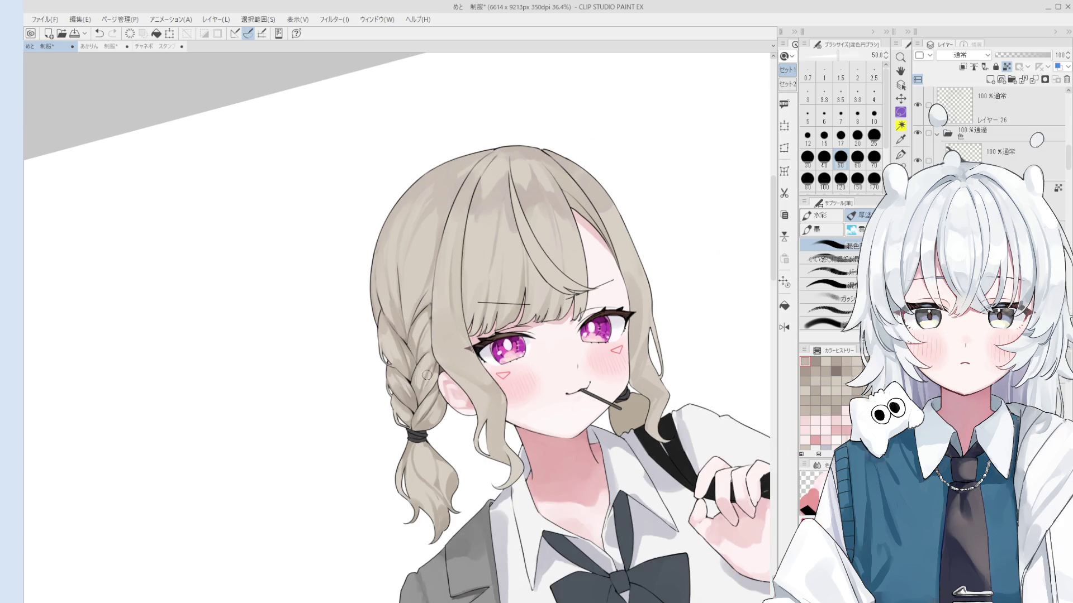
{"action": "scroll", "coordinate": [394, 338], "scroll_direction": "up", "scroll_amount": 1}
{"action": "key", "text": "bracketleft"}
{"action": "key", "text": "bracketleft"}
{"action": "key", "text": "bracketleft"}
{"action": "left_click", "coordinate": [398, 351]}
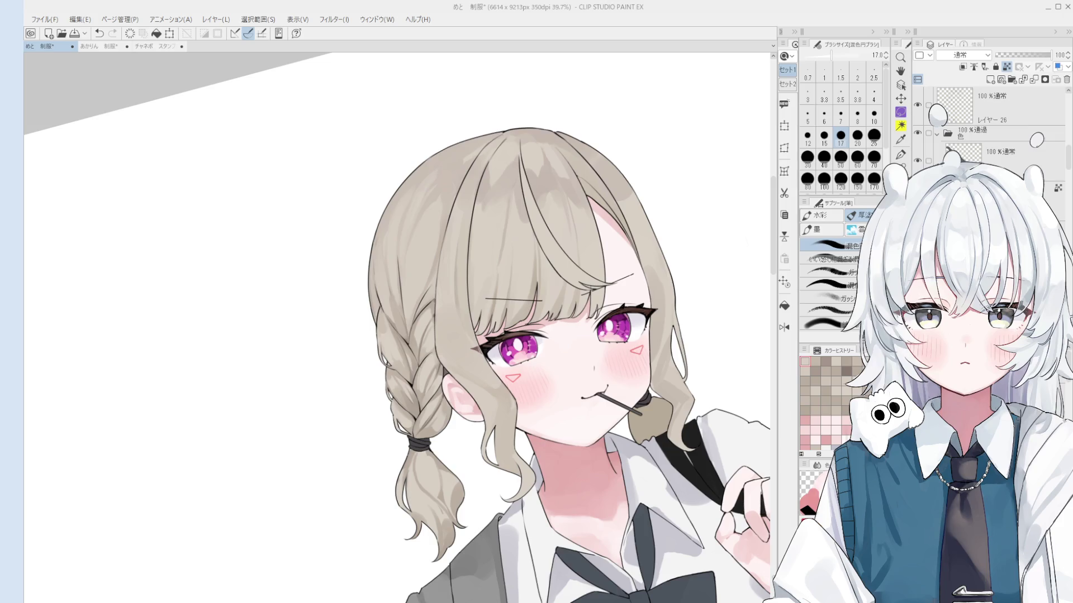
Touch up the lower braid shading, adjusting the brush between sizes 12 and 30.
{"action": "scroll", "coordinate": [364, 425], "scroll_direction": "up", "scroll_amount": 3}
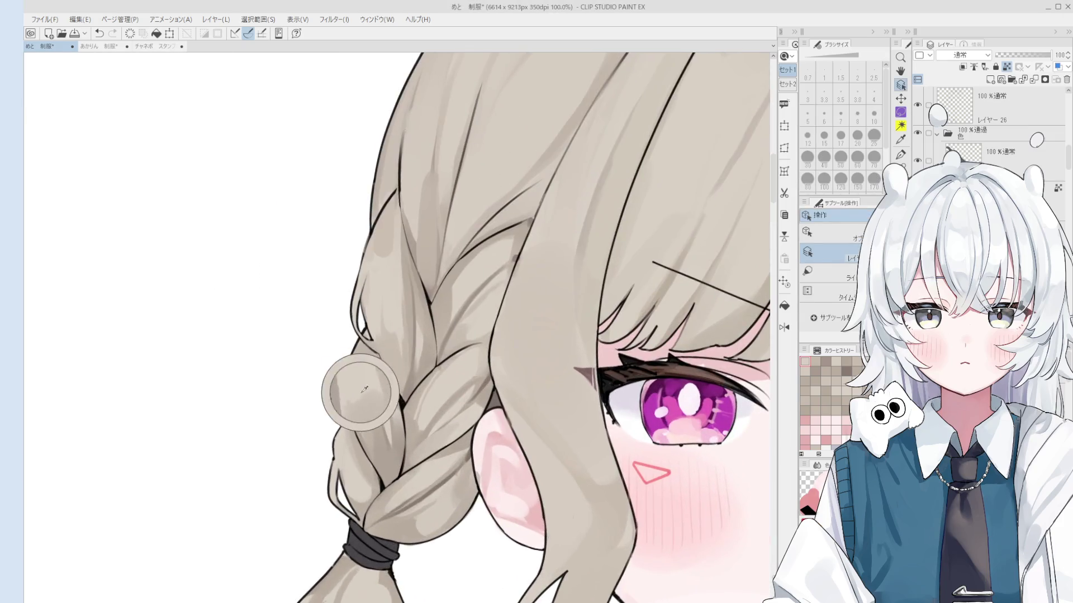
{"action": "key", "text": "bracketright"}
{"action": "key", "text": "bracketright"}
{"action": "key", "text": "bracketright"}
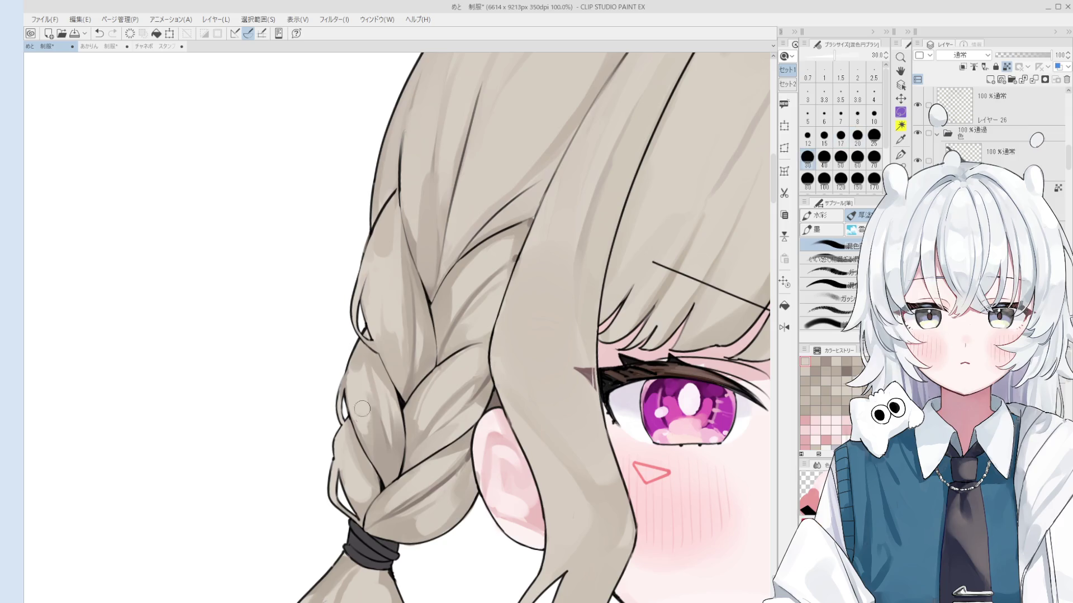
{"action": "left_click_drag", "start_coordinate": [362, 405], "coordinate": [366, 414]}
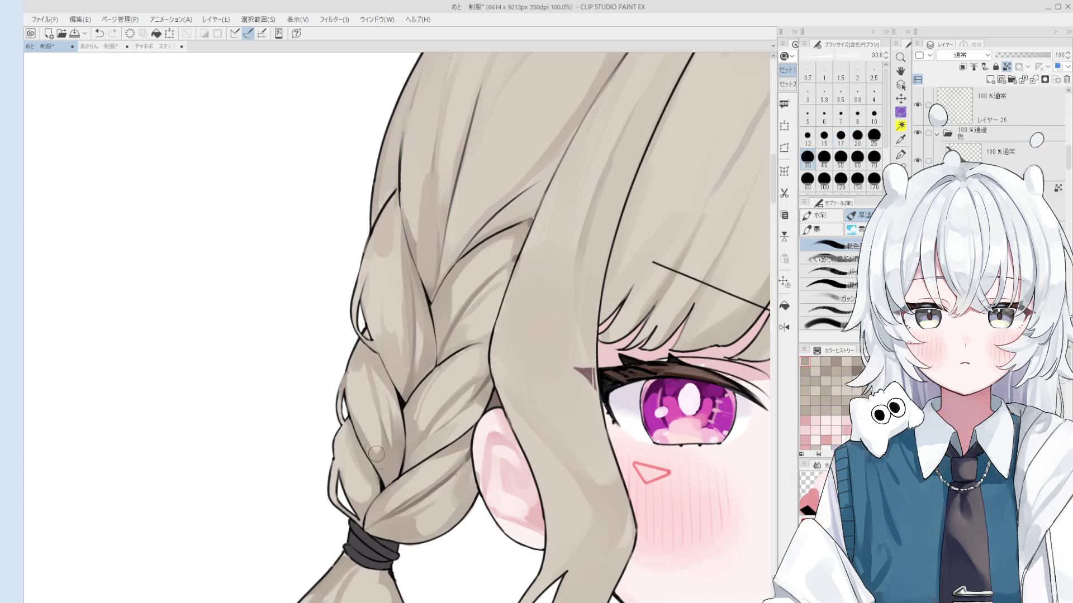
{"action": "key", "text": "bracketleft"}
{"action": "key", "text": "bracketleft"}
{"action": "key", "text": "bracketleft"}
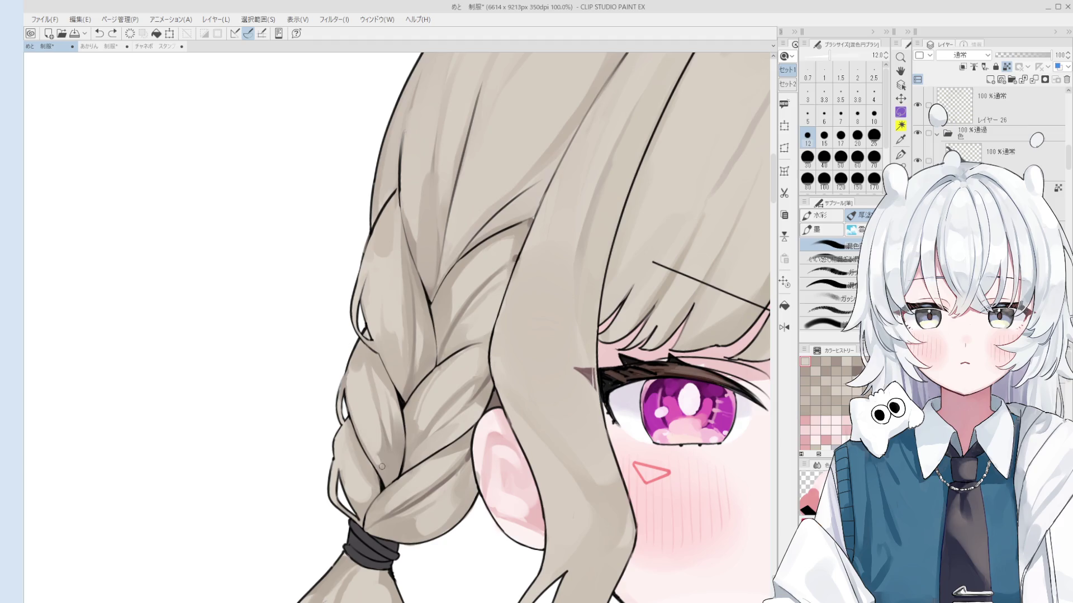
{"action": "key", "text": "bracketright"}
{"action": "key", "text": "bracketright"}
{"action": "scroll", "coordinate": [393, 480], "scroll_direction": "down", "scroll_amount": 3}
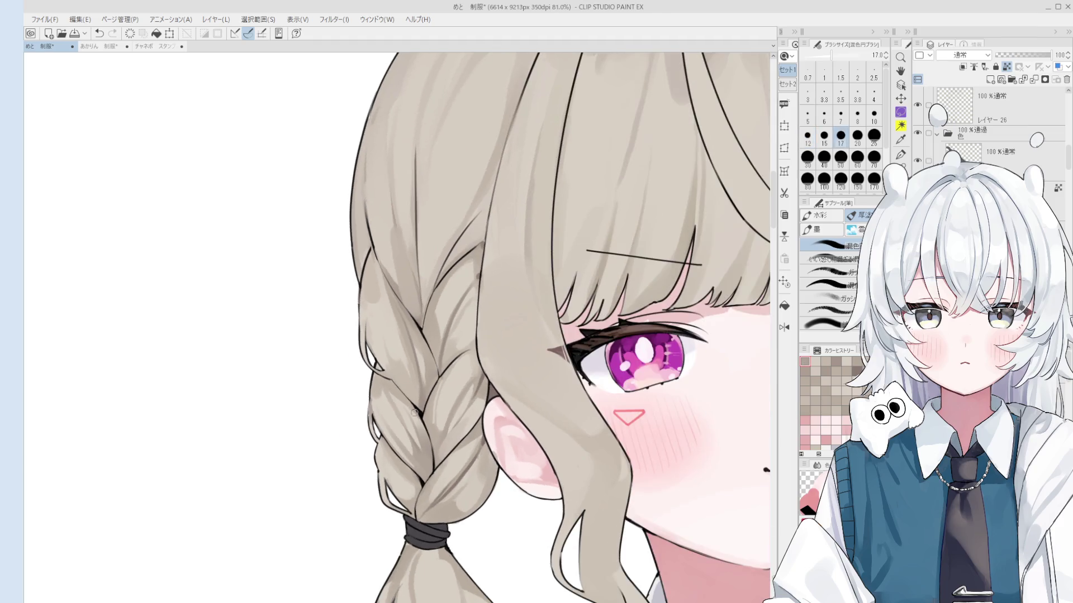
{"action": "scroll", "coordinate": [443, 332], "scroll_direction": "up", "scroll_amount": 1}
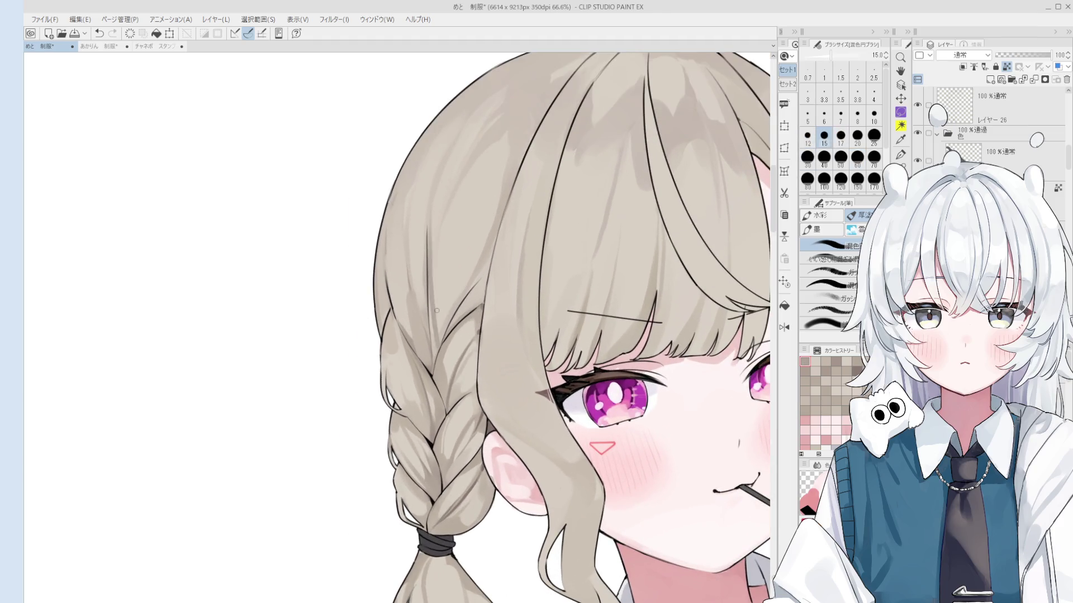
{"action": "key", "text": "bracketright"}
{"action": "key", "text": "bracketright"}
{"action": "key", "text": "bracketright"}
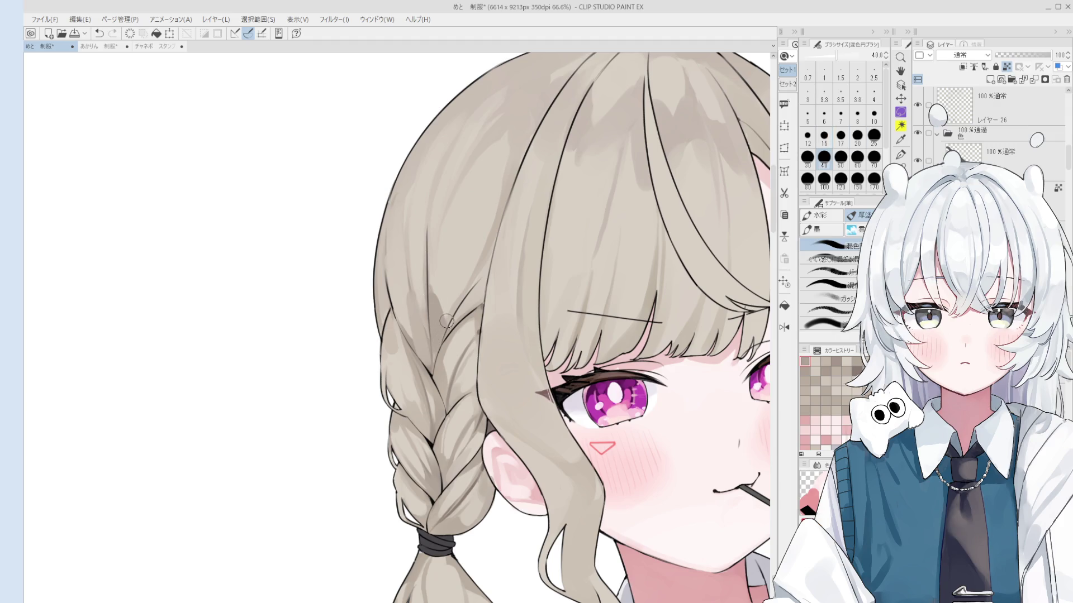
{"action": "key", "text": "bracketleft"}
{"action": "key", "text": "bracketleft"}
{"action": "key", "text": "bracketleft"}
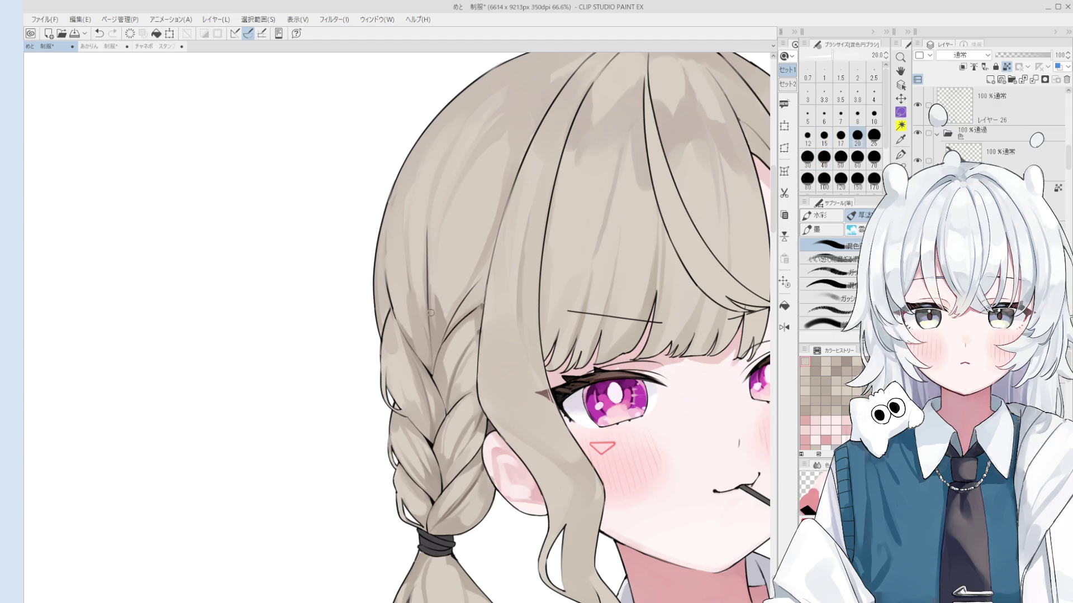
{"action": "key", "text": "bracketright"}
{"action": "key", "text": "bracketright"}
{"action": "key", "text": "bracketright"}
{"action": "key", "text": "bracketright"}
Mirror the canvas view and shift it onto the face to check proportions.
{"action": "key", "text": "h"}
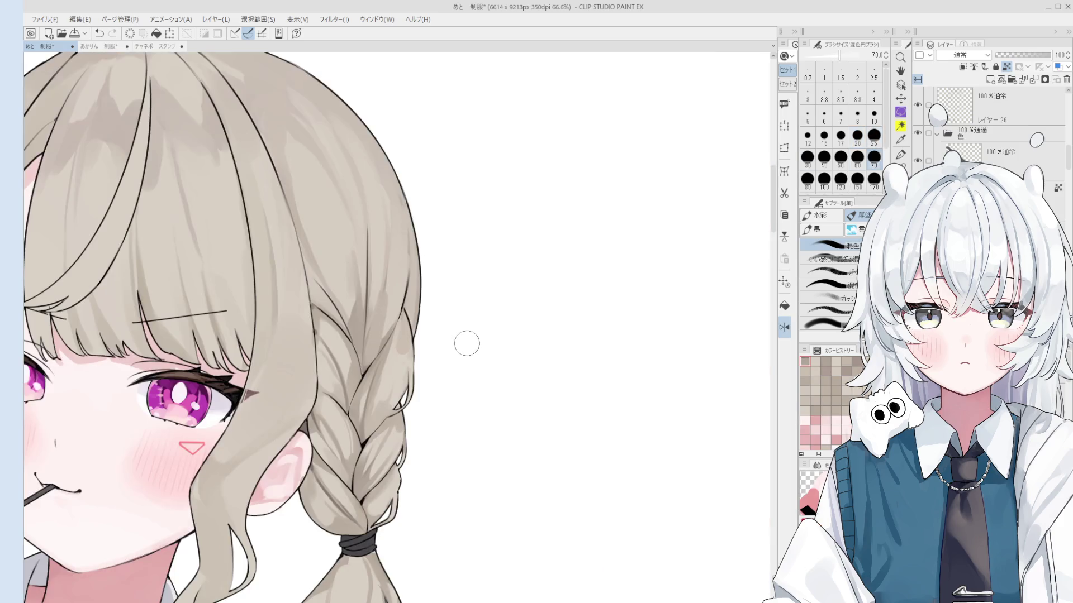
{"action": "left_click_drag", "start_coordinate": [374, 353], "coordinate": [438, 307]}
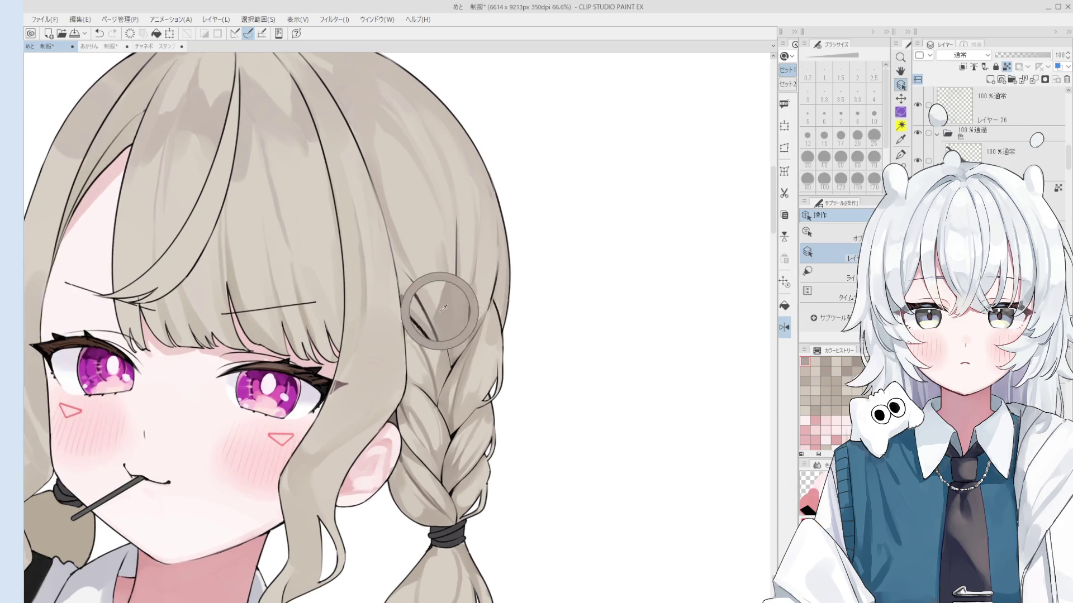
{"action": "key", "text": "b"}
{"action": "key", "text": "bracketleft"}
{"action": "key", "text": "bracketleft"}
{"action": "key", "text": "bracketleft"}
{"action": "key", "text": "ctrl+z"}
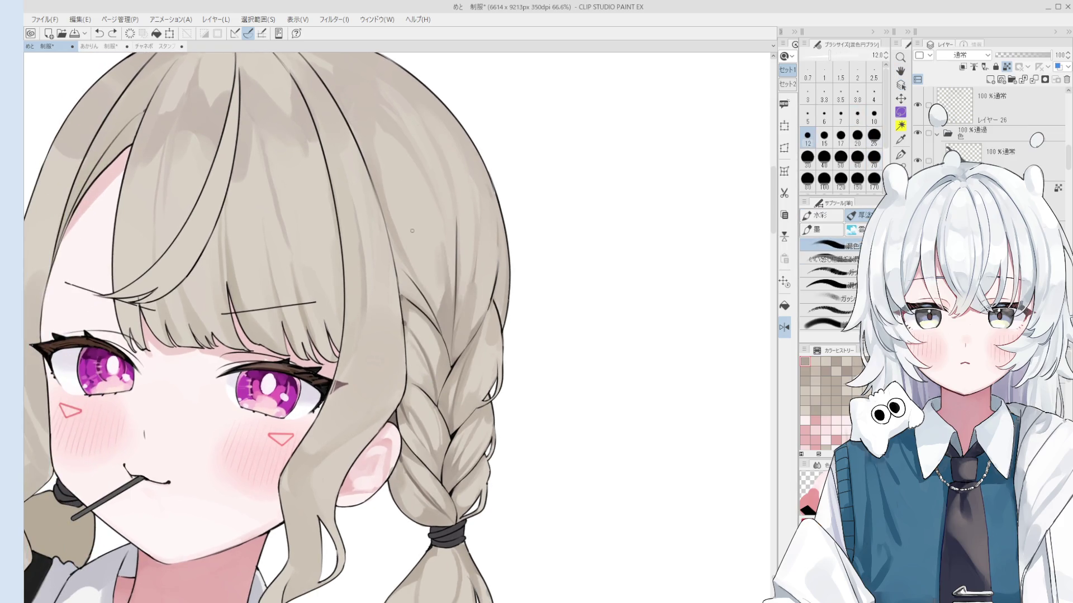
{"action": "key", "text": "bracketright"}
{"action": "key", "text": "bracketright"}
{"action": "key", "text": "bracketright"}
Compare the last braid stroke with and without it, keeping it restored.
{"action": "scroll", "coordinate": [412, 233], "scroll_direction": "down", "scroll_amount": 1}
{"action": "scroll", "coordinate": [411, 232], "scroll_direction": "down", "scroll_amount": 1}
{"action": "key", "text": "ctrl+y"}
{"action": "key", "text": "ctrl+z"}
{"action": "key", "text": "ctrl+y"}
{"action": "key", "text": "ctrl+z"}
{"action": "key", "text": "ctrl+y"}
Test a broad round stroke on the hair, discard it, and zoom out to the whole illustration.
{"action": "key", "text": "bracketright"}
{"action": "key", "text": "bracketright"}
{"action": "key", "text": "bracketright"}
{"action": "scroll", "coordinate": [433, 264], "scroll_direction": "down", "scroll_amount": 1}
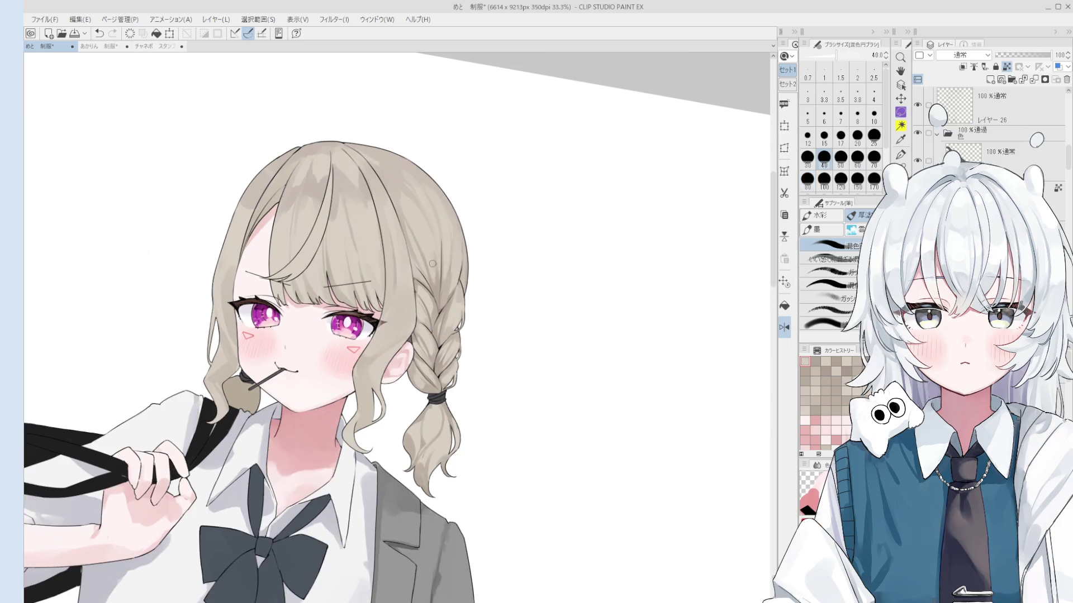
{"action": "scroll", "coordinate": [445, 291], "scroll_direction": "down", "scroll_amount": 1}
{"action": "left_click_drag", "start_coordinate": [445, 291], "coordinate": [447, 294]}
{"action": "key", "text": "ctrl+z"}
{"action": "scroll", "coordinate": [447, 296], "scroll_direction": "down", "scroll_amount": 1}
{"action": "scroll", "coordinate": [449, 306], "scroll_direction": "down", "scroll_amount": 1}
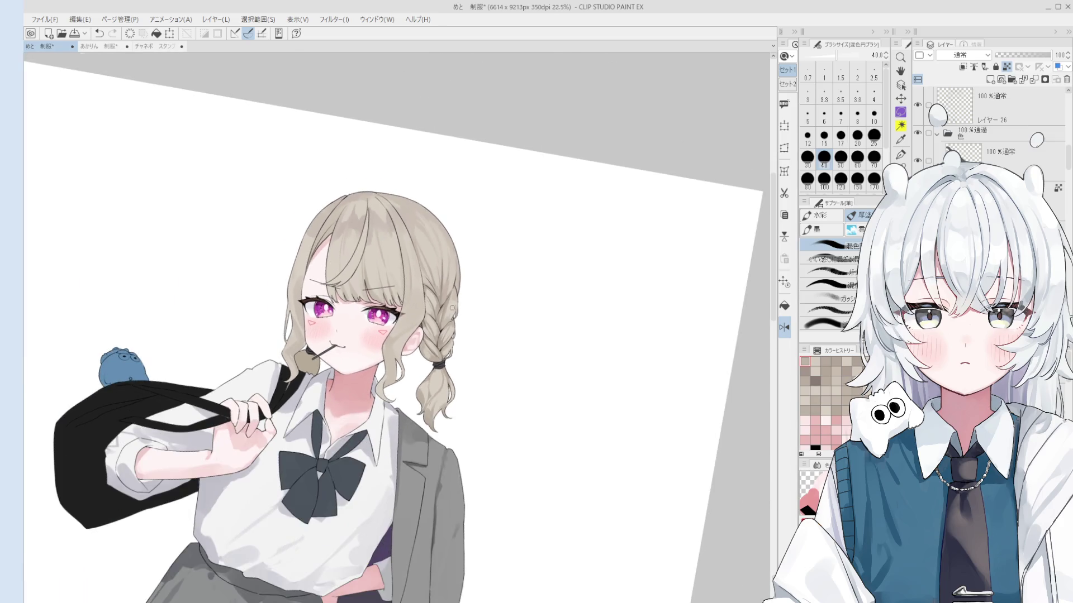
{"action": "scroll", "coordinate": [467, 306], "scroll_direction": "up", "scroll_amount": 3}
{"action": "scroll", "coordinate": [458, 310], "scroll_direction": "up", "scroll_amount": 1}
{"action": "scroll", "coordinate": [444, 314], "scroll_direction": "up", "scroll_amount": 1}
Paint trial shading strokes on the braid with the mixing brush, undoing and repainting at larger sizes.
{"action": "scroll", "coordinate": [436, 318], "scroll_direction": "up", "scroll_amount": 1}
{"action": "left_click_drag", "start_coordinate": [435, 318], "coordinate": [431, 343]}
{"action": "key", "text": "ctrl+z"}
{"action": "scroll", "coordinate": [433, 305], "scroll_direction": "up", "scroll_amount": 2}
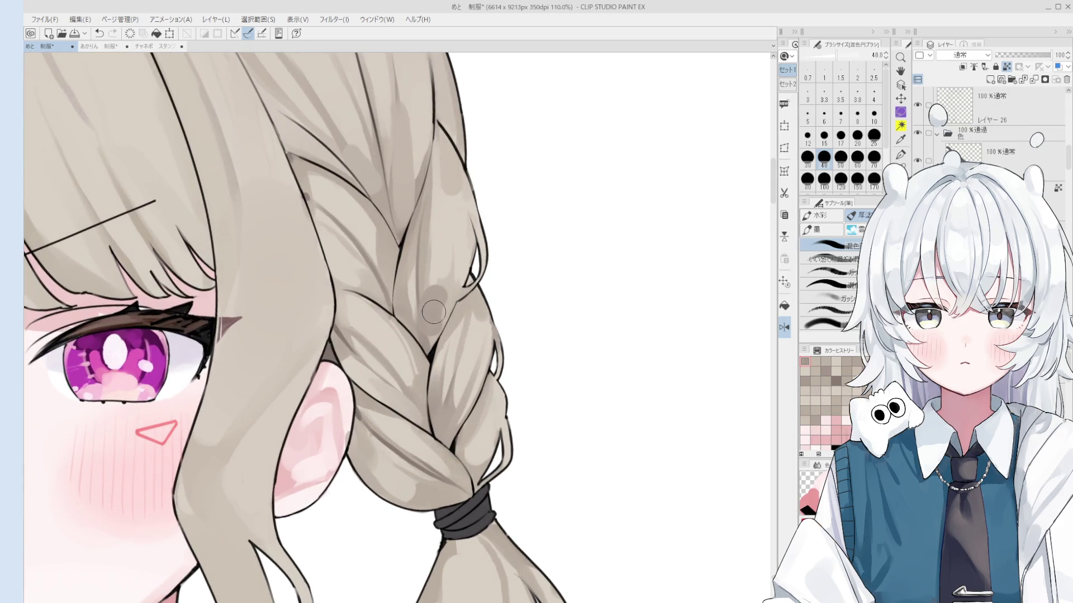
{"action": "scroll", "coordinate": [432, 299], "scroll_direction": "down", "scroll_amount": 2}
{"action": "key", "text": "["}
{"action": "key", "text": "["}
{"action": "key", "text": "["}
{"action": "key", "text": "["}
{"action": "key", "text": "["}
{"action": "key", "text": "["}
{"action": "scroll", "coordinate": [449, 248], "scroll_direction": "up", "scroll_amount": 1}
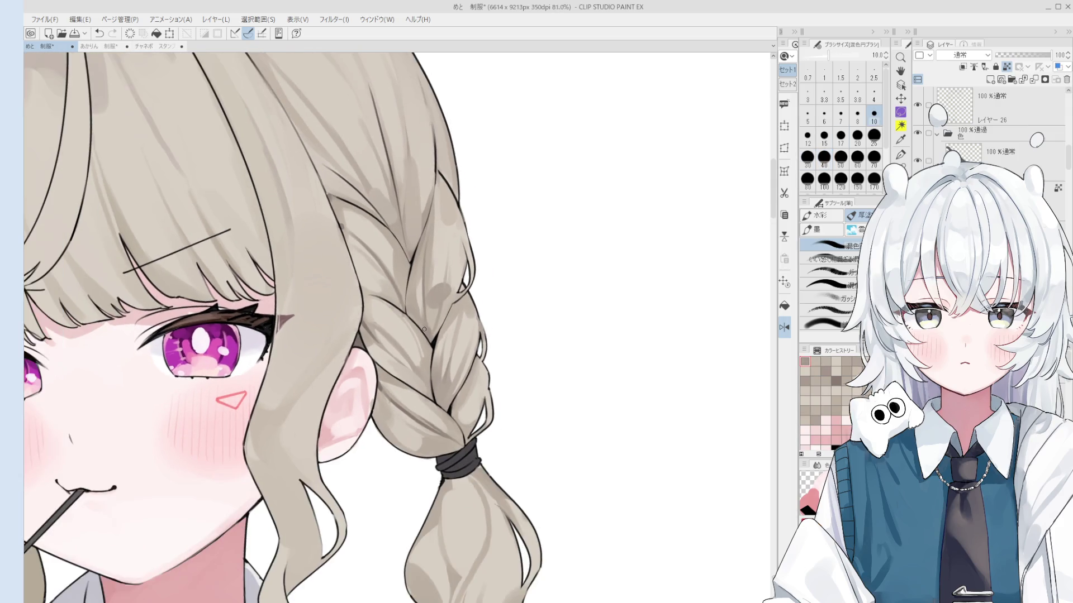
{"action": "left_click_drag", "start_coordinate": [449, 249], "coordinate": [447, 325]}
{"action": "key", "text": "]"}
{"action": "key", "text": "]"}
{"action": "key", "text": "]"}
{"action": "key", "text": "h"}
{"action": "scroll", "coordinate": [338, 324], "scroll_direction": "up", "scroll_amount": 2}
{"action": "key", "text": "]"}
{"action": "scroll", "coordinate": [337, 324], "scroll_direction": "down", "scroll_amount": 2}
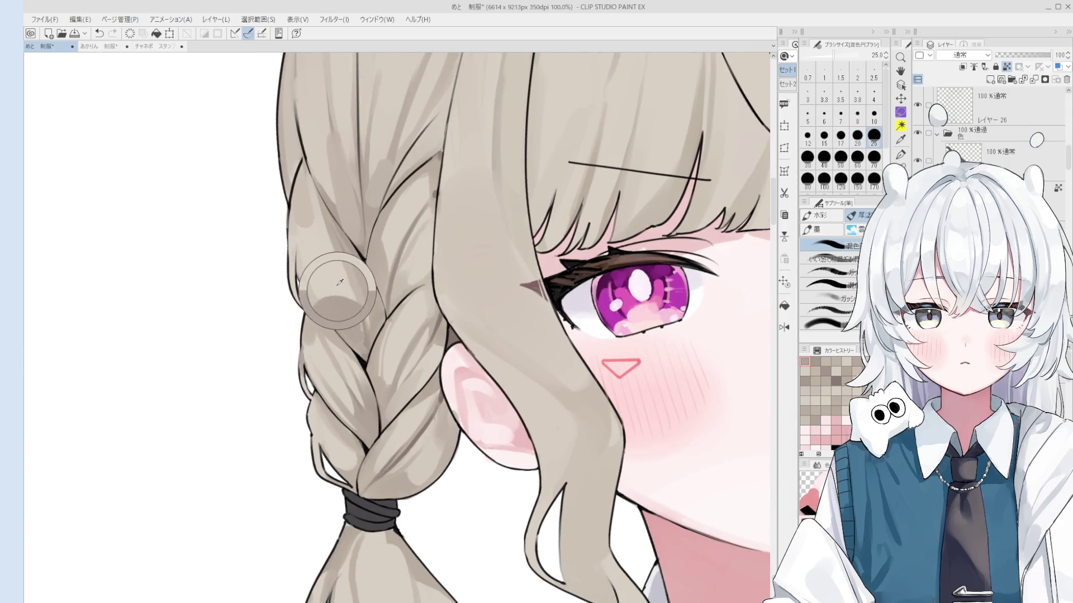
{"action": "key", "text": "]"}
{"action": "key", "text": "]"}
{"action": "key", "text": "]"}
{"action": "mouse_move", "coordinate": [336, 296]}
{"action": "left_mouse_down"}
{"action": "mouse_move", "coordinate": [360, 345]}
{"action": "mouse_move", "coordinate": [405, 323]}
{"action": "mouse_move", "coordinate": [407, 289]}
{"action": "left_mouse_up"}
{"action": "scroll", "coordinate": [360, 346], "scroll_direction": "down", "scroll_amount": 1}
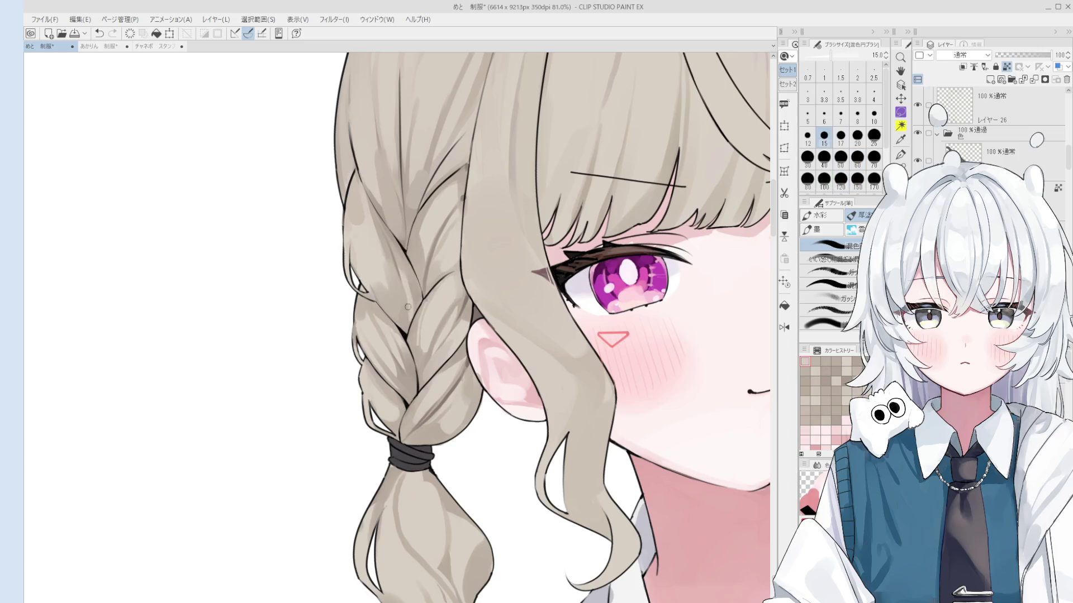
Sample the hair colour from the braid and set a finer brush size.
{"action": "key", "text": "["}
{"action": "key", "text": "["}
{"action": "key", "text": "["}
{"action": "scroll", "coordinate": [398, 320], "scroll_direction": "down", "scroll_amount": 1}
{"action": "scroll", "coordinate": [407, 313], "scroll_direction": "down", "scroll_amount": 2}
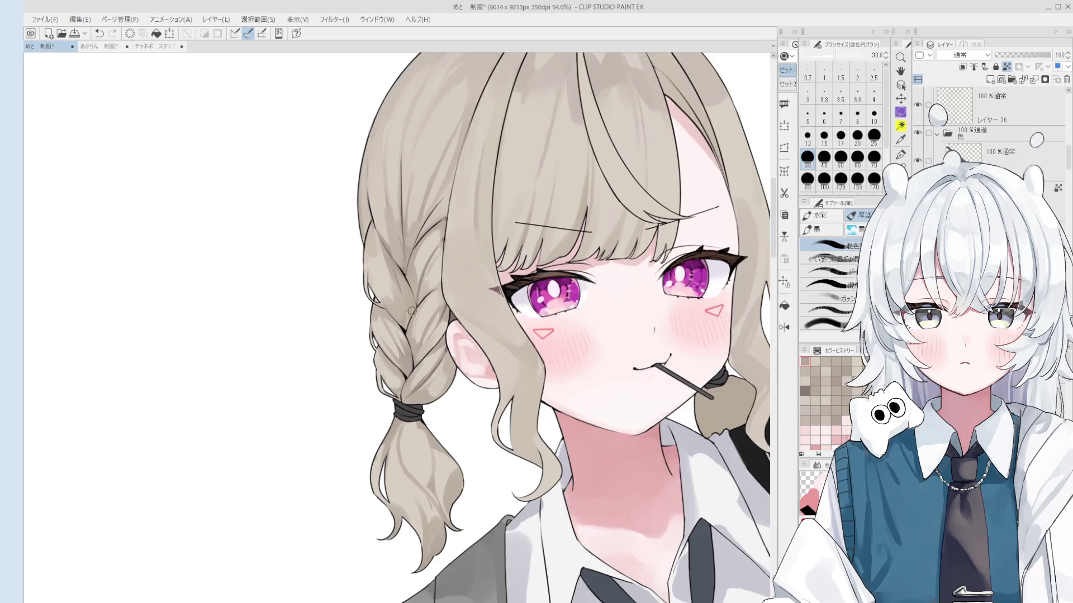
{"action": "scroll", "coordinate": [410, 314], "scroll_direction": "down", "scroll_amount": 1}
{"action": "key", "text": "]"}
{"action": "key", "text": "]"}
{"action": "key", "text": "]"}
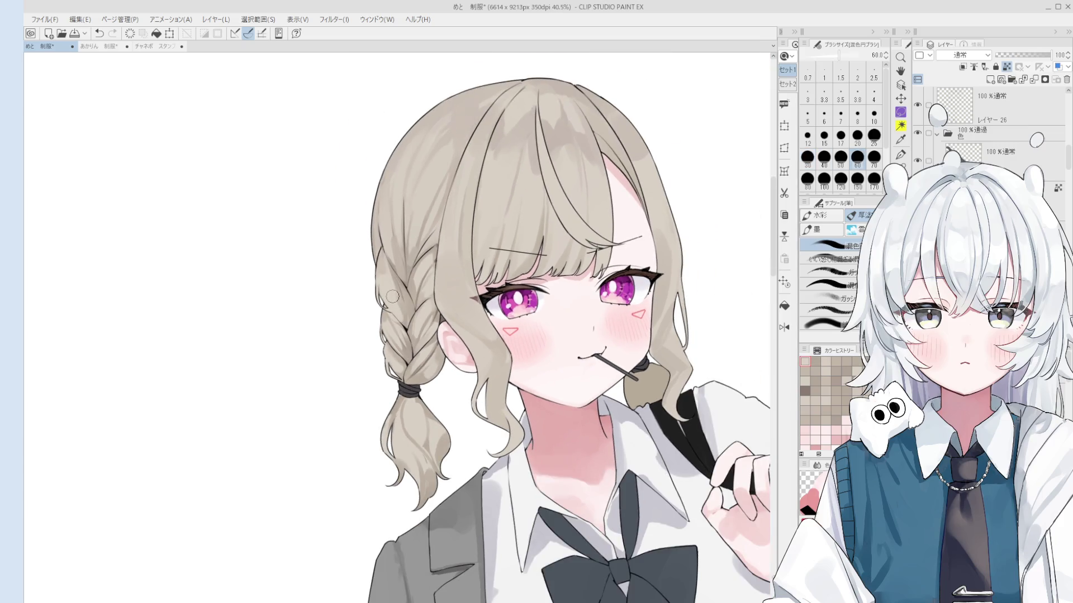
{"action": "scroll", "coordinate": [390, 290], "scroll_direction": "up", "scroll_amount": 1}
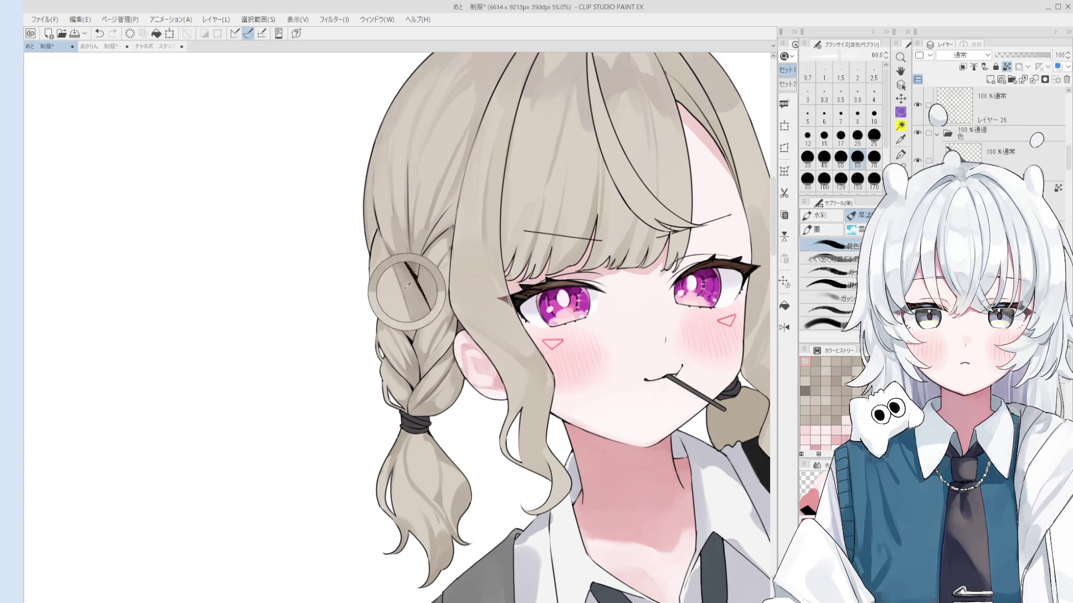
{"action": "left_click", "coordinate": [394, 282], "text": "alt"}
{"action": "key", "text": "["}
{"action": "key", "text": "["}
{"action": "key", "text": "["}
{"action": "key", "text": "]"}
{"action": "key", "text": "]"}
{"action": "key", "text": "]"}
{"action": "scroll", "coordinate": [391, 310], "scroll_direction": "down", "scroll_amount": 2}
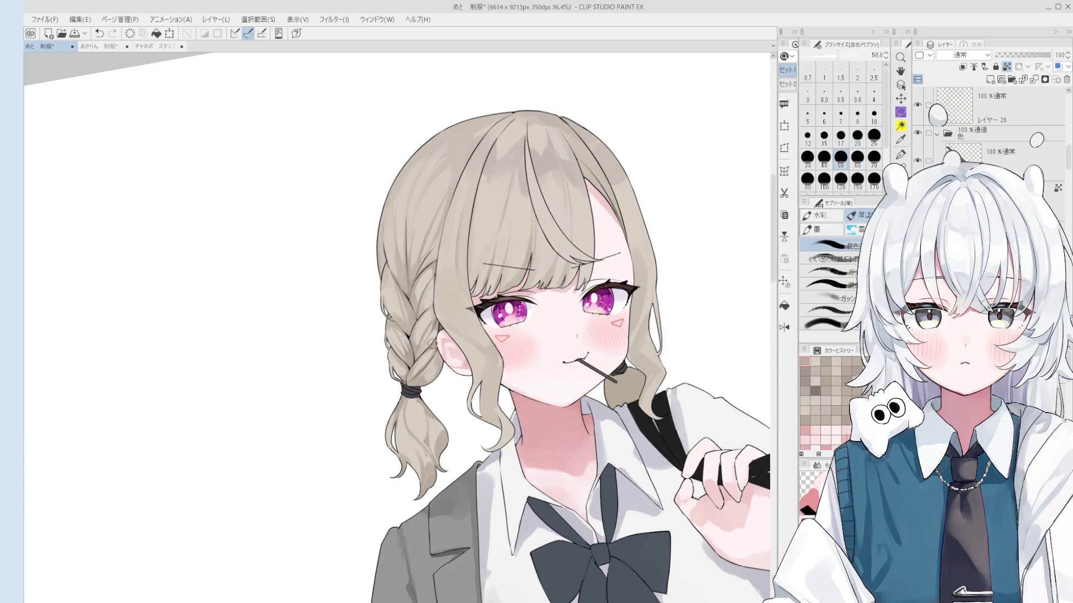
{"action": "scroll", "coordinate": [433, 424], "scroll_direction": "up", "scroll_amount": 2}
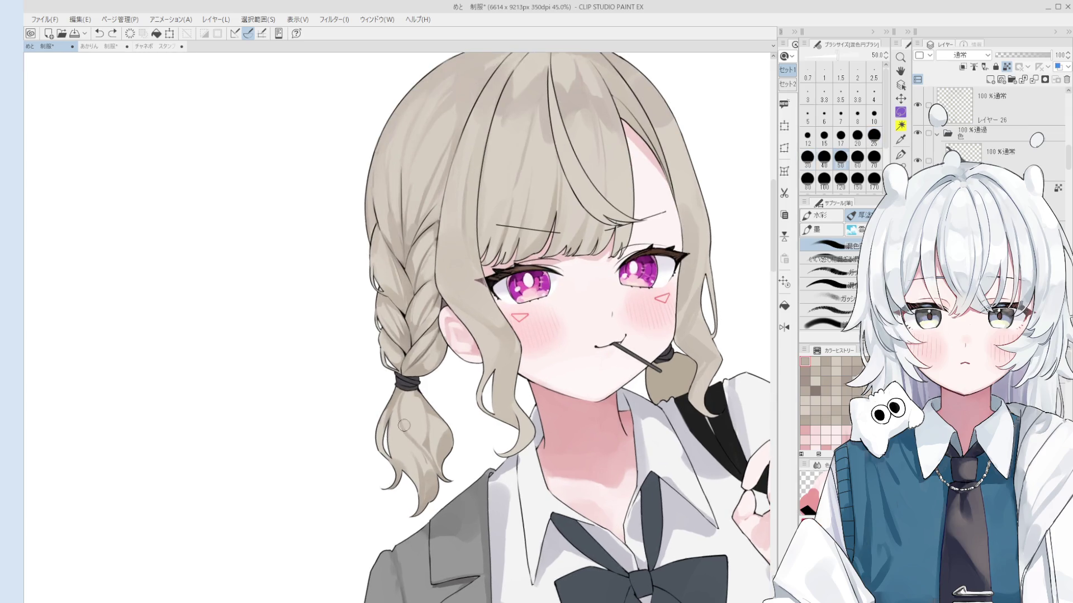
{"action": "key", "text": "["}
{"action": "key", "text": "["}
{"action": "key", "text": "["}
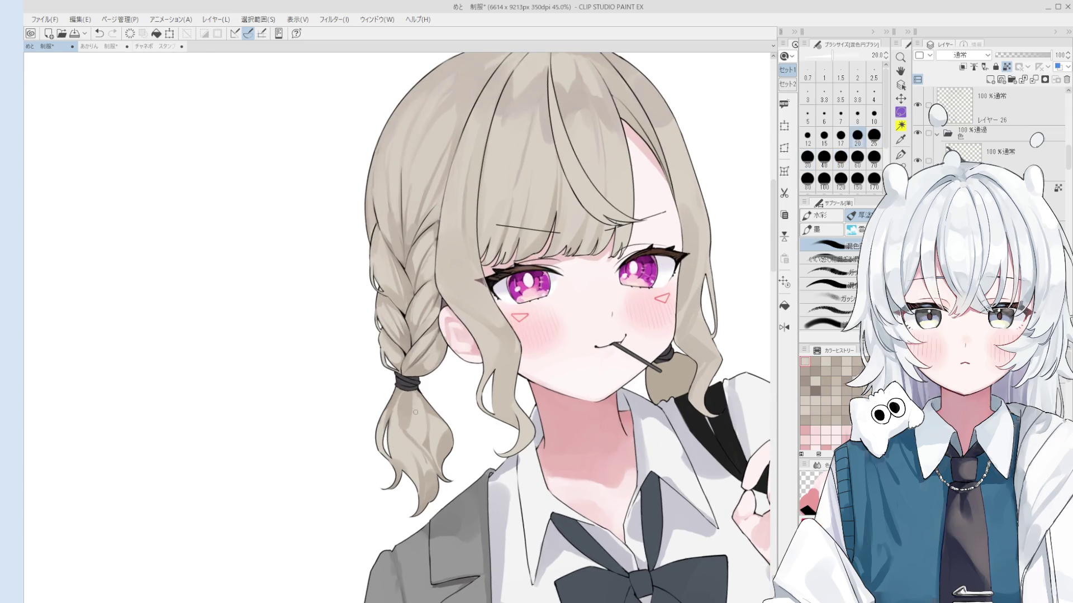
Test shading strokes on the lower pigtail, enlarging the brush and undoing unwanted strokes.
{"action": "left_click_drag", "start_coordinate": [402, 435], "coordinate": [402, 390]}
{"action": "key", "text": "ctrl+z"}
{"action": "key", "text": "bracketright"}
{"action": "key", "text": "bracketright"}
{"action": "left_click_drag", "start_coordinate": [413, 422], "coordinate": [418, 394]}
{"action": "key", "text": "ctrl+z"}
{"action": "key", "text": "bracketright"}
{"action": "key", "text": "bracketright"}
{"action": "key", "text": "bracketright"}
{"action": "left_click_drag", "start_coordinate": [413, 441], "coordinate": [420, 414]}
{"action": "key", "text": "ctrl+z"}
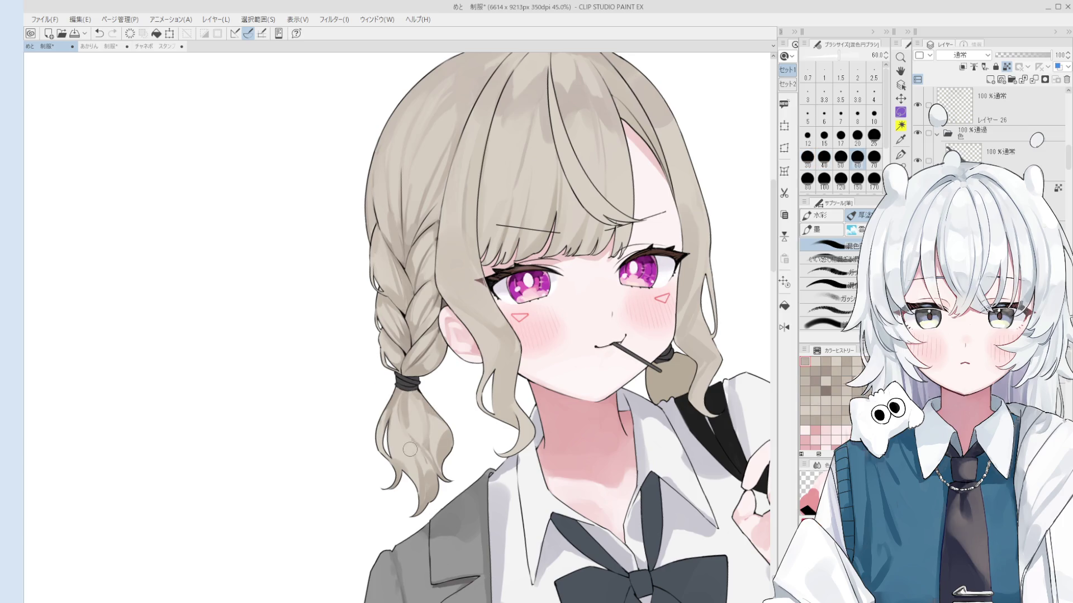
{"action": "scroll", "coordinate": [421, 415], "scroll_direction": "up", "scroll_amount": 1}
{"action": "scroll", "coordinate": [422, 415], "scroll_direction": "up", "scroll_amount": 1}
{"action": "key", "text": "bracketleft"}
{"action": "key", "text": "bracketleft"}
{"action": "key", "text": "bracketleft"}
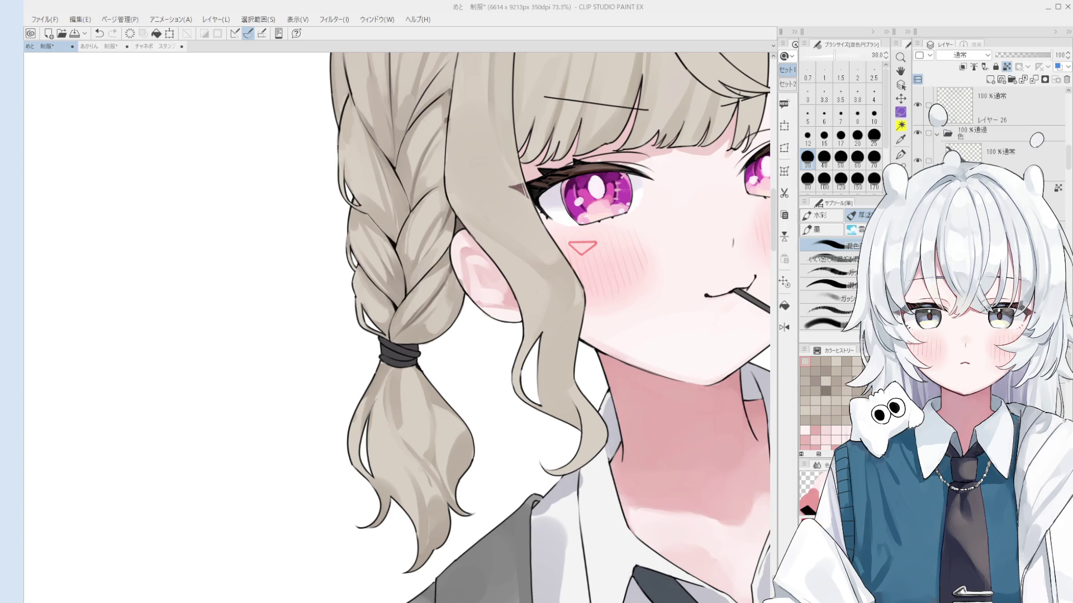
Paint strand shading below the hair tie and soften the pigtail tip, undoing rejected trial strokes.
{"action": "scroll", "coordinate": [433, 398], "scroll_direction": "down", "scroll_amount": 2}
{"action": "scroll", "coordinate": [432, 398], "scroll_direction": "up", "scroll_amount": 4}
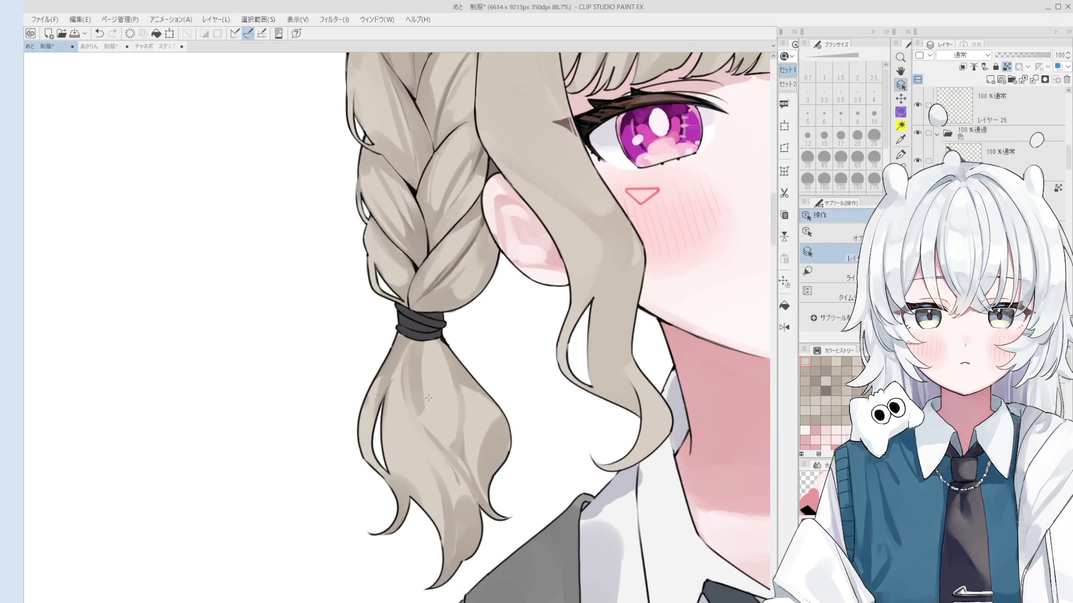
{"action": "key", "text": "bracketright"}
{"action": "mouse_move", "coordinate": [433, 399]}
{"action": "left_mouse_down"}
{"action": "mouse_move", "coordinate": [432, 436]}
{"action": "mouse_move", "coordinate": [438, 416]}
{"action": "mouse_move", "coordinate": [419, 338]}
{"action": "left_mouse_up"}
{"action": "key", "text": "ctrl+z"}
{"action": "key", "text": "bracketleft"}
{"action": "key", "text": "ctrl+z"}
{"action": "key", "text": "ctrl+z"}
{"action": "key", "text": "ctrl+z"}
{"action": "key", "text": "ctrl+z"}
{"action": "mouse_move", "coordinate": [427, 414]}
{"action": "left_mouse_down"}
{"action": "mouse_move", "coordinate": [425, 319]}
{"action": "mouse_move", "coordinate": [454, 431]}
{"action": "left_mouse_up"}
{"action": "key", "text": "bracketright"}
{"action": "key", "text": "bracketright"}
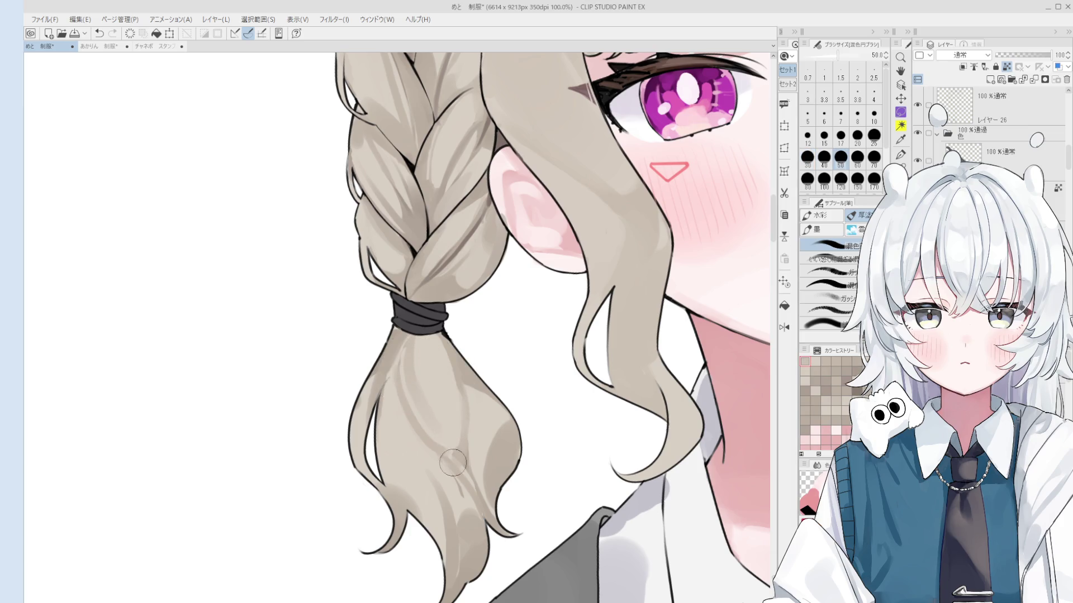
{"action": "mouse_move", "coordinate": [450, 461]}
{"action": "left_mouse_down"}
{"action": "mouse_move", "coordinate": [451, 476]}
{"action": "mouse_move", "coordinate": [450, 443]}
{"action": "mouse_move", "coordinate": [433, 454]}
{"action": "left_mouse_up"}
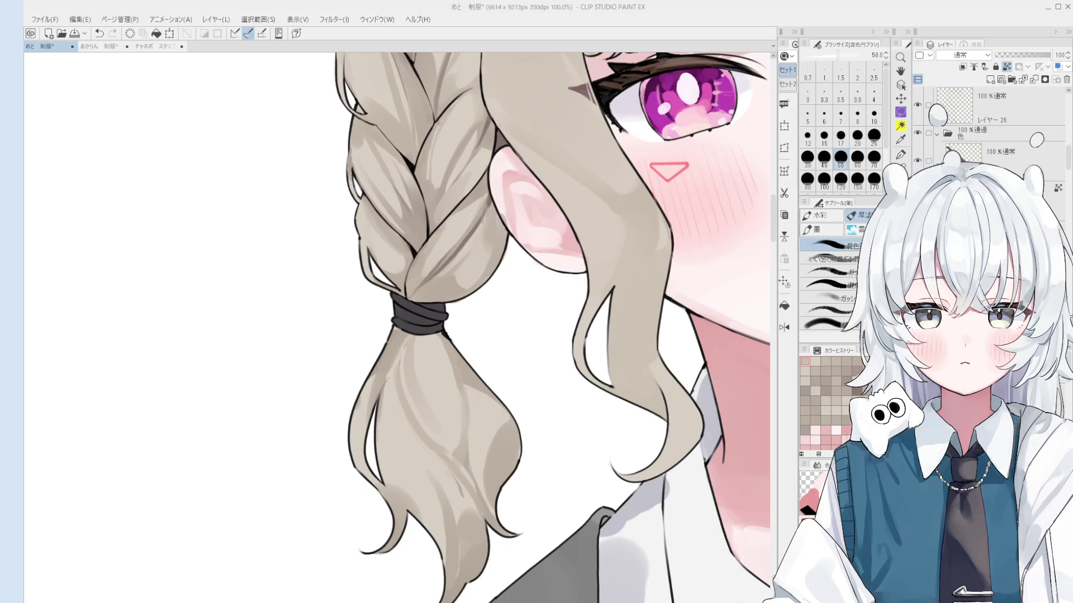
{"action": "key", "text": "bracketleft"}
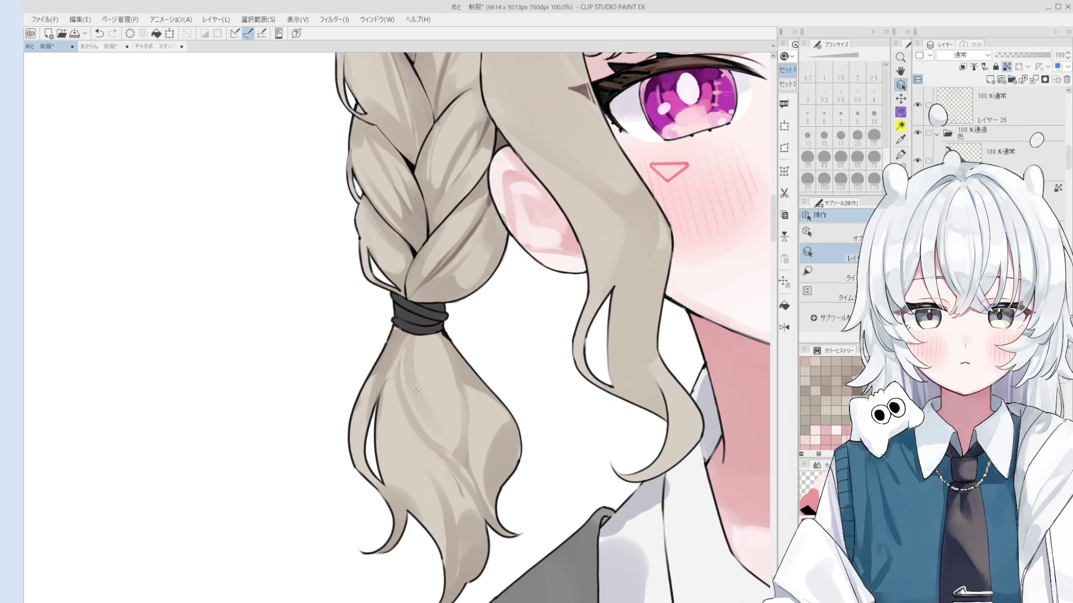
Fine-tune the brush size and paint a soft shading stroke on the ponytail.
{"action": "key", "text": "bracketleft"}
{"action": "key", "text": "bracketleft"}
{"action": "key", "text": "bracketleft"}
{"action": "key", "text": "bracketright"}
{"action": "key", "text": "bracketright"}
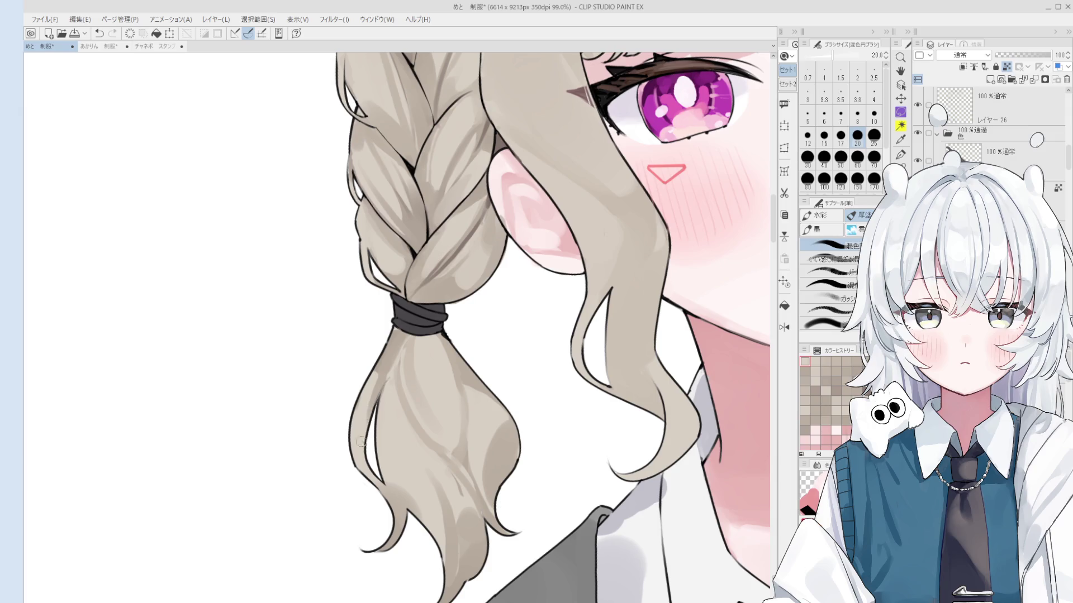
{"action": "key", "text": "bracketright"}
{"action": "key", "text": "bracketright"}
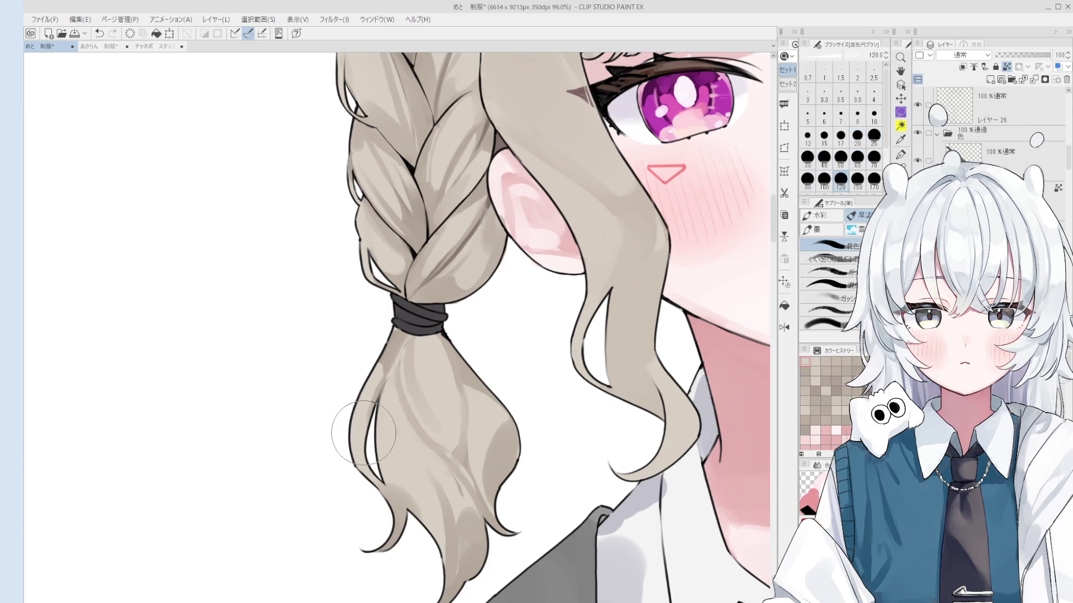
{"action": "key", "text": "bracketleft"}
{"action": "key", "text": "bracketleft"}
{"action": "key", "text": "bracketleft"}
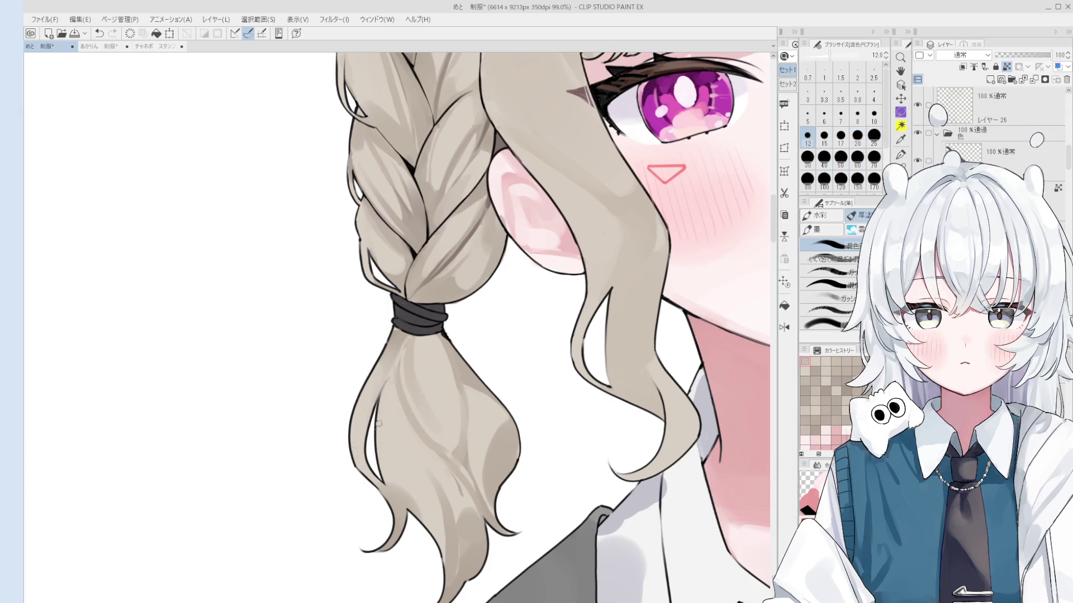
{"action": "key", "text": "bracketright"}
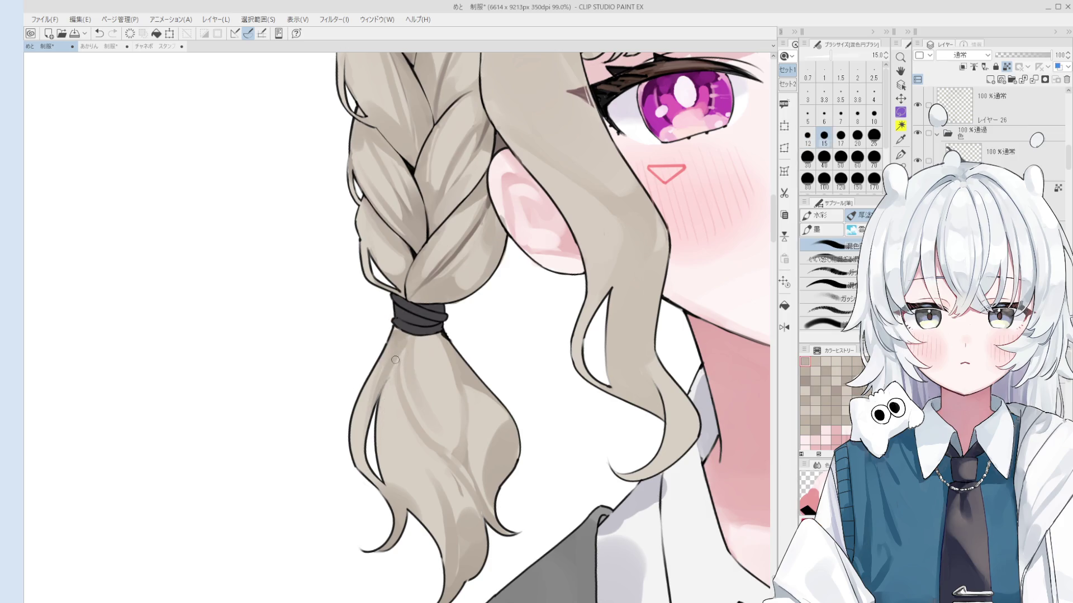
{"action": "key", "text": "bracketright"}
{"action": "key", "text": "bracketright"}
{"action": "key", "text": "bracketright"}
{"action": "scroll", "coordinate": [422, 408], "scroll_direction": "up", "scroll_amount": 1}
{"action": "key", "text": "bracketleft"}
{"action": "key", "text": "bracketleft"}
{"action": "key", "text": "bracketleft"}
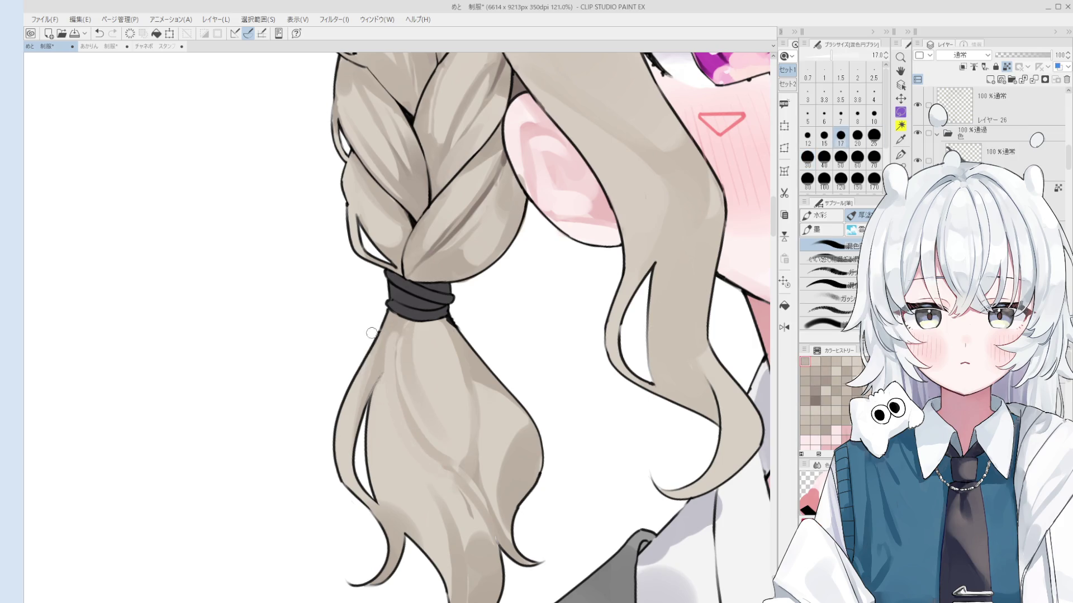
{"action": "key", "text": "bracketright"}
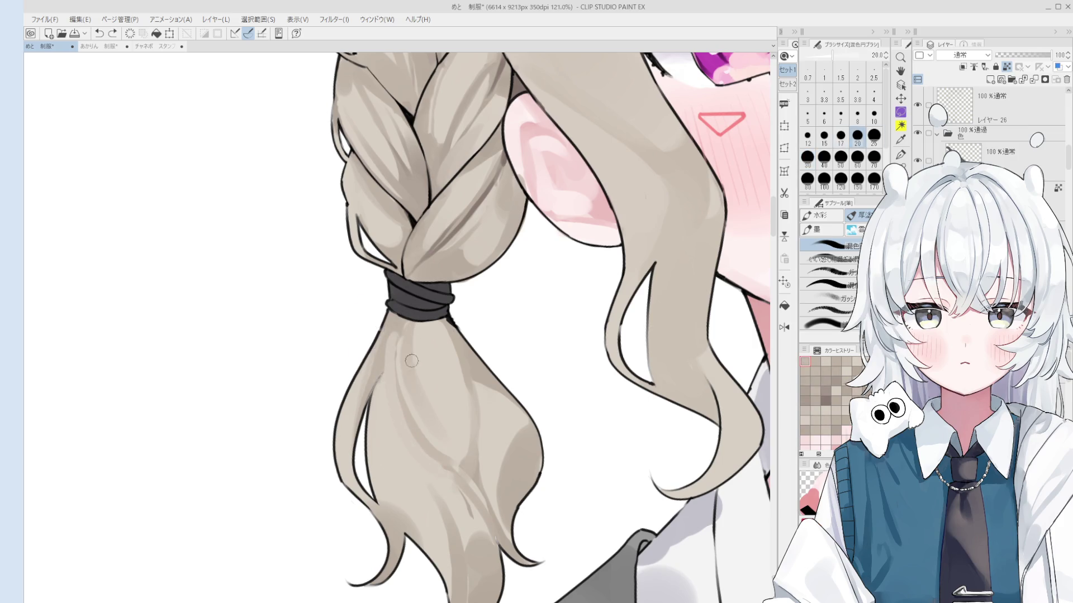
{"action": "left_click_drag", "start_coordinate": [404, 324], "coordinate": [397, 354]}
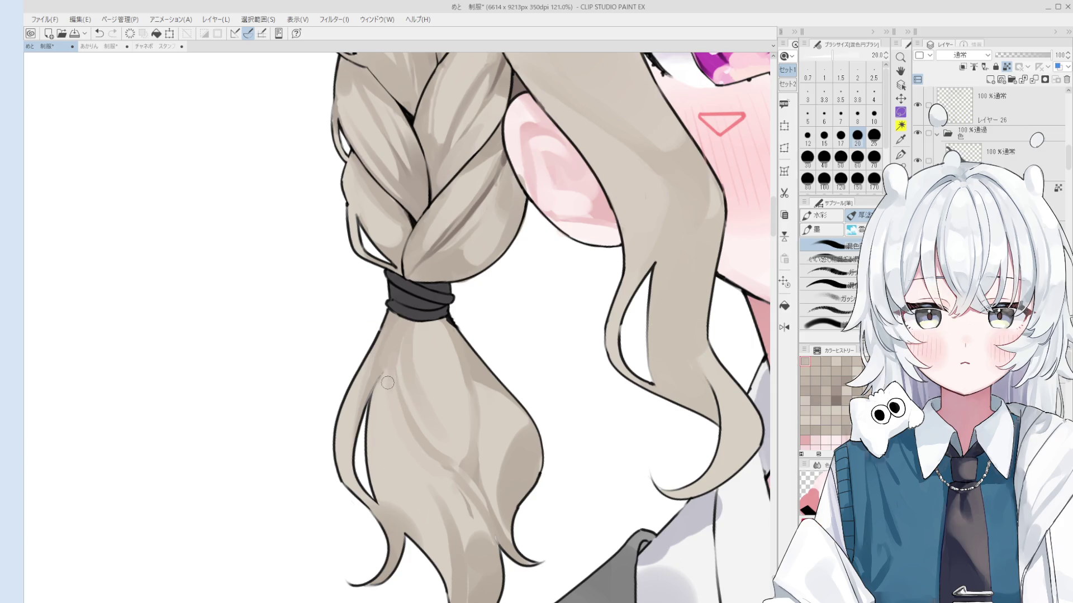
Zoom in on the ponytail and redraw the thin dark strand line with a black pen.
{"action": "scroll", "coordinate": [388, 383], "scroll_direction": "up", "scroll_amount": 2}
{"action": "left_click", "coordinate": [364, 402], "text": "ctrl+shift"}
{"action": "key", "text": "bracketleft"}
{"action": "key", "text": "bracketleft"}
{"action": "key", "text": "bracketleft"}
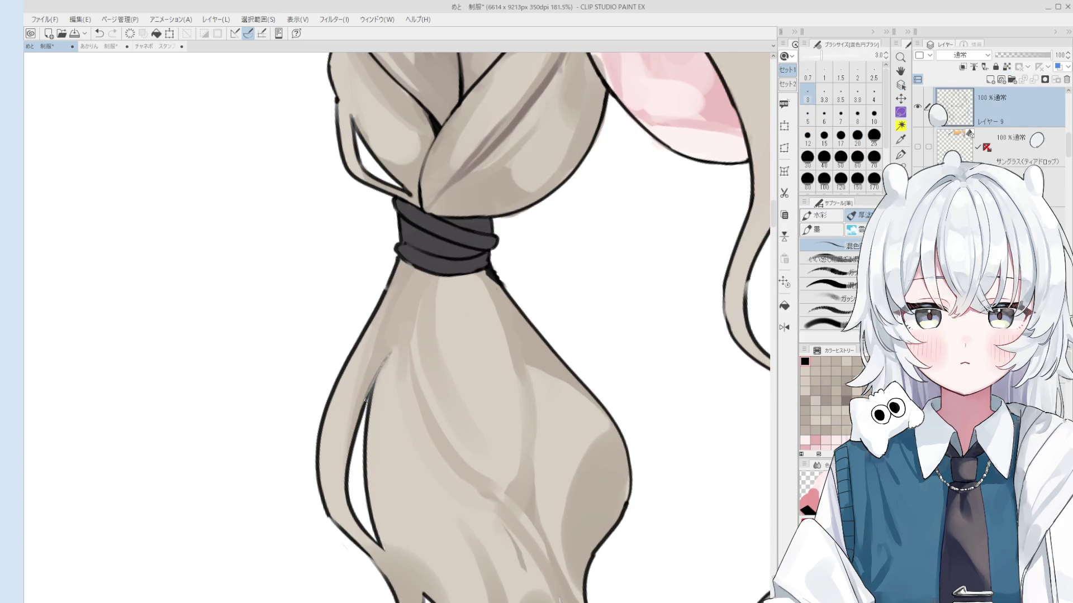
{"action": "key", "text": "ctrl+z"}
{"action": "left_click_drag", "start_coordinate": [369, 394], "coordinate": [392, 348]}
{"action": "key", "text": "ctrl+plus"}
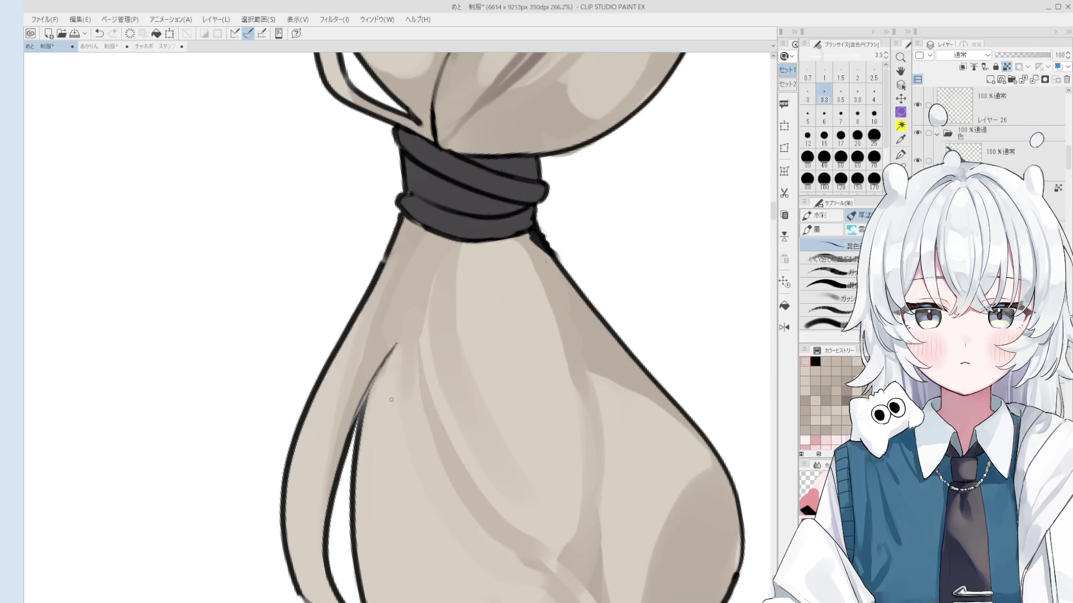
{"action": "key", "text": "bracketright"}
{"action": "scroll", "coordinate": [410, 365], "scroll_direction": "down", "scroll_amount": 1}
Pick the ponytail line-art layer, then move to empty layer 26 with the blending brush at size 40.
{"action": "key", "text": "o"}
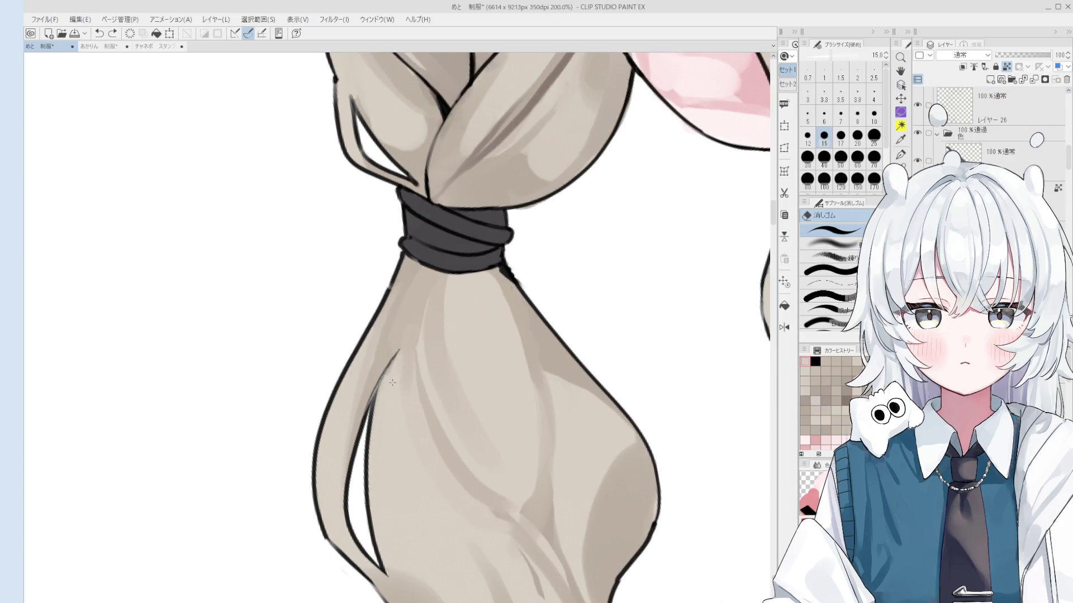
{"action": "left_click", "coordinate": [384, 378]}
{"action": "scroll", "coordinate": [383, 378], "scroll_direction": "down", "scroll_amount": 1}
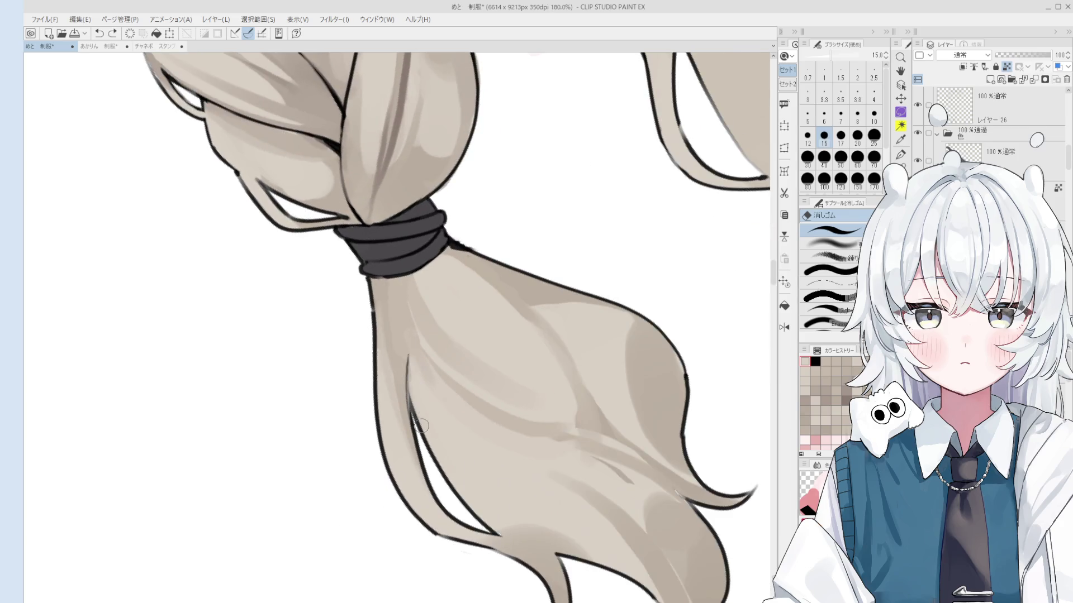
{"action": "key", "text": "b"}
{"action": "left_click", "coordinate": [416, 401], "text": "ctrl"}
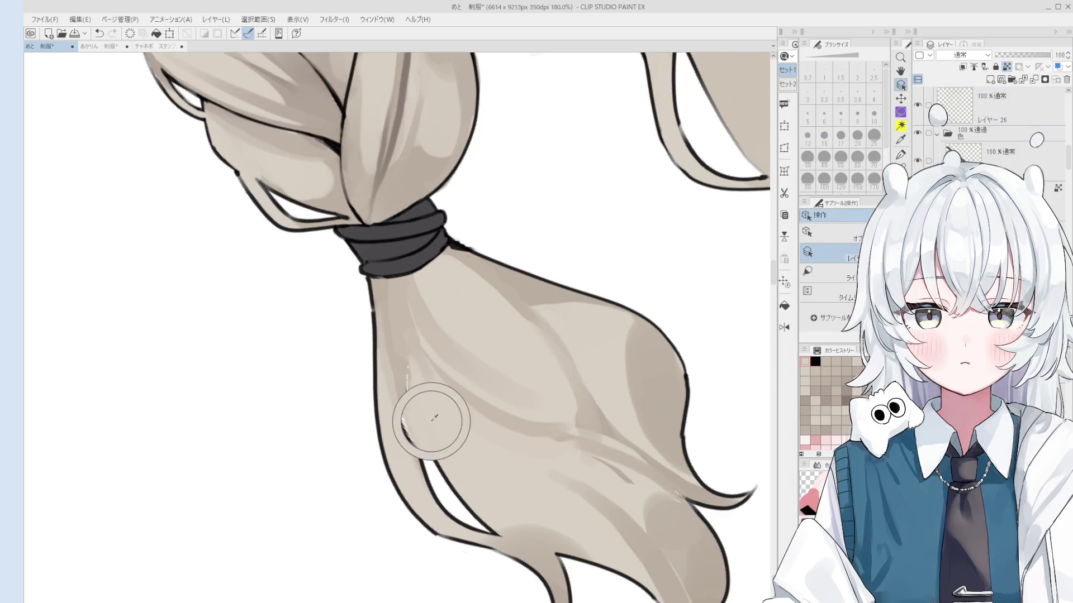
{"action": "key", "text": "bracketright"}
{"action": "key", "text": "bracketright"}
{"action": "key", "text": "bracketright"}
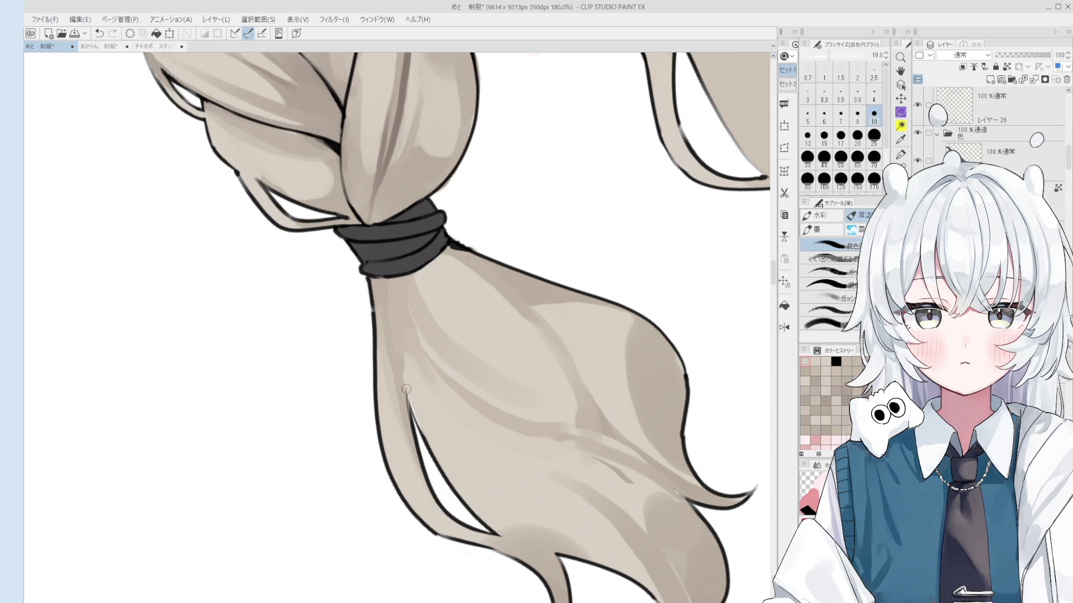
{"action": "key", "text": "bracketright"}
{"action": "scroll", "coordinate": [450, 418], "scroll_direction": "down", "scroll_amount": 2}
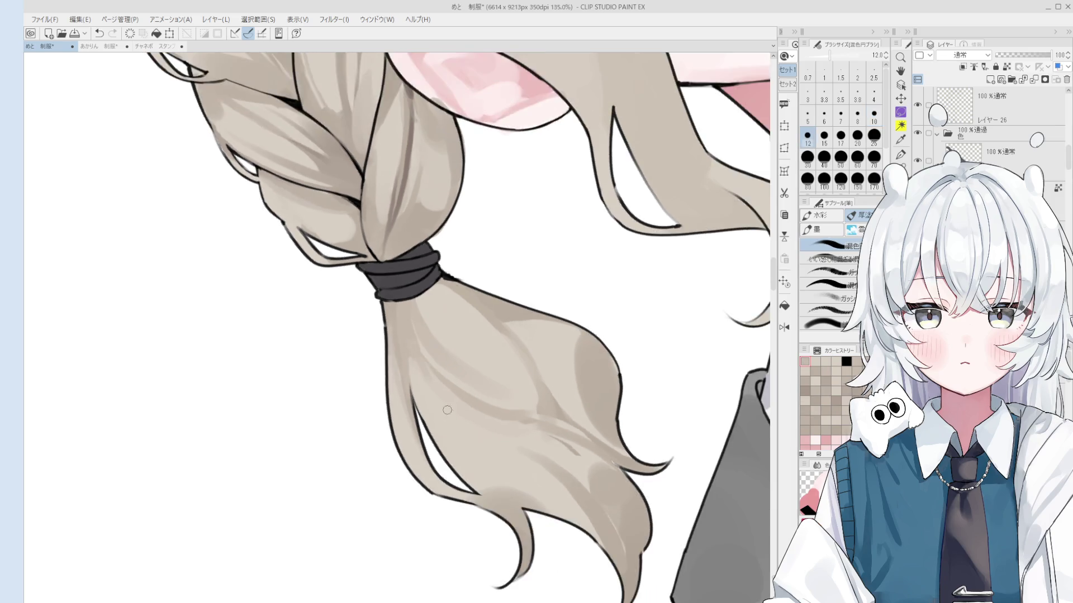
{"action": "scroll", "coordinate": [451, 418], "scroll_direction": "down", "scroll_amount": 2}
{"action": "key", "text": "bracketright"}
{"action": "key", "text": "bracketright"}
{"action": "key", "text": "bracketright"}
{"action": "scroll", "coordinate": [423, 537], "scroll_direction": "down", "scroll_amount": 2}
Sample the grey-beige hair colour and paint a broad gouache stroke down the ponytail at size 80.
{"action": "left_click_drag", "start_coordinate": [433, 467], "coordinate": [447, 460]}
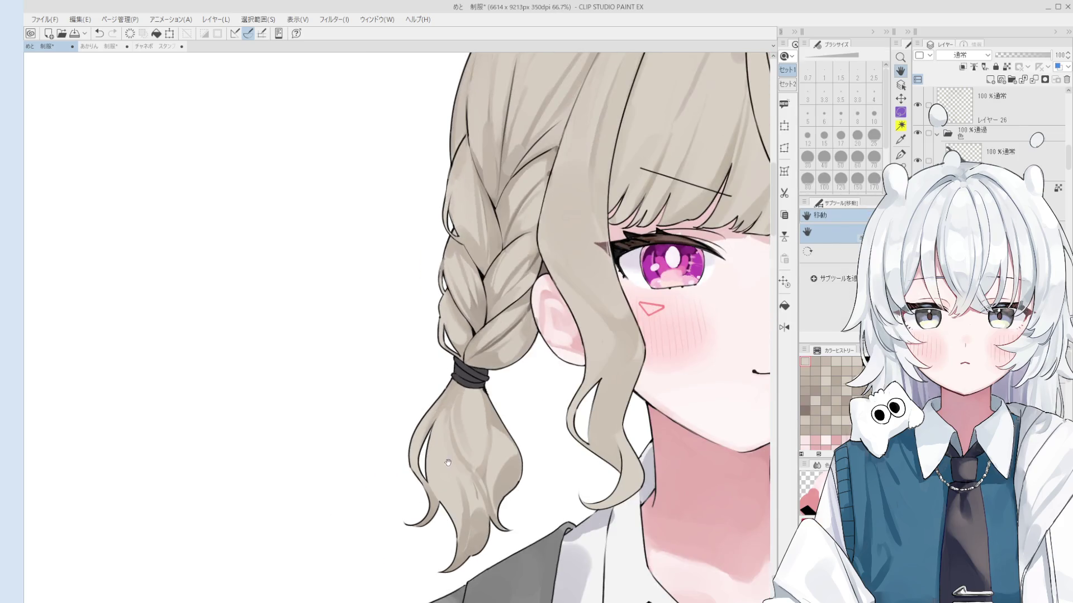
{"action": "left_click_drag", "start_coordinate": [467, 417], "coordinate": [474, 450]}
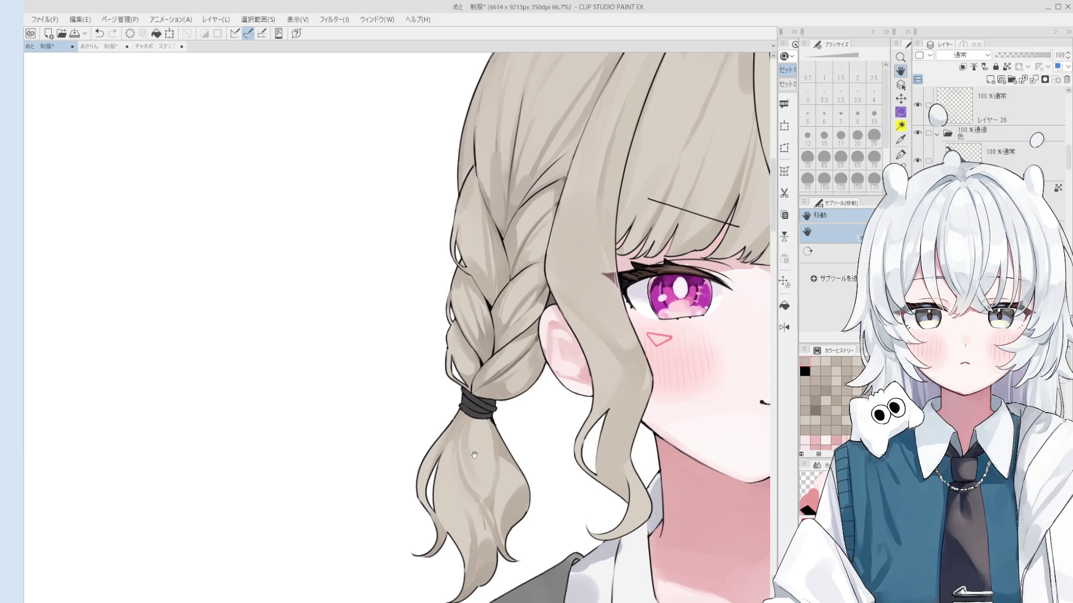
{"action": "left_click", "coordinate": [503, 515], "text": "alt"}
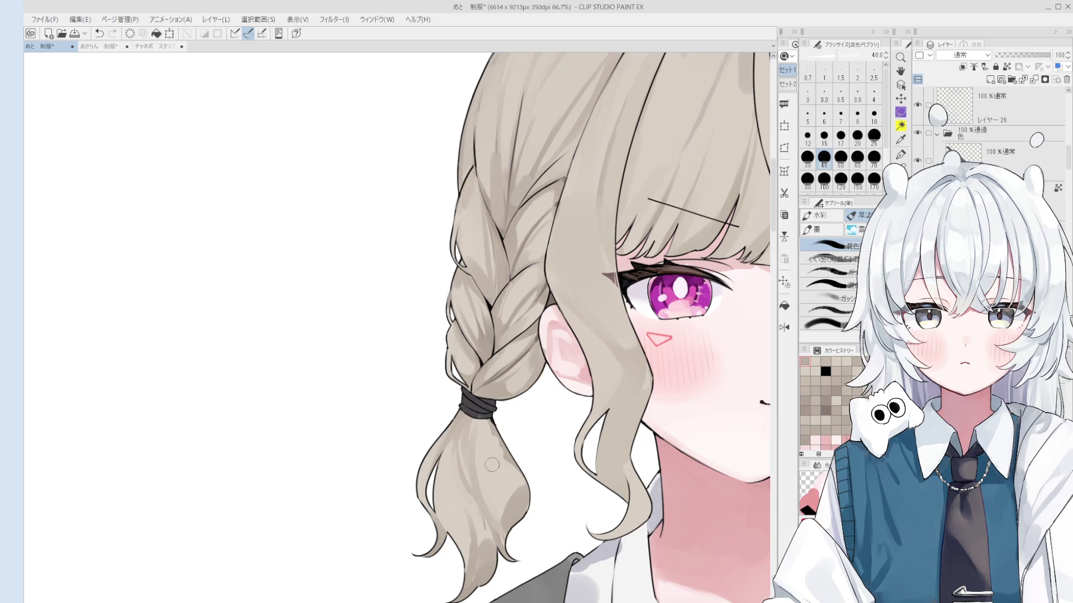
{"action": "left_click", "coordinate": [476, 417], "text": "alt"}
{"action": "left_click", "coordinate": [498, 484], "text": "alt"}
{"action": "key", "text": "period"}
{"action": "key", "text": "period"}
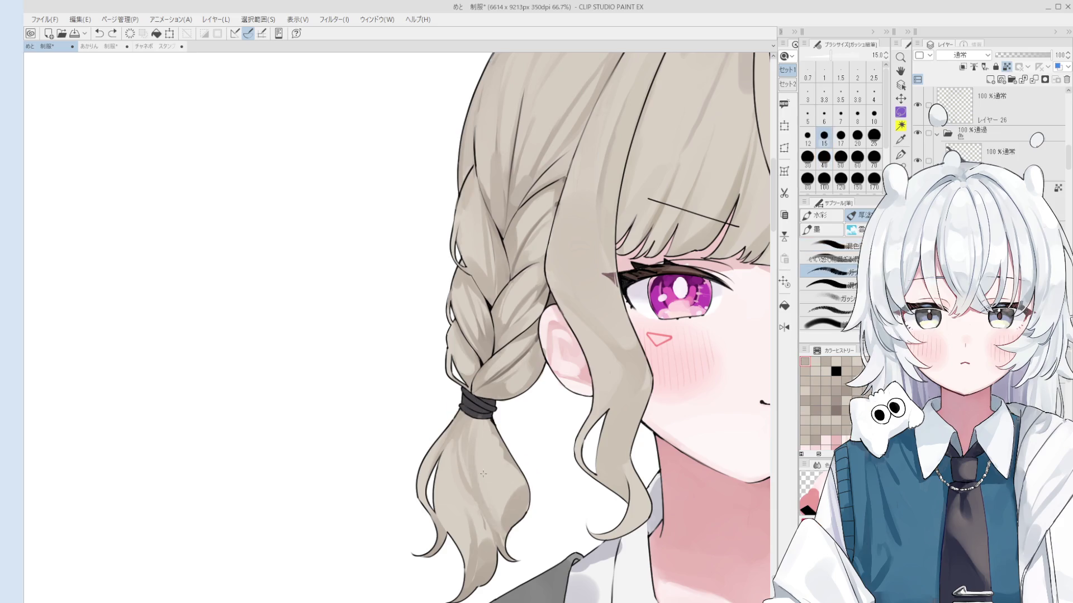
{"action": "key", "text": "bracketright"}
{"action": "key", "text": "bracketright"}
{"action": "key", "text": "bracketright"}
{"action": "left_click_drag", "start_coordinate": [485, 455], "coordinate": [480, 498]}
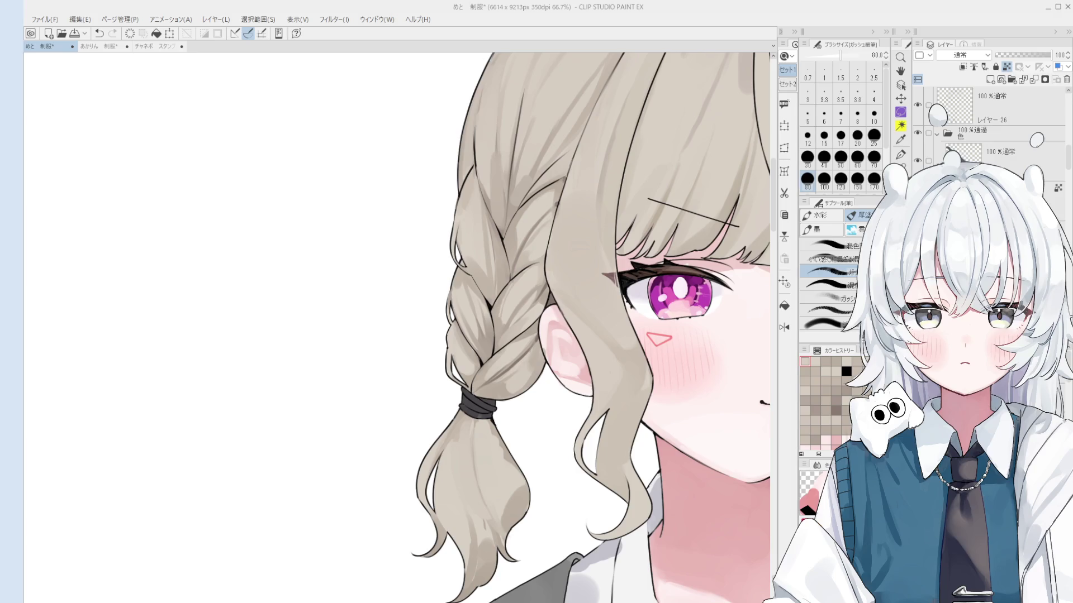
{"action": "scroll", "coordinate": [605, 368], "scroll_direction": "up", "scroll_amount": 2}
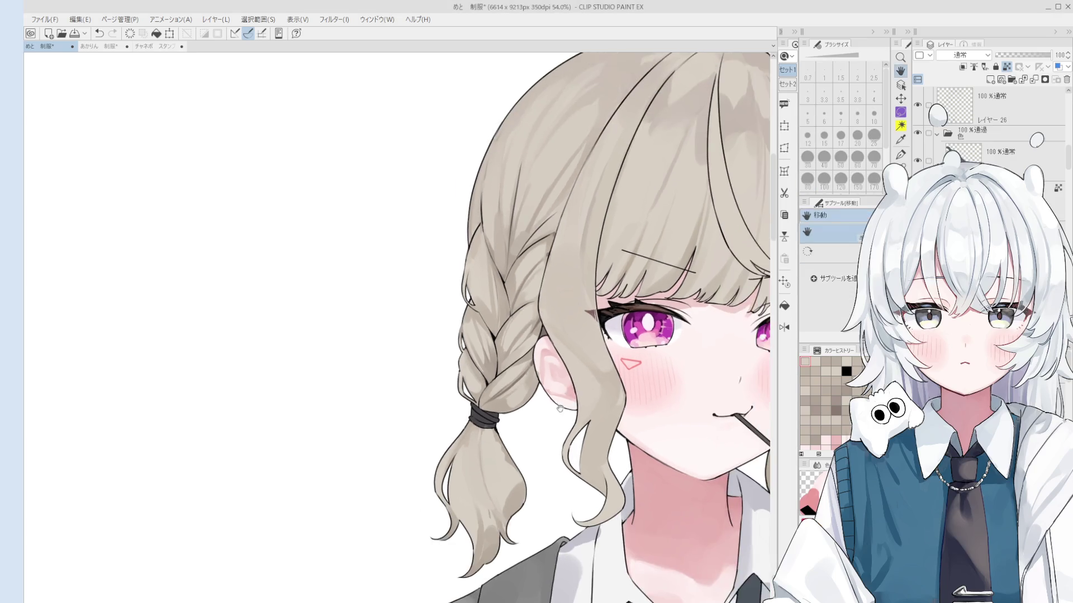
Sample the braid colour and fill the white gaps near the hair tie at brush sizes 40-70.
{"action": "scroll", "coordinate": [516, 370], "scroll_direction": "up", "scroll_amount": 1}
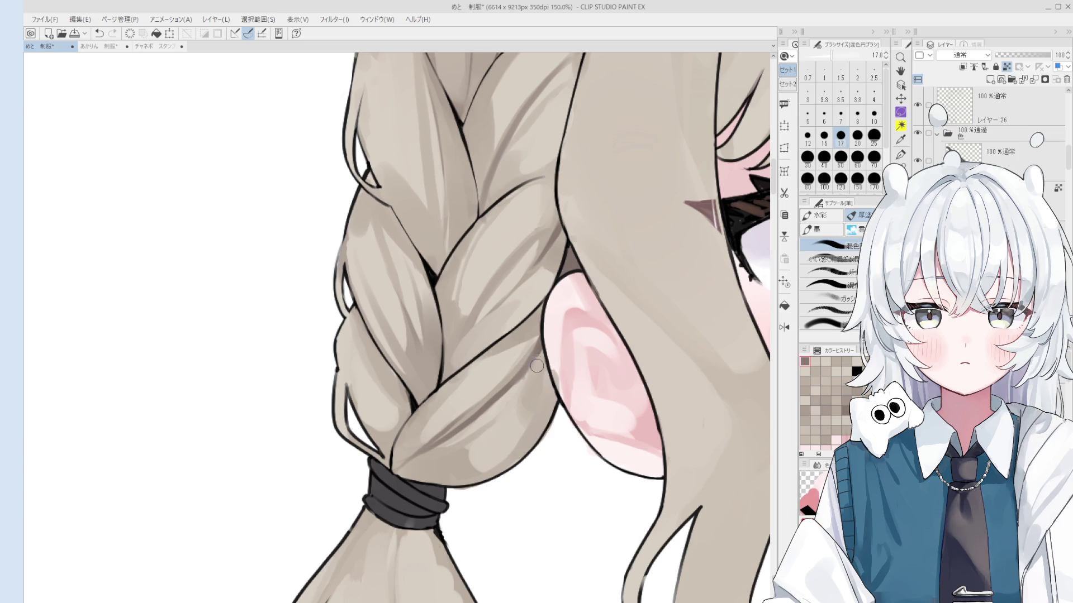
{"action": "key", "text": "bracketleft"}
{"action": "key", "text": "bracketleft"}
{"action": "key", "text": "bracketleft"}
{"action": "left_click", "coordinate": [506, 423], "text": "alt"}
{"action": "key", "text": "bracketright"}
{"action": "key", "text": "bracketright"}
{"action": "scroll", "coordinate": [532, 402], "scroll_direction": "down", "scroll_amount": 2}
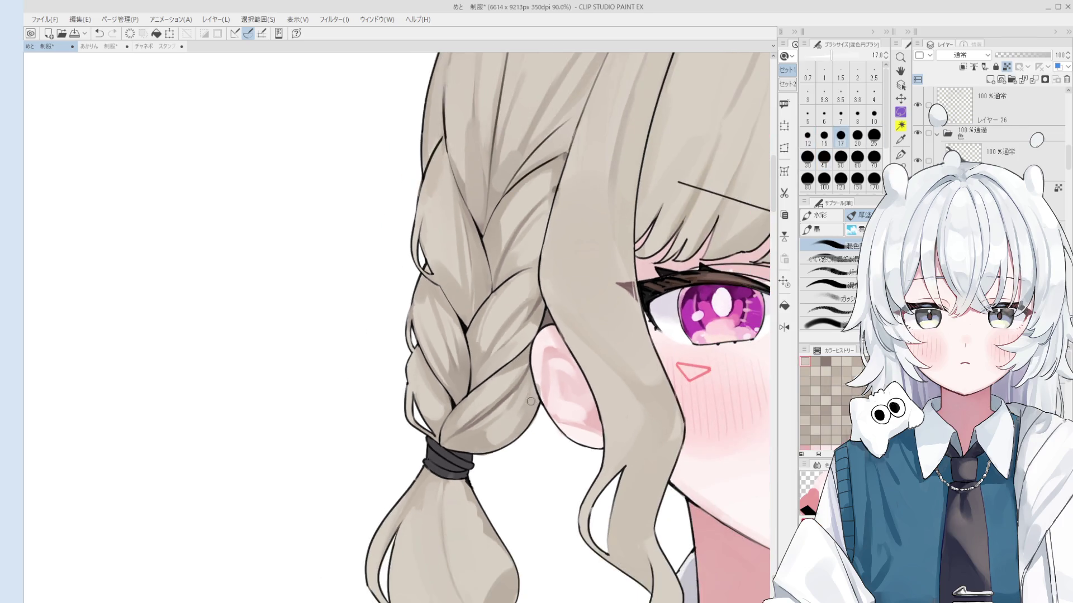
{"action": "scroll", "coordinate": [522, 413], "scroll_direction": "down", "scroll_amount": 1}
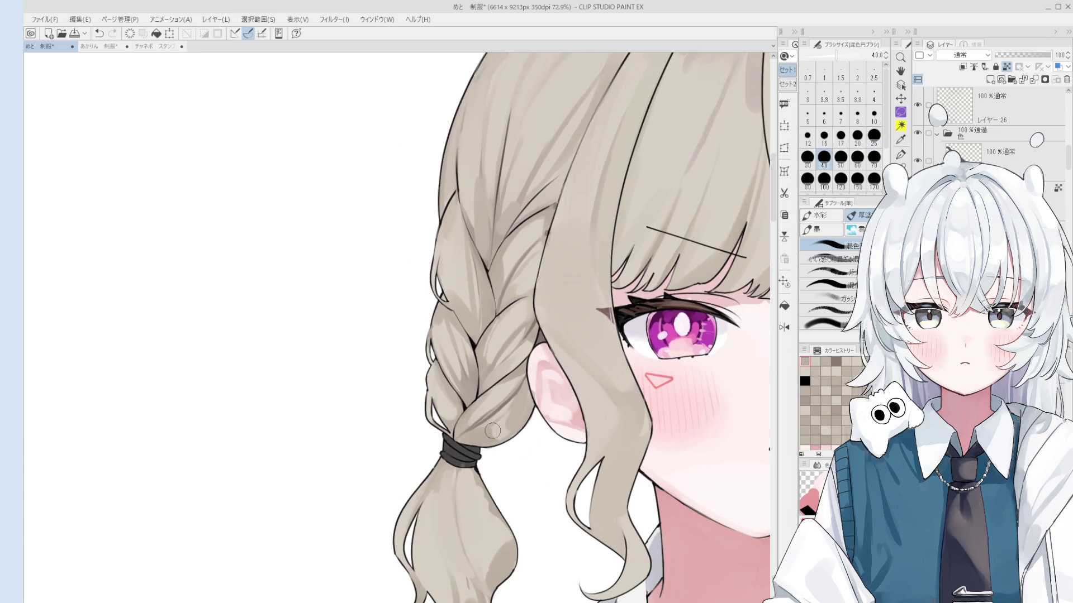
{"action": "key", "text": "bracketright"}
{"action": "key", "text": "bracketright"}
{"action": "key", "text": "bracketright"}
{"action": "left_click_drag", "start_coordinate": [480, 441], "coordinate": [508, 422]}
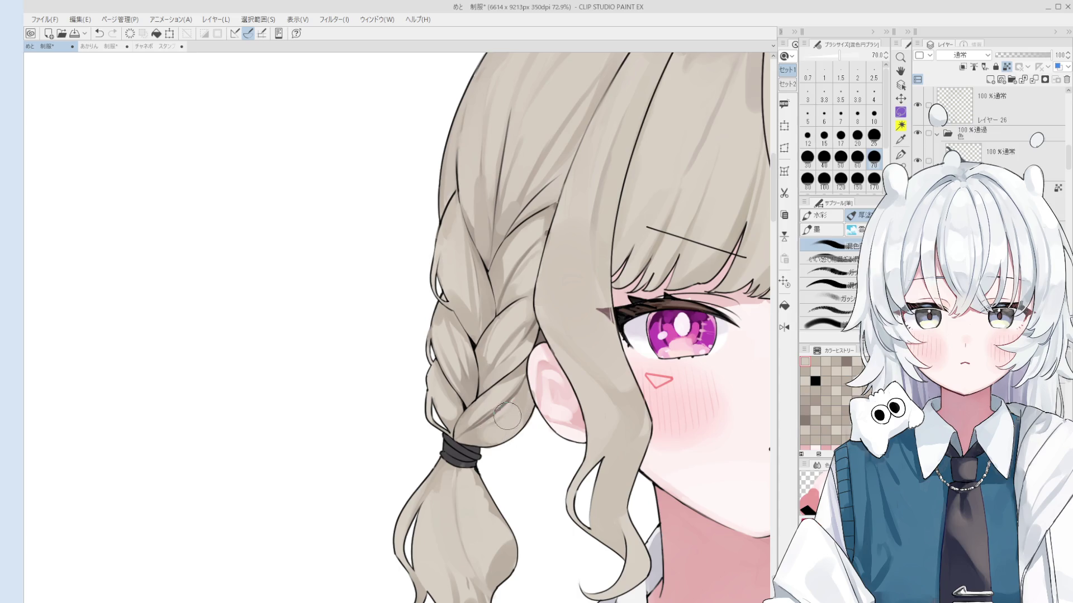
{"action": "key", "text": "bracketleft"}
{"action": "key", "text": "bracketleft"}
{"action": "key", "text": "bracketleft"}
{"action": "key", "text": "bracketright"}
{"action": "key", "text": "bracketright"}
{"action": "mouse_move", "coordinate": [505, 425]}
{"action": "left_mouse_down"}
{"action": "mouse_move", "coordinate": [486, 443]}
{"action": "mouse_move", "coordinate": [514, 431]}
{"action": "left_mouse_up"}
Switch to the fine gouache brush, undo a stray stroke, and readjust the brush size.
{"action": "key", "text": "period"}
{"action": "key", "text": "period"}
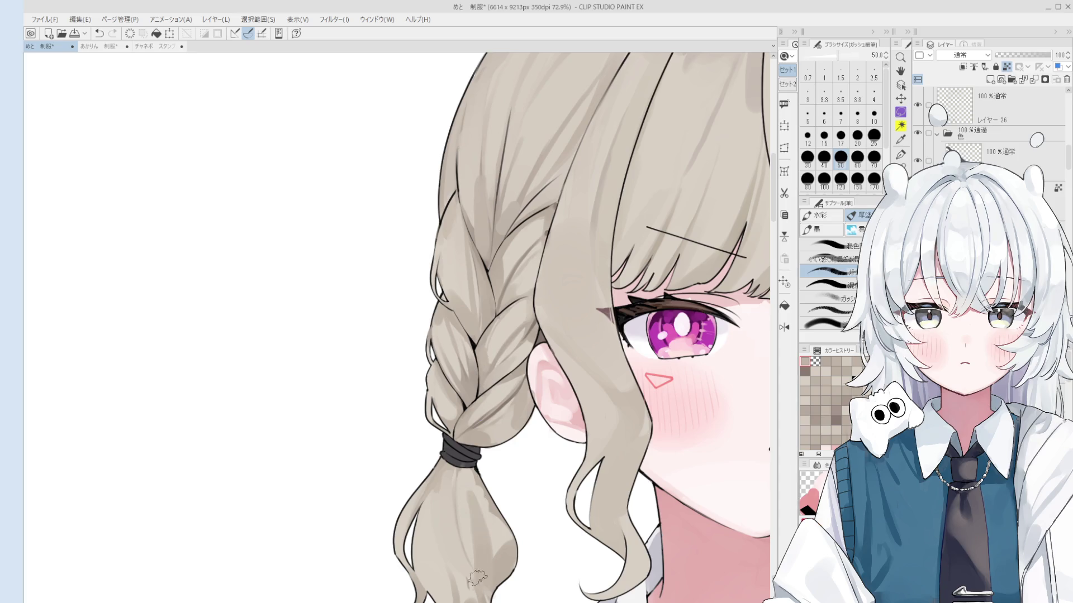
{"action": "scroll", "coordinate": [480, 595], "scroll_direction": "down", "scroll_amount": 1}
{"action": "key", "text": "bracketright"}
{"action": "key", "text": "bracketright"}
{"action": "key", "text": "bracketright"}
{"action": "key", "text": "bracketleft"}
{"action": "key", "text": "bracketleft"}
{"action": "key", "text": "ctrl+z"}
{"action": "scroll", "coordinate": [495, 579], "scroll_direction": "down", "scroll_amount": 1}
{"action": "key", "text": "bracketright"}
{"action": "key", "text": "bracketright"}
{"action": "key", "text": "bracketright"}
Flip the canvas horizontally and return to the blending brush, sizing it from 17 up to 60.
{"action": "key", "text": "h"}
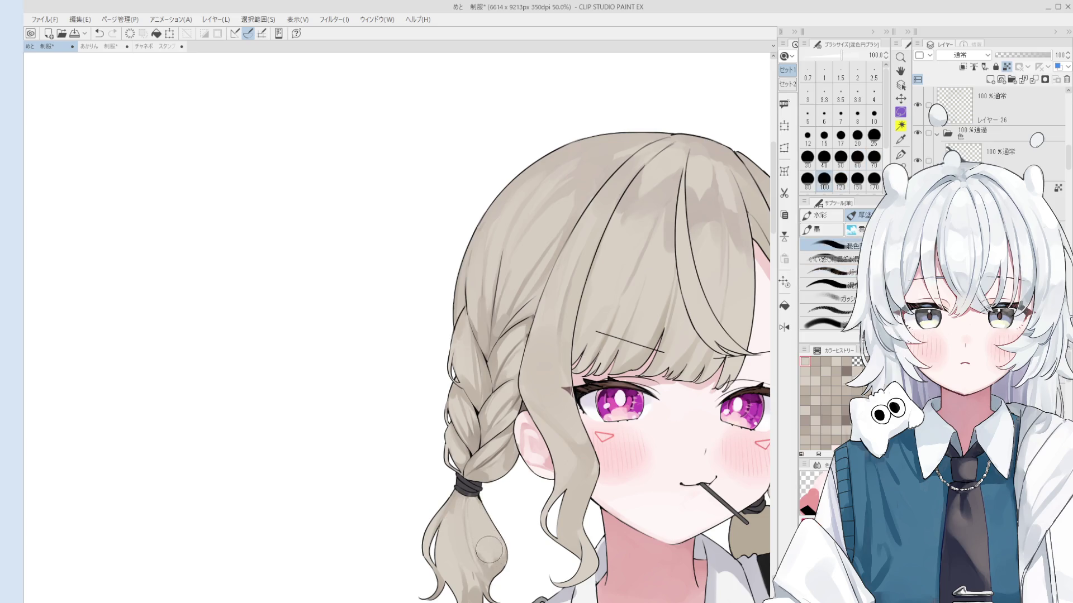
{"action": "key", "text": "ctrl+h"}
{"action": "scroll", "coordinate": [538, 452], "scroll_direction": "down", "scroll_amount": 1}
{"action": "scroll", "coordinate": [412, 494], "scroll_direction": "up", "scroll_amount": 1}
{"action": "key", "text": "b"}
{"action": "key", "text": "bracketleft"}
{"action": "scroll", "coordinate": [425, 420], "scroll_direction": "down", "scroll_amount": 1}
{"action": "key", "text": "bracketleft"}
{"action": "key", "text": "bracketleft"}
{"action": "key", "text": "bracketleft"}
{"action": "key", "text": "bracketleft"}
{"action": "key", "text": "bracketleft"}
{"action": "key", "text": "bracketleft"}
{"action": "key", "text": "bracketright"}
{"action": "key", "text": "bracketright"}
{"action": "key", "text": "bracketright"}
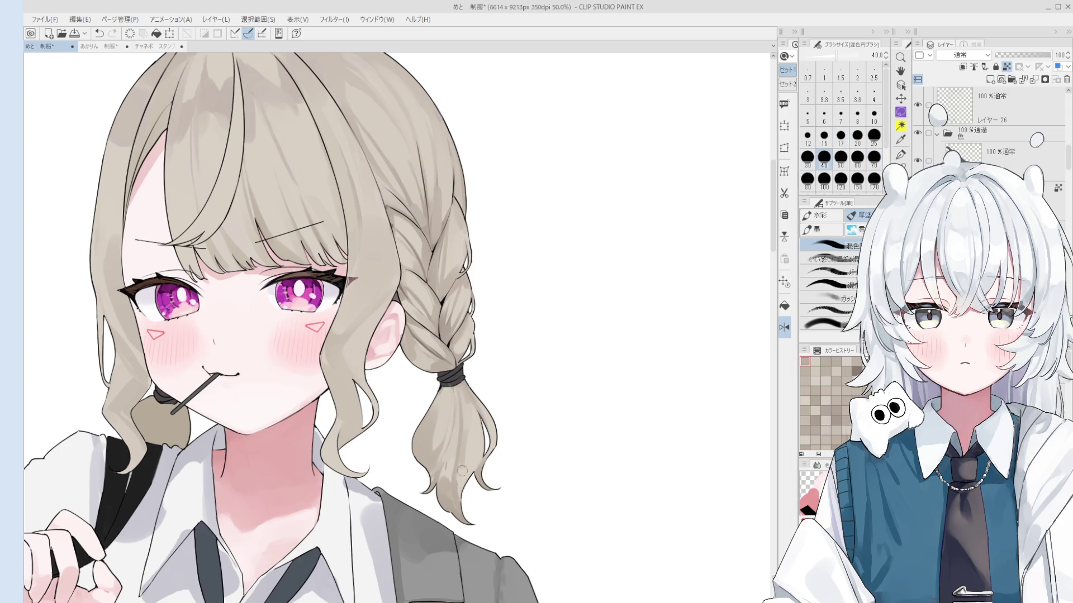
{"action": "key", "text": "bracketright"}
{"action": "key", "text": "bracketright"}
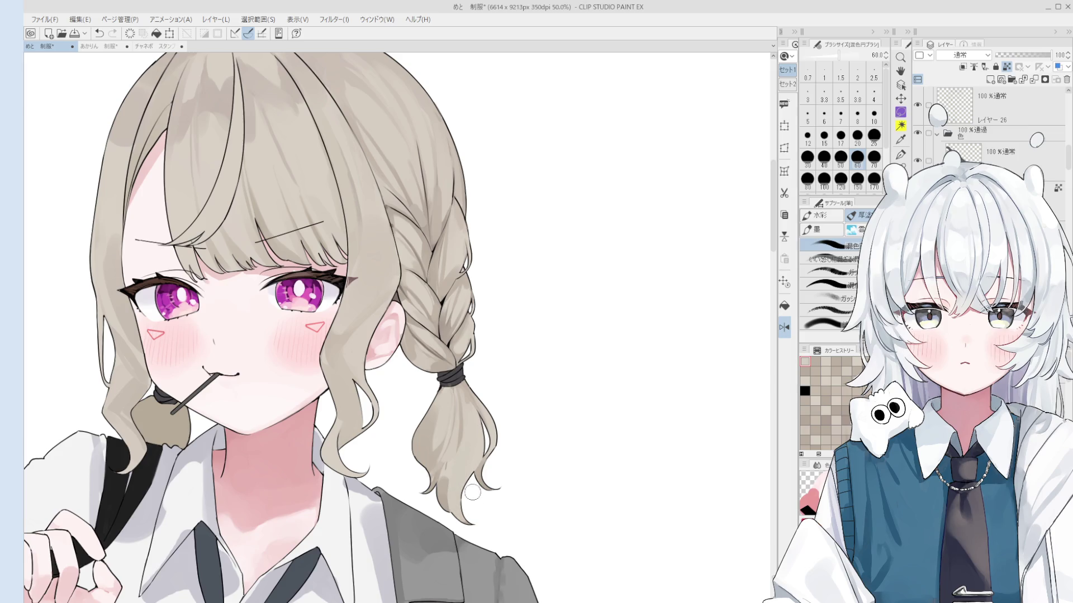
Sample two hair colours on the mirrored braid, undo the last stroke, and view the whole upper body.
{"action": "left_click", "coordinate": [466, 452], "text": "alt"}
{"action": "key", "text": "bracketright"}
{"action": "key", "text": "bracketright"}
{"action": "key", "text": "bracketright"}
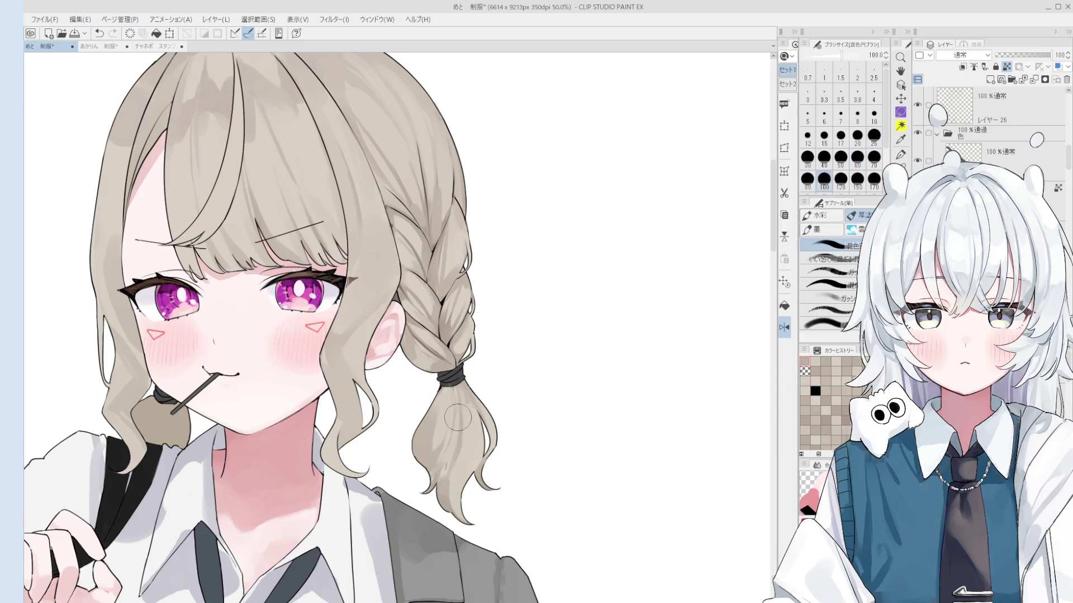
{"action": "scroll", "coordinate": [467, 486], "scroll_direction": "down", "scroll_amount": 1}
{"action": "left_click", "coordinate": [468, 412], "text": "alt"}
{"action": "key", "text": "ctrl+z"}
{"action": "scroll", "coordinate": [468, 428], "scroll_direction": "down", "scroll_amount": 2}
{"action": "left_click_drag", "start_coordinate": [470, 451], "coordinate": [492, 424]}
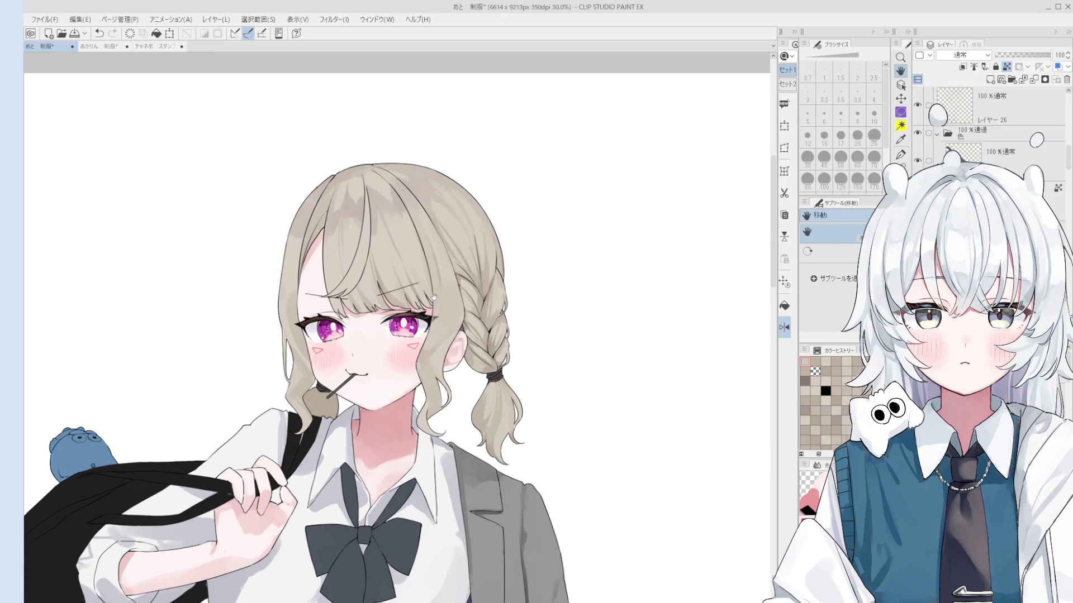
{"action": "key", "text": "b"}
{"action": "scroll", "coordinate": [480, 376], "scroll_direction": "up", "scroll_amount": 1}
{"action": "scroll", "coordinate": [480, 376], "scroll_direction": "up", "scroll_amount": 1}
{"action": "key", "text": "bracketleft"}
{"action": "key", "text": "bracketleft"}
{"action": "key", "text": "bracketleft"}
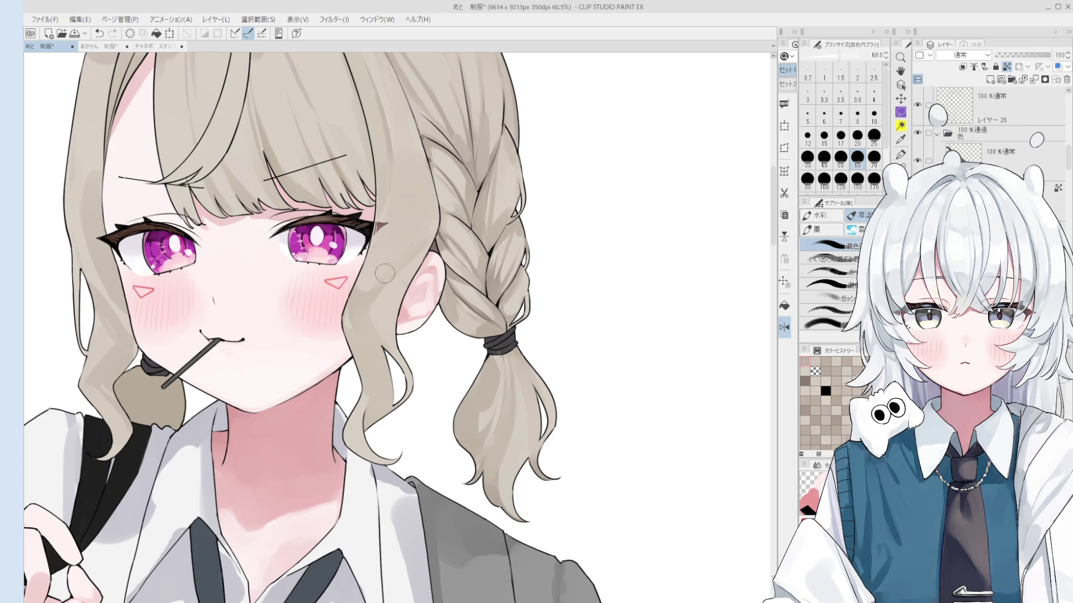
Zoom in on the face and pigtail and unflip the canvas to normal orientation.
{"action": "key", "text": "o"}
{"action": "scroll", "coordinate": [490, 383], "scroll_direction": "up", "scroll_amount": 1}
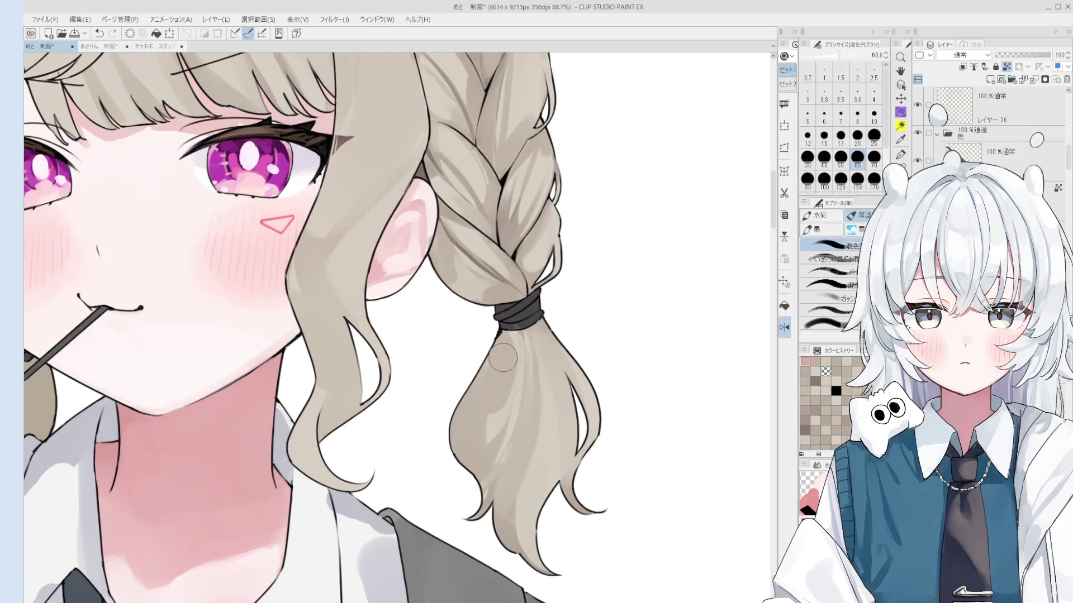
{"action": "scroll", "coordinate": [490, 383], "scroll_direction": "down", "scroll_amount": 1}
{"action": "key", "text": "h"}
{"action": "scroll", "coordinate": [446, 421], "scroll_direction": "up", "scroll_amount": 2}
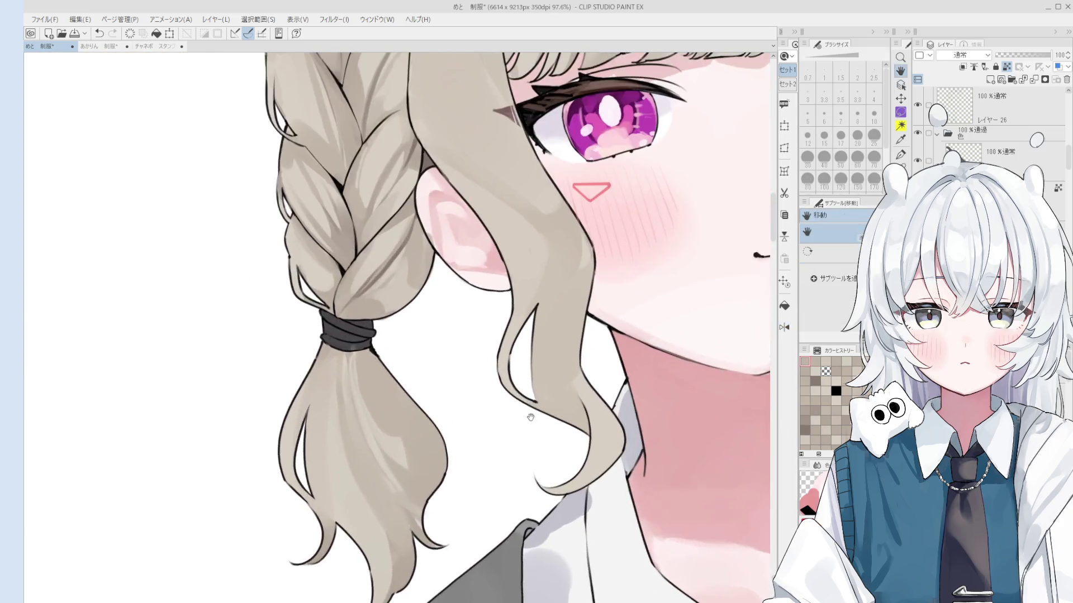
{"action": "key", "text": "b"}
{"action": "scroll", "coordinate": [498, 335], "scroll_direction": "down", "scroll_amount": 2}
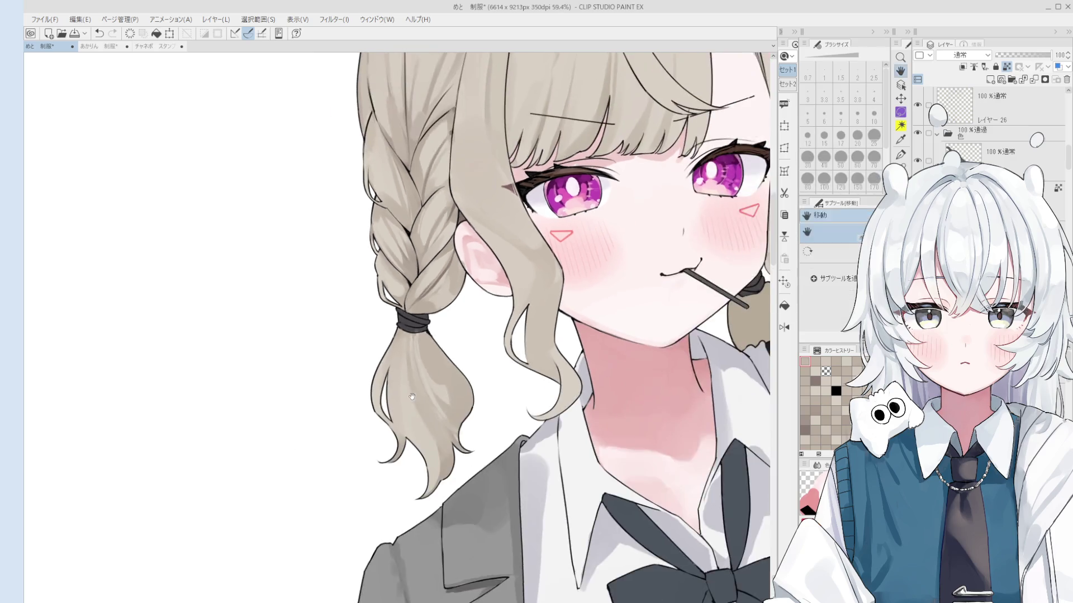
{"action": "scroll", "coordinate": [467, 379], "scroll_direction": "up", "scroll_amount": 1}
Paint shading onto the hanging braid tail, redo it, and blend it at size 150.
{"action": "left_click_drag", "start_coordinate": [467, 378], "coordinate": [488, 447]}
{"action": "key", "text": "bracketright"}
{"action": "key", "text": "bracketright"}
{"action": "key", "text": "bracketright"}
{"action": "scroll", "coordinate": [488, 447], "scroll_direction": "down", "scroll_amount": 1}
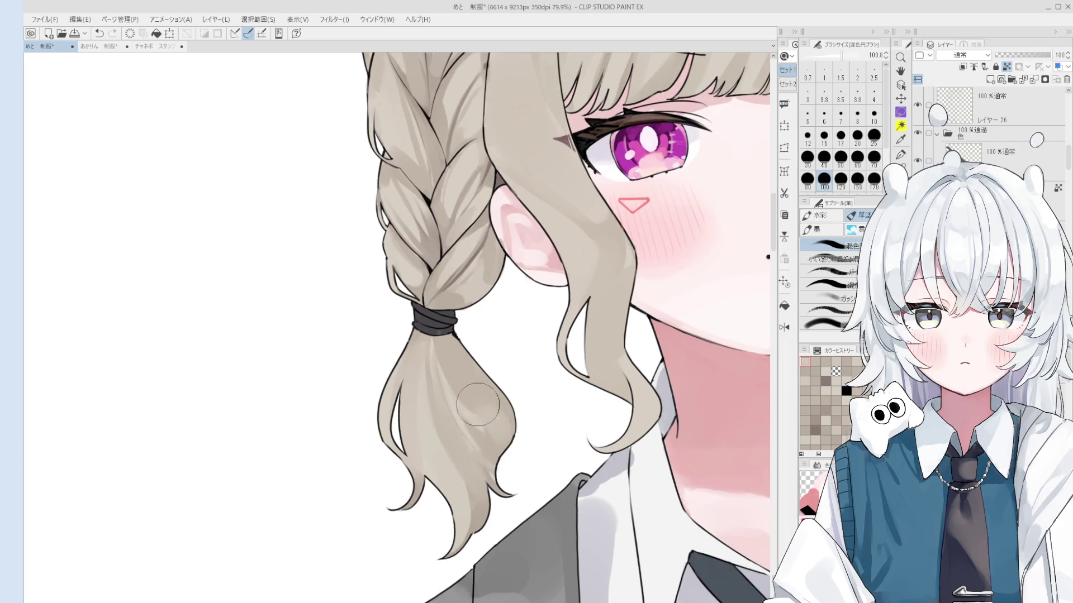
{"action": "key", "text": "ctrl+z"}
{"action": "left_click_drag", "start_coordinate": [509, 419], "coordinate": [447, 347]}
{"action": "key", "text": "bracketleft"}
{"action": "key", "text": "bracketleft"}
{"action": "key", "text": "bracketleft"}
{"action": "key", "text": "bracketright"}
{"action": "key", "text": "bracketright"}
{"action": "key", "text": "bracketright"}
{"action": "left_click_drag", "start_coordinate": [479, 383], "coordinate": [484, 403]}
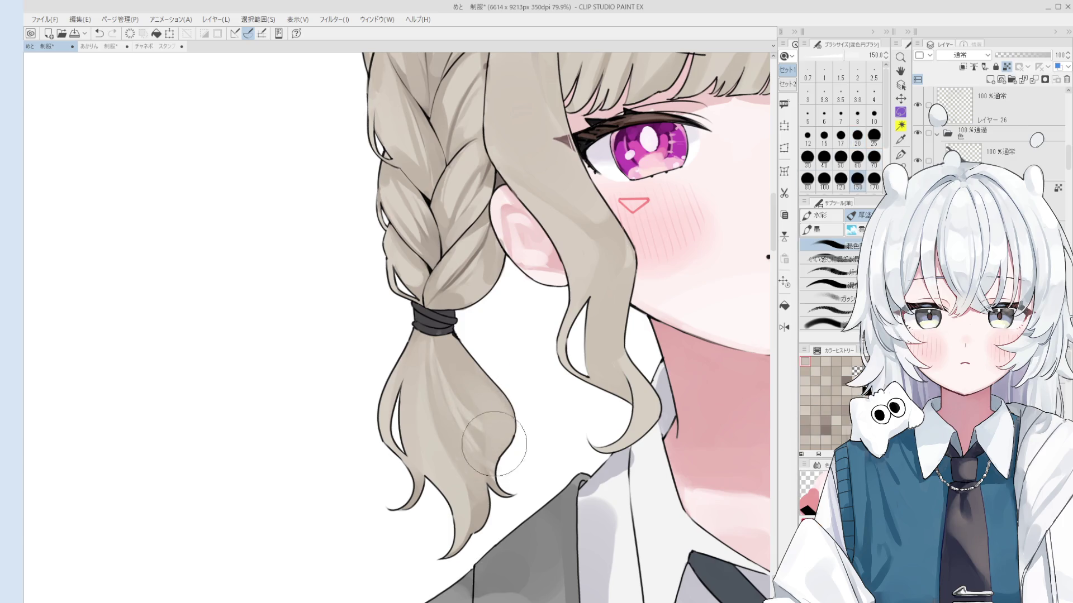
Rotate the view slightly and darken the ponytail shading with the mixing brush at size 80.
{"action": "key", "text": "asciicircum"}
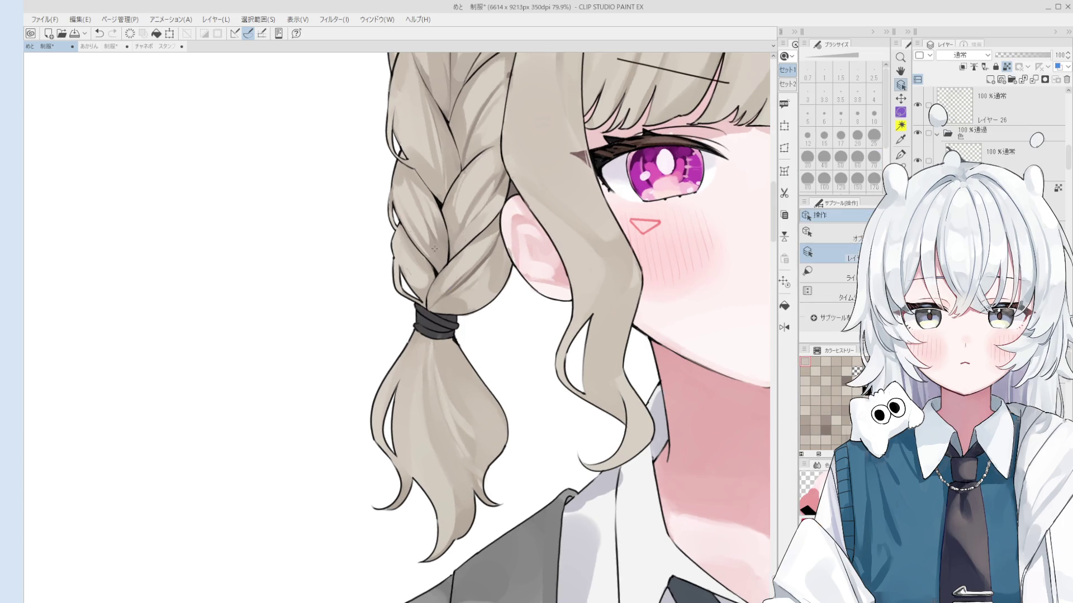
{"action": "key", "text": "bracketleft"}
{"action": "key", "text": "bracketleft"}
{"action": "key", "text": "bracketleft"}
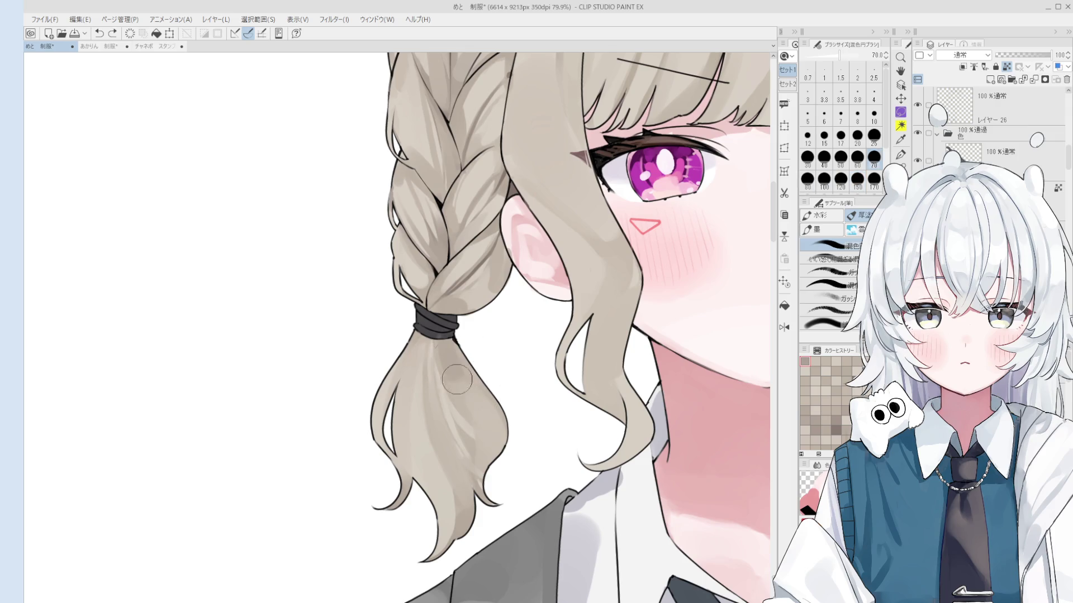
{"action": "key", "text": "bracketleft"}
{"action": "key", "text": "bracketleft"}
{"action": "key", "text": "bracketleft"}
{"action": "key", "text": "bracketleft"}
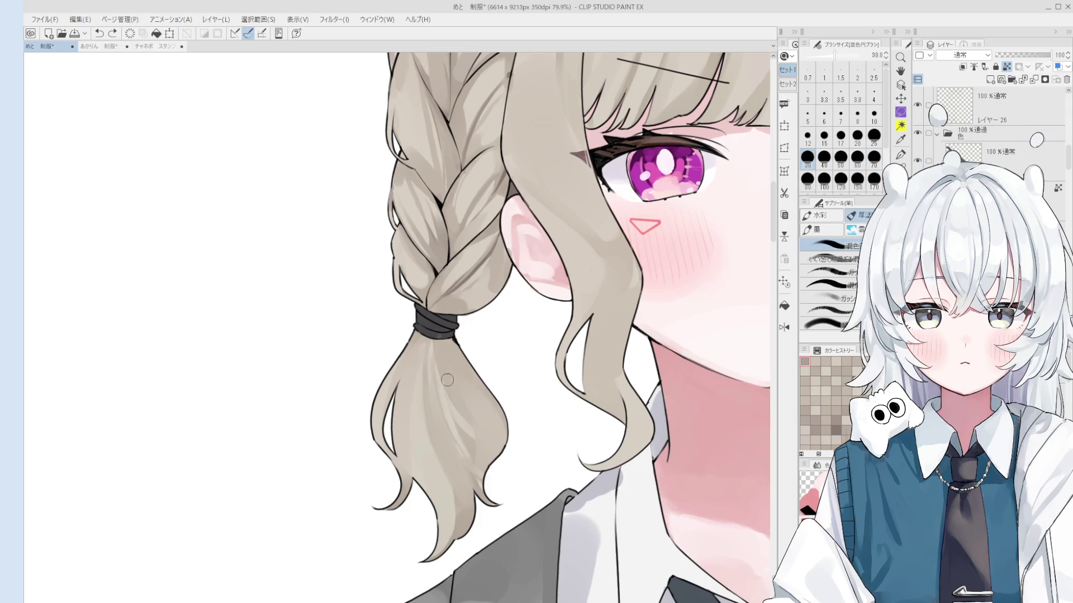
{"action": "key", "text": "bracketright"}
{"action": "key", "text": "bracketright"}
{"action": "key", "text": "bracketright"}
{"action": "key", "text": "e"}
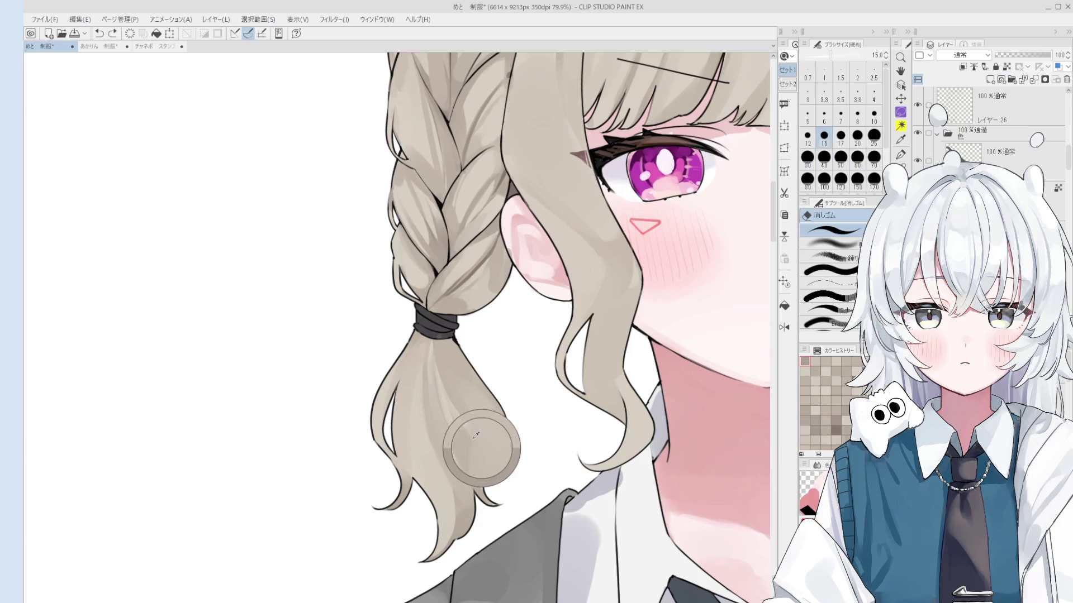
{"action": "key", "text": "b"}
{"action": "key", "text": "bracketleft"}
{"action": "key", "text": "bracketleft"}
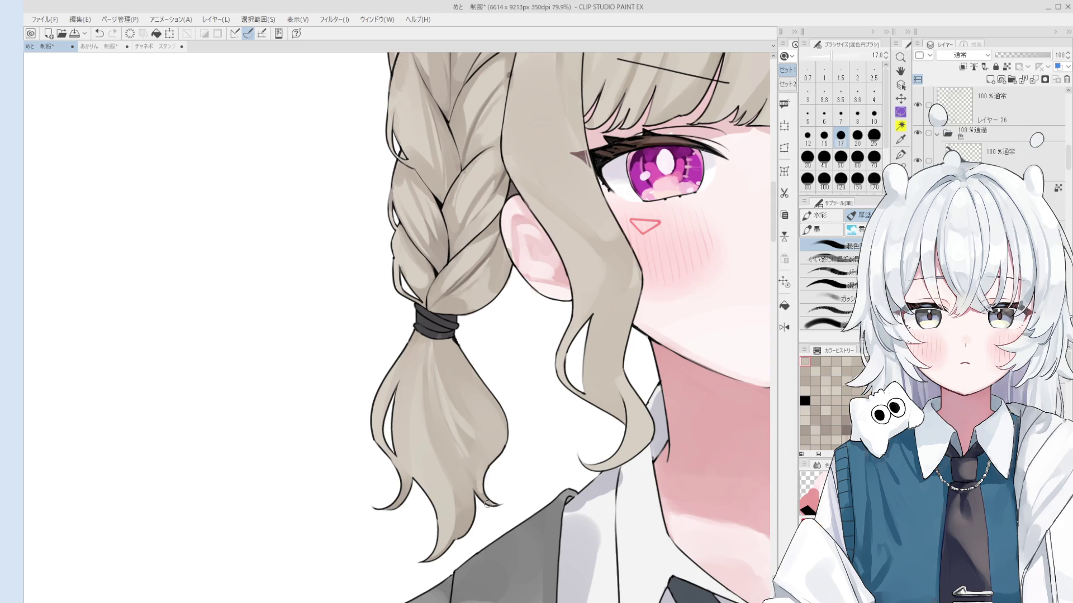
{"action": "key", "text": "bracketright"}
{"action": "key", "text": "bracketright"}
{"action": "key", "text": "bracketright"}
{"action": "key", "text": "bracketright"}
{"action": "key", "text": "bracketright"}
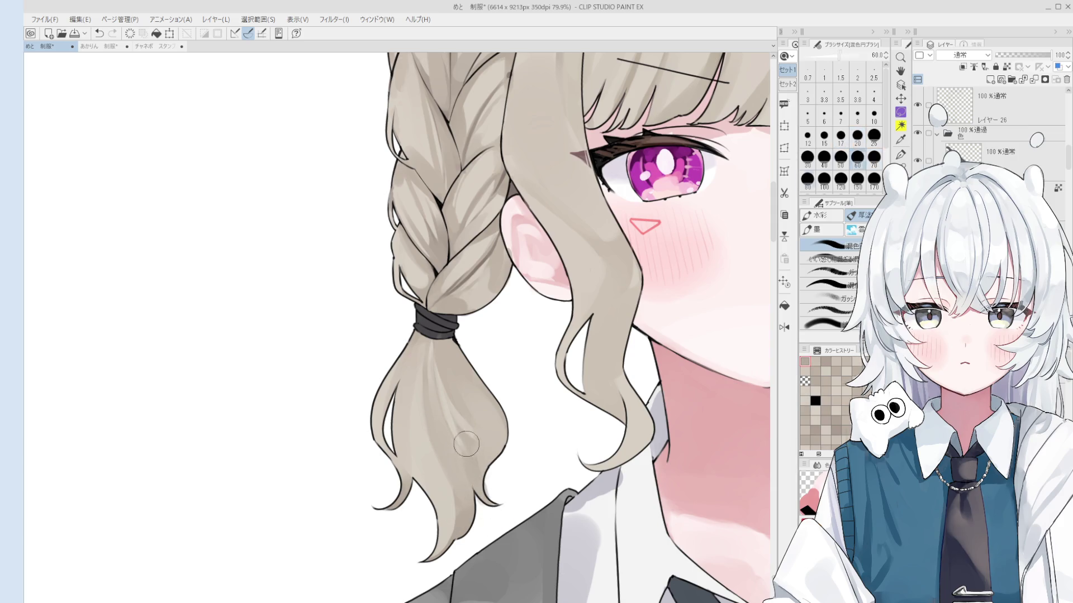
{"action": "mouse_move", "coordinate": [472, 419]}
{"action": "left_mouse_down"}
{"action": "mouse_move", "coordinate": [462, 400]}
{"action": "mouse_move", "coordinate": [479, 399]}
{"action": "mouse_move", "coordinate": [472, 447]}
{"action": "left_mouse_up"}
{"action": "key", "text": "bracketleft"}
{"action": "key", "text": "bracketleft"}
{"action": "key", "text": "bracketleft"}
{"action": "key", "text": "bracketright"}
{"action": "key", "text": "bracketright"}
{"action": "key", "text": "bracketright"}
{"action": "scroll", "coordinate": [491, 444], "scroll_direction": "down", "scroll_amount": 1}
Refine the braid tail with the eraser at size 15 and the mixing circle brush at 25.
{"action": "key", "text": "e"}
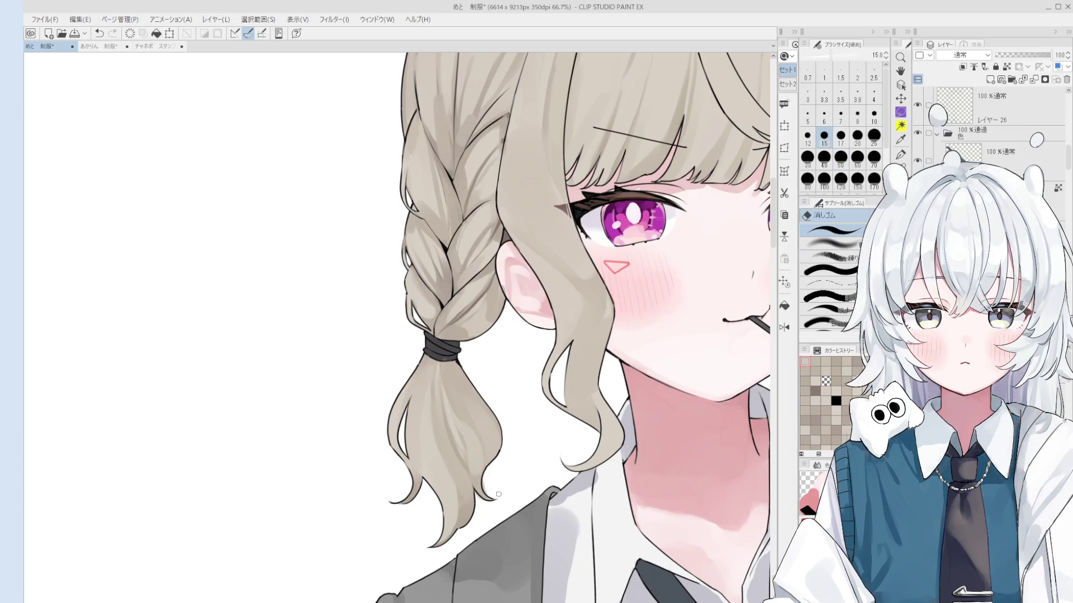
{"action": "key", "text": "b"}
{"action": "scroll", "coordinate": [478, 484], "scroll_direction": "up", "scroll_amount": 2}
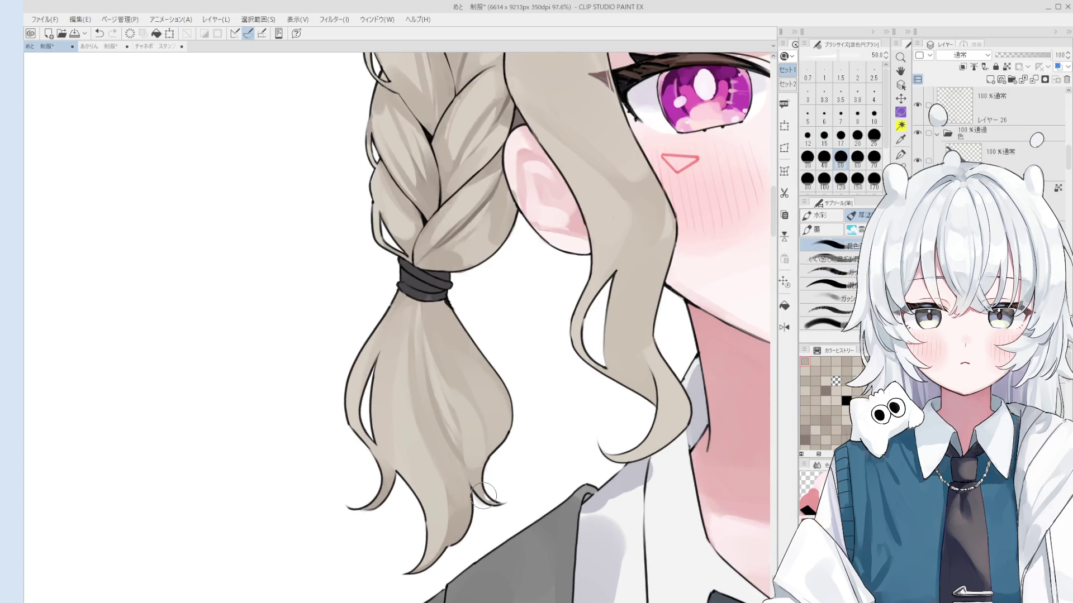
{"action": "key", "text": "bracketleft"}
{"action": "key", "text": "bracketleft"}
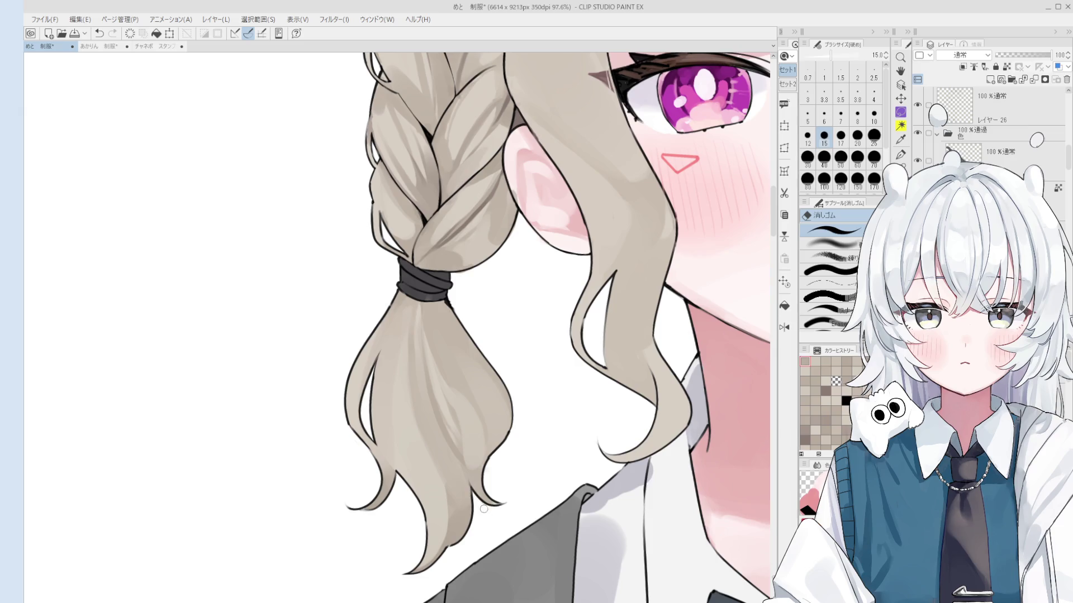
{"action": "key", "text": "b"}
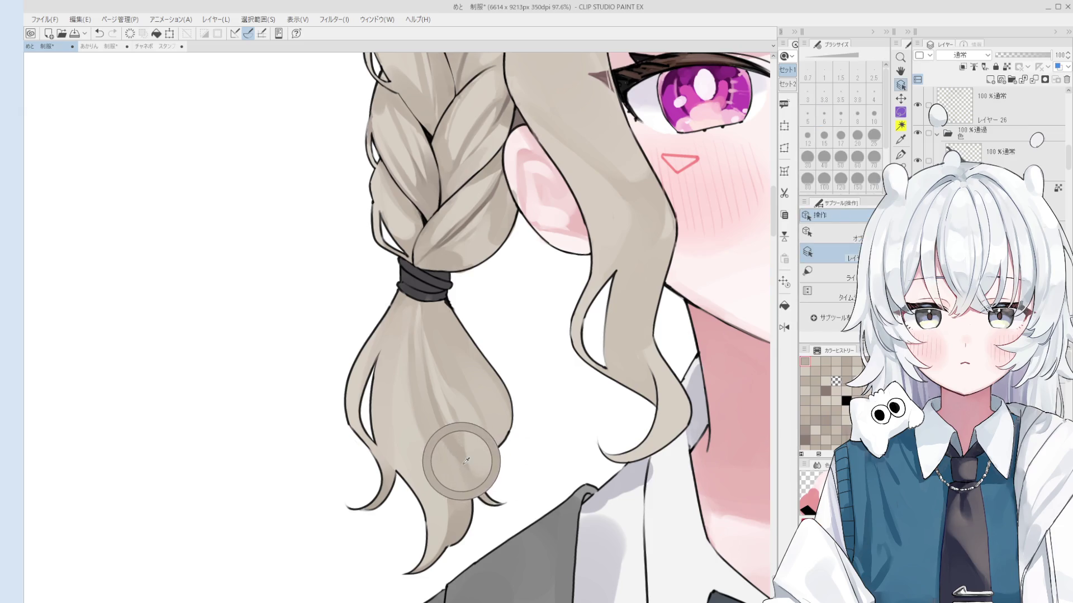
{"action": "scroll", "coordinate": [486, 455], "scroll_direction": "down", "scroll_amount": 1}
{"action": "key", "text": "bracketleft"}
{"action": "key", "text": "bracketleft"}
{"action": "scroll", "coordinate": [446, 347], "scroll_direction": "up", "scroll_amount": 1}
{"action": "key", "text": "e"}
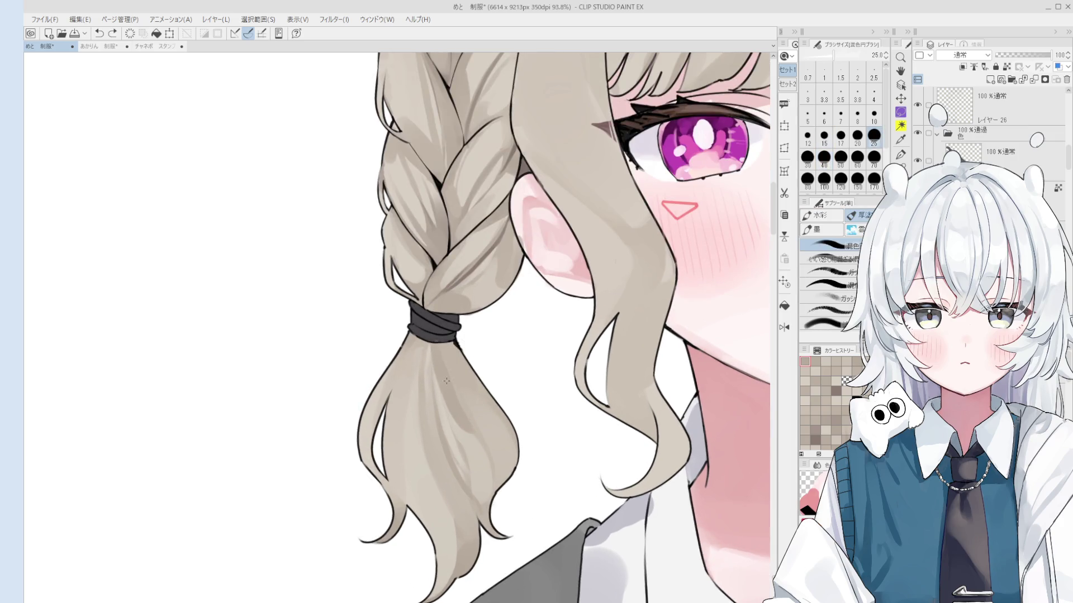
{"action": "key", "text": "b"}
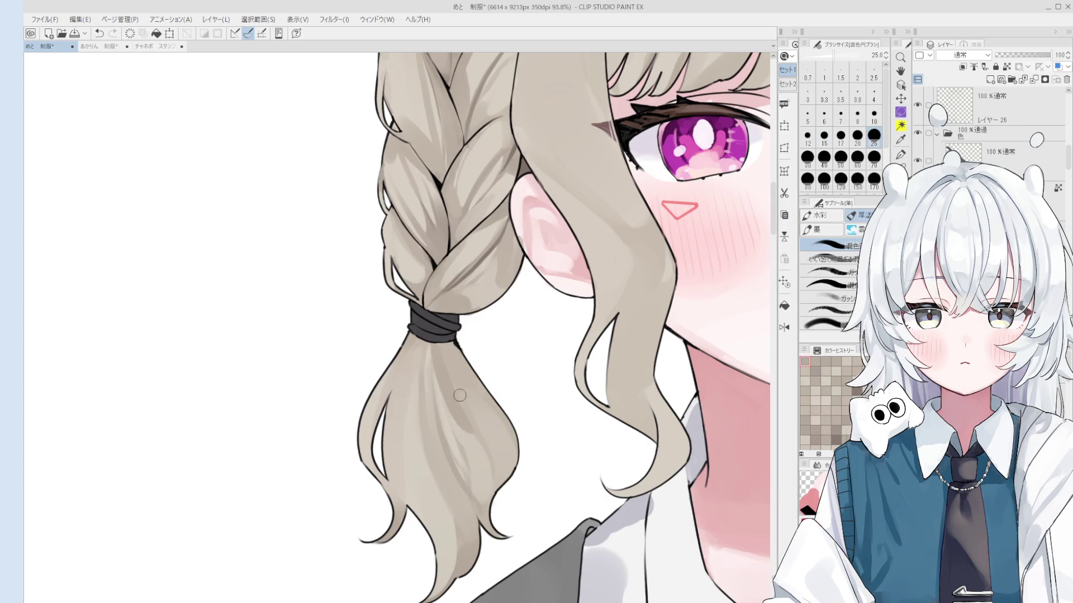
Set the fine gouache brush to sizes 40–60 for strands, then flip the canvas horizontally.
{"action": "key", "text": "b"}
{"action": "scroll", "coordinate": [482, 457], "scroll_direction": "down", "scroll_amount": 2}
{"action": "key", "text": "bracketright"}
{"action": "key", "text": "bracketright"}
{"action": "key", "text": "bracketright"}
{"action": "scroll", "coordinate": [483, 432], "scroll_direction": "down", "scroll_amount": 2}
{"action": "key", "text": "bracketleft"}
{"action": "key", "text": "bracketleft"}
{"action": "scroll", "coordinate": [494, 451], "scroll_direction": "up", "scroll_amount": 3}
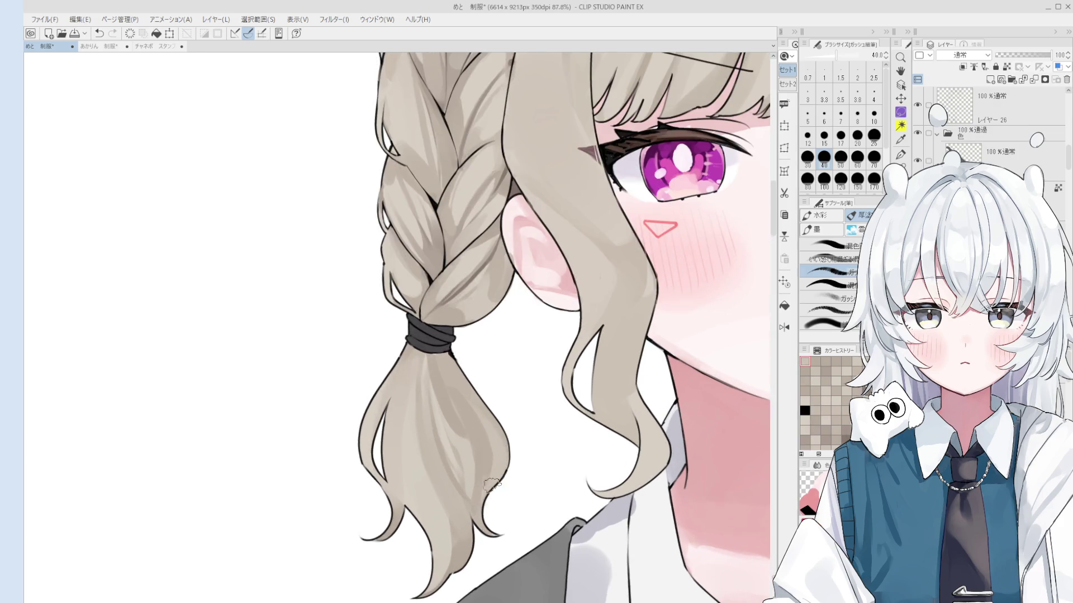
{"action": "scroll", "coordinate": [478, 440], "scroll_direction": "down", "scroll_amount": 2}
{"action": "key", "text": "bracketright"}
{"action": "key", "text": "bracketright"}
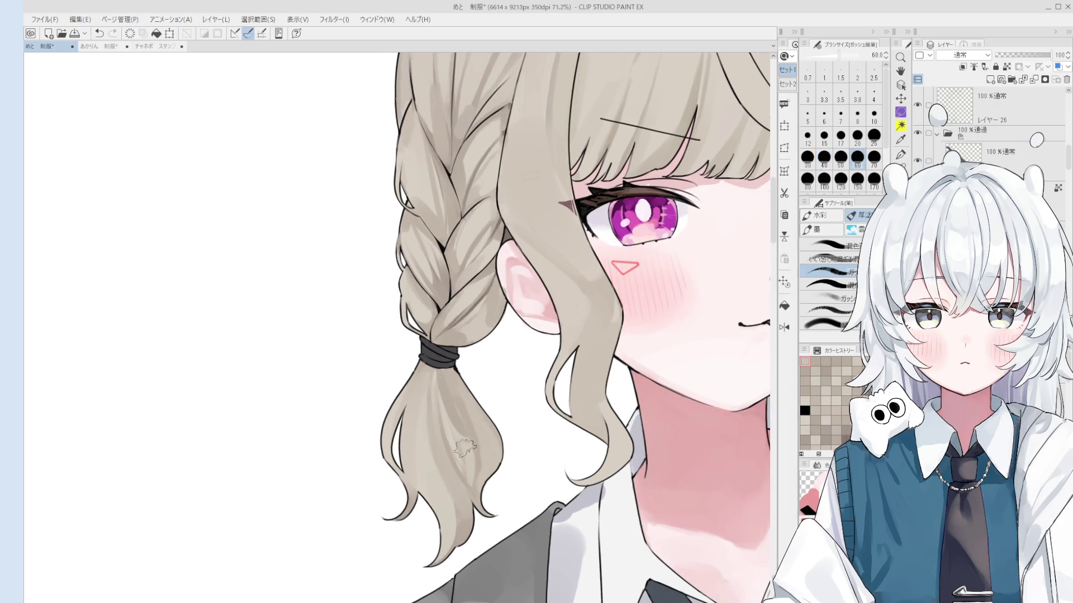
{"action": "key", "text": "h"}
{"action": "key", "text": "b"}
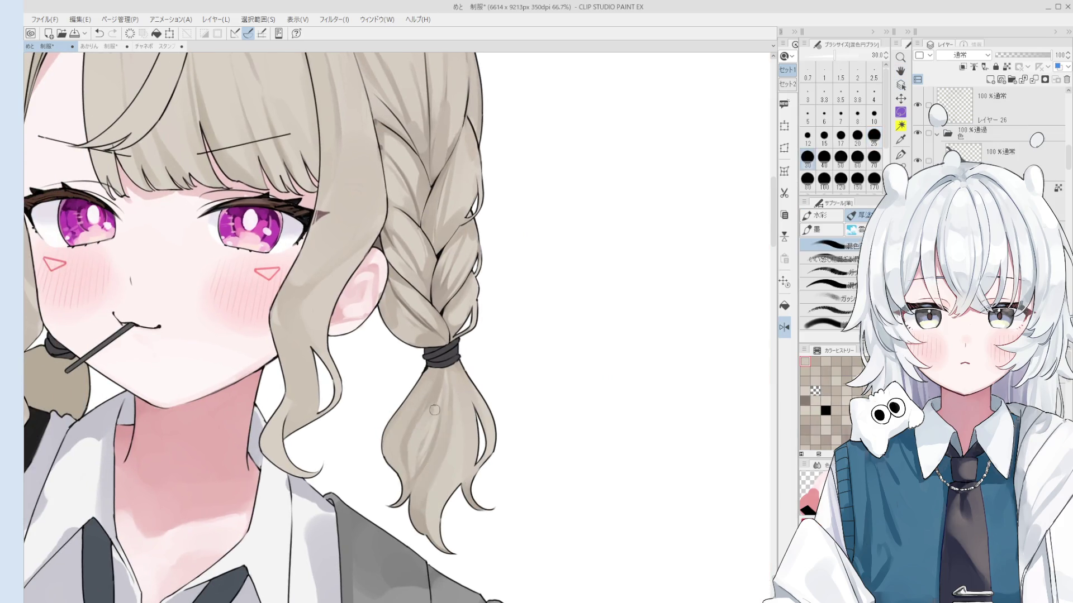
Blend a vertical shading band down the lower pigtail at size 70, then resize the brush to 15–50.
{"action": "key", "text": "bracketright"}
{"action": "key", "text": "bracketright"}
{"action": "key", "text": "bracketright"}
{"action": "key", "text": "bracketright"}
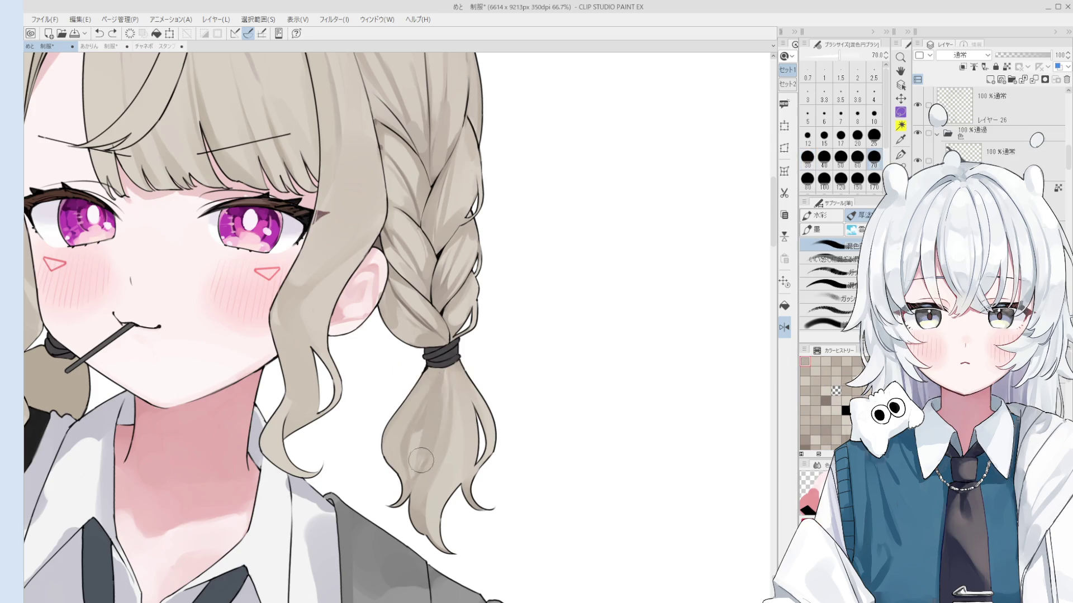
{"action": "scroll", "coordinate": [413, 464], "scroll_direction": "down", "scroll_amount": 1}
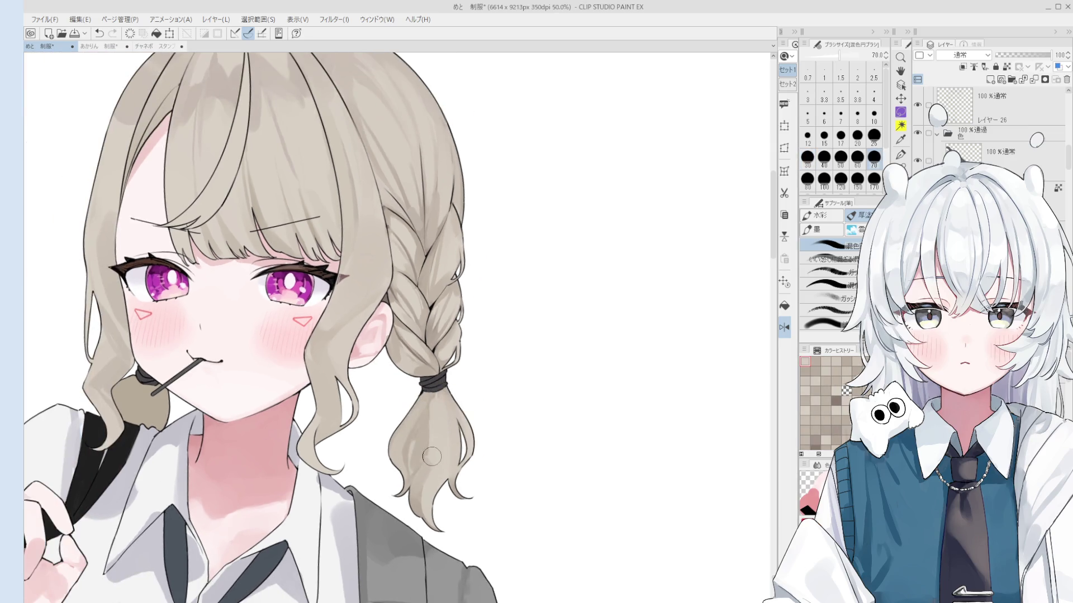
{"action": "scroll", "coordinate": [441, 433], "scroll_direction": "up", "scroll_amount": 2}
{"action": "key", "text": "bracketleft"}
{"action": "key", "text": "bracketleft"}
{"action": "key", "text": "bracketleft"}
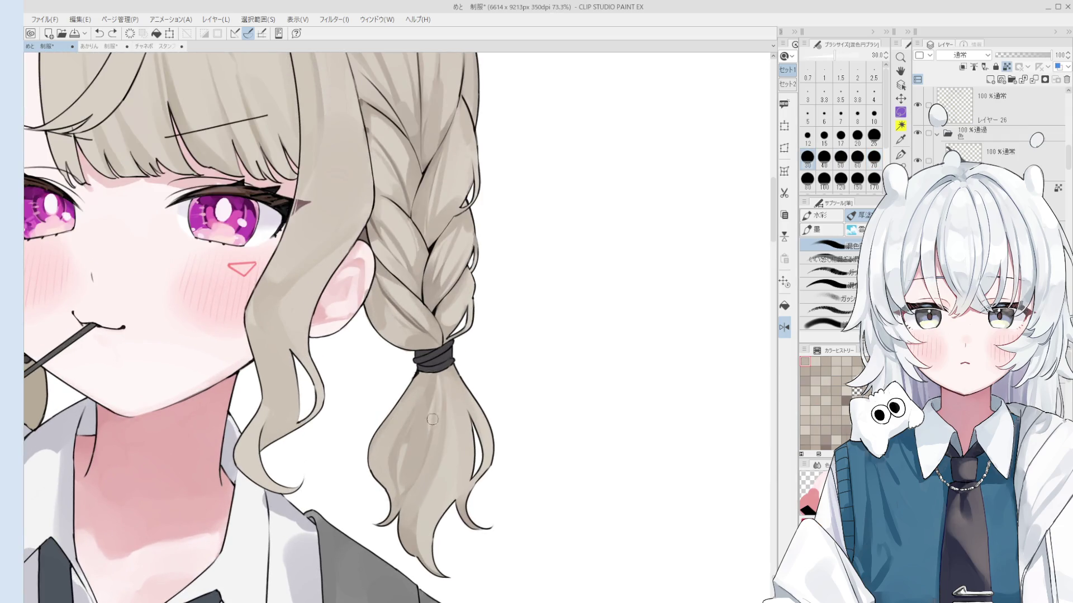
{"action": "scroll", "coordinate": [436, 430], "scroll_direction": "down", "scroll_amount": 1}
{"action": "key", "text": "bracketright"}
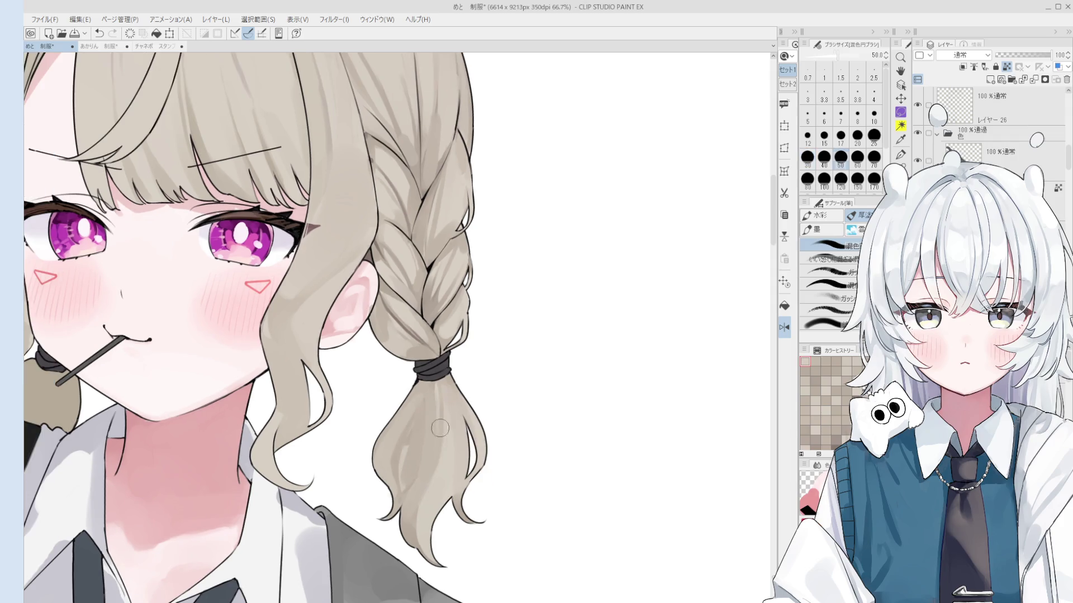
{"action": "key", "text": "bracketright"}
{"action": "key", "text": "bracketright"}
{"action": "key", "text": "bracketright"}
{"action": "scroll", "coordinate": [439, 441], "scroll_direction": "down", "scroll_amount": 1}
{"action": "left_click_drag", "start_coordinate": [445, 441], "coordinate": [434, 441]}
{"action": "key", "text": "bracketleft"}
{"action": "key", "text": "bracketleft"}
{"action": "key", "text": "bracketleft"}
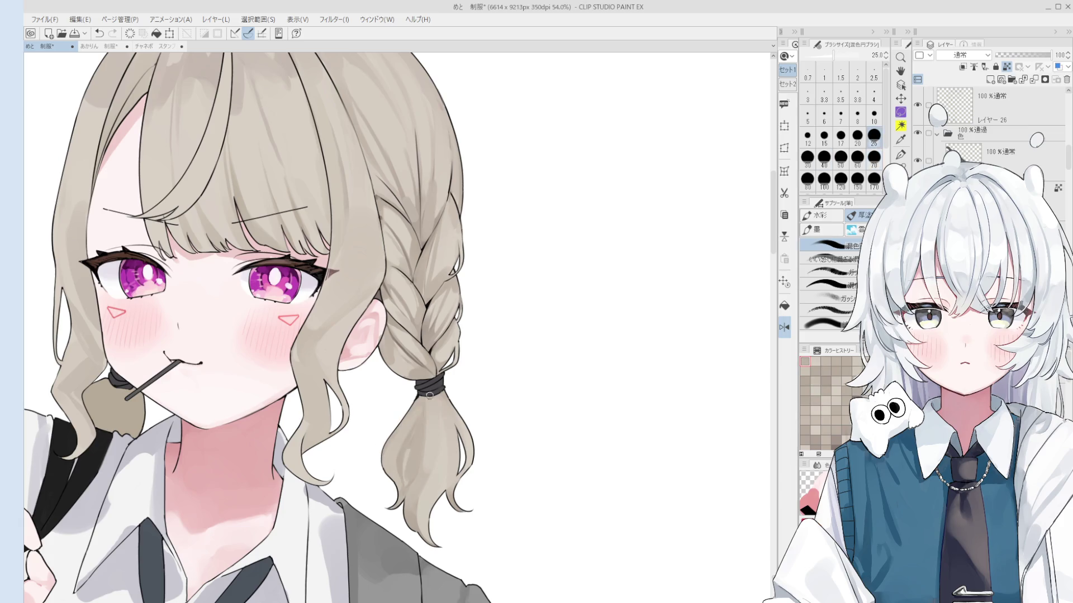
{"action": "key", "text": "bracketleft"}
{"action": "key", "text": "bracketleft"}
{"action": "key", "text": "bracketleft"}
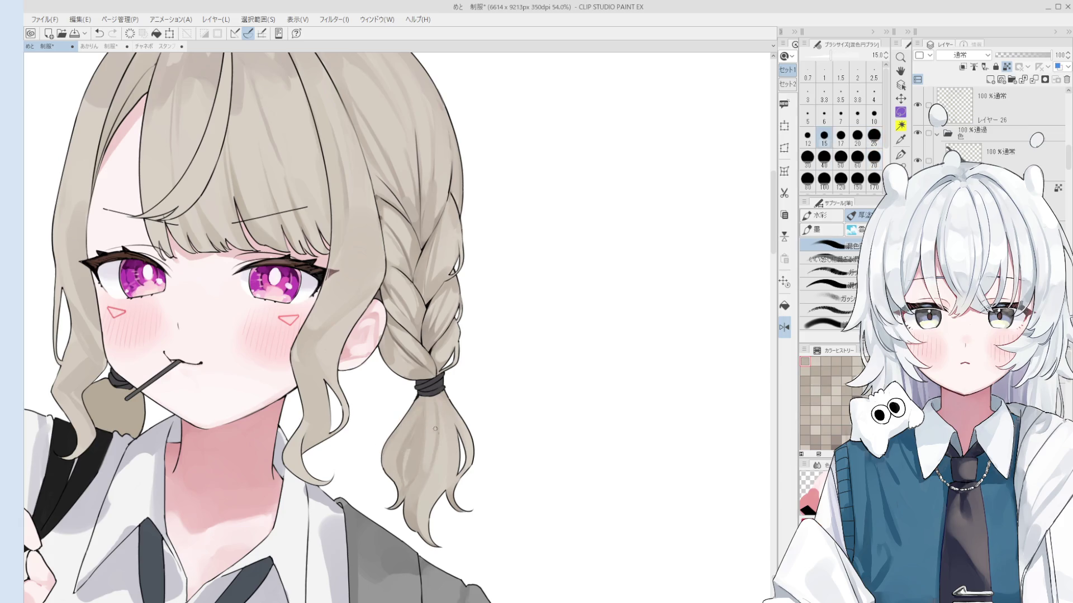
{"action": "key", "text": "bracketright"}
{"action": "key", "text": "bracketright"}
{"action": "key", "text": "bracketright"}
{"action": "key", "text": "bracketright"}
{"action": "key", "text": "bracketright"}
{"action": "key", "text": "bracketright"}
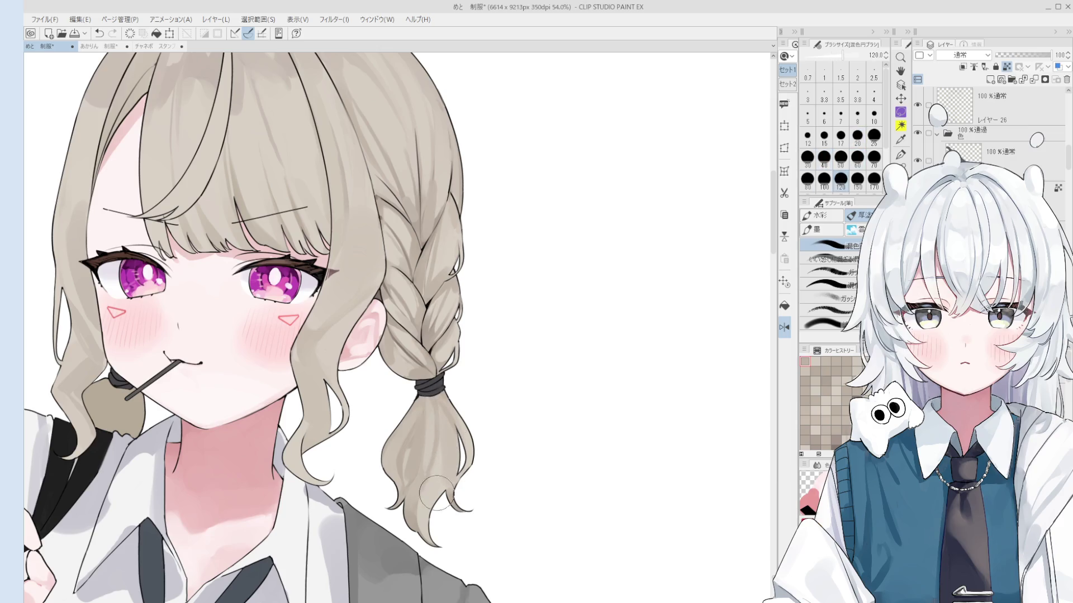
{"action": "key", "text": "bracketleft"}
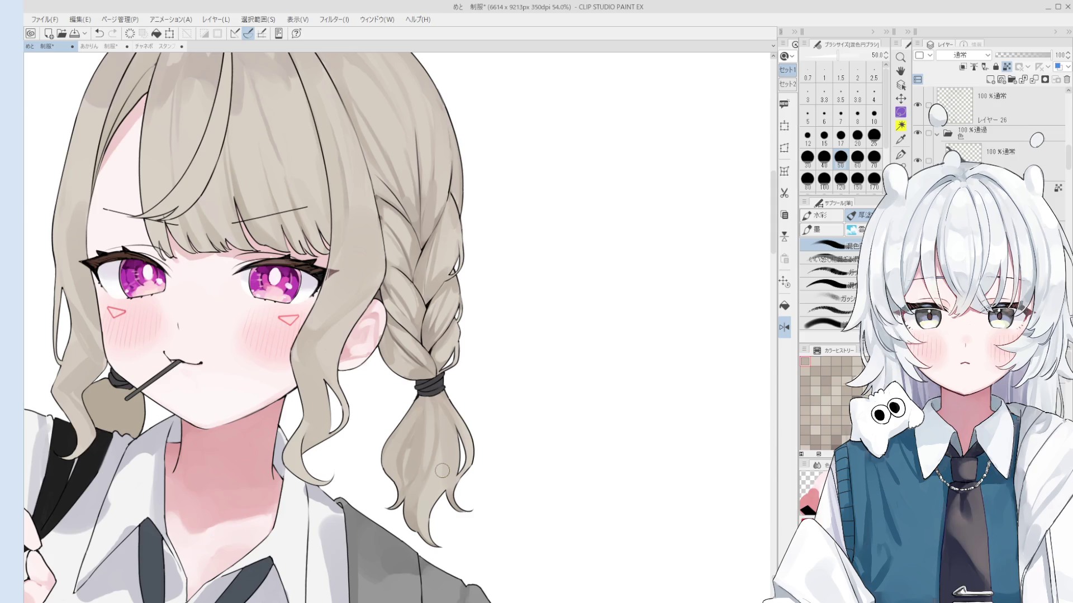
Zoom out on the head, return to the brush and try sizes 120 and 60.
{"action": "key", "text": "ctrl+minus"}
{"action": "key", "text": "ctrl+minus"}
{"action": "key", "text": "o"}
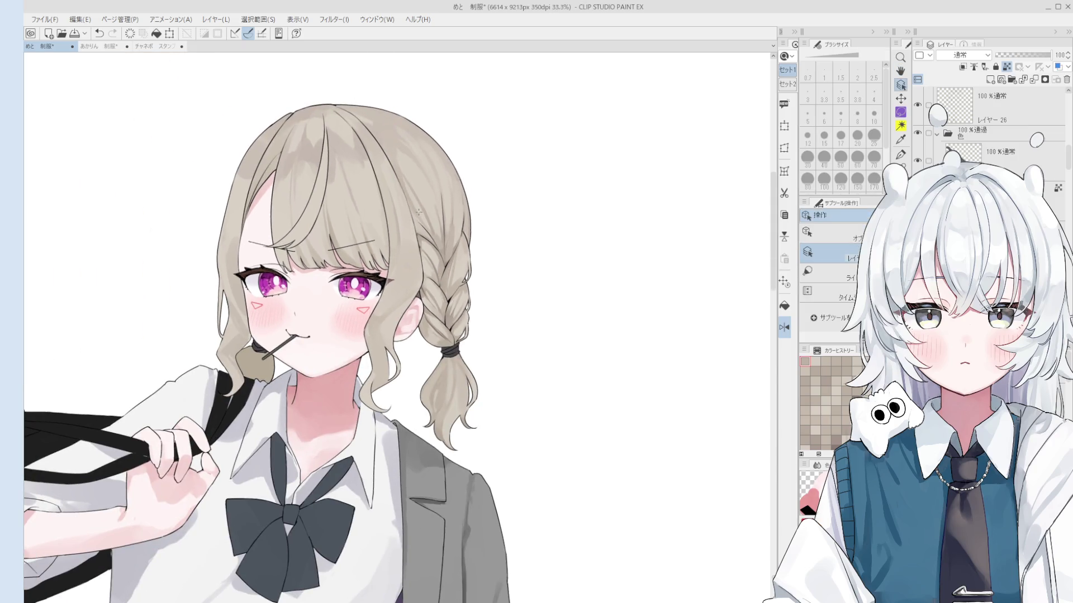
{"action": "key", "text": "b"}
{"action": "key", "text": "bracketright"}
{"action": "key", "text": "bracketright"}
{"action": "key", "text": "bracketright"}
{"action": "key", "text": "bracketright"}
{"action": "key", "text": "bracketright"}
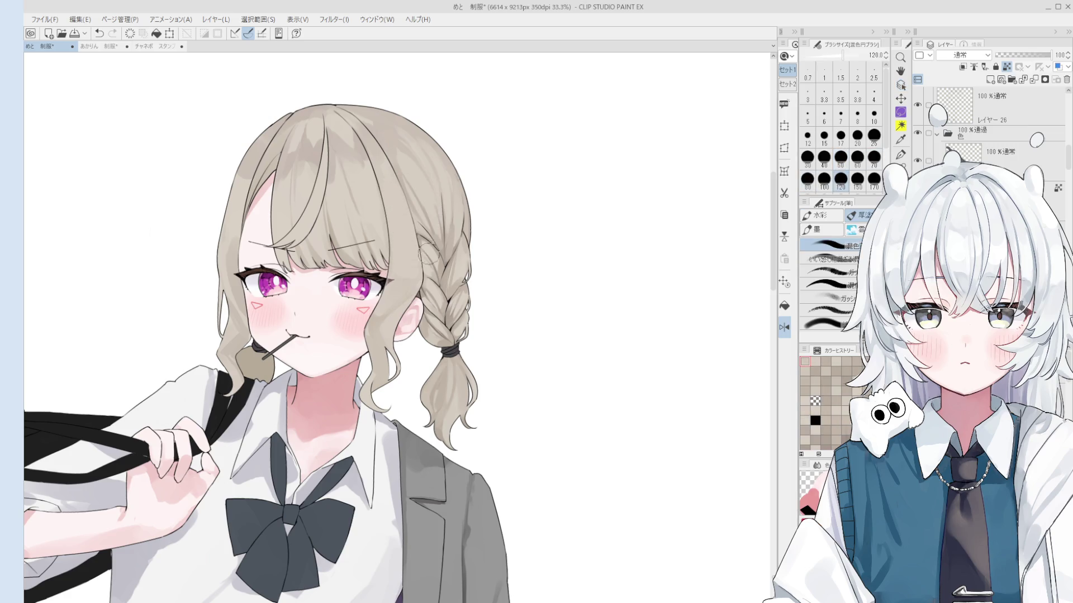
{"action": "scroll", "coordinate": [447, 221], "scroll_direction": "up", "scroll_amount": 2}
{"action": "key", "text": "bracketleft"}
{"action": "key", "text": "bracketleft"}
{"action": "key", "text": "bracketleft"}
{"action": "key", "text": "bracketright"}
{"action": "scroll", "coordinate": [455, 235], "scroll_direction": "down", "scroll_amount": 2}
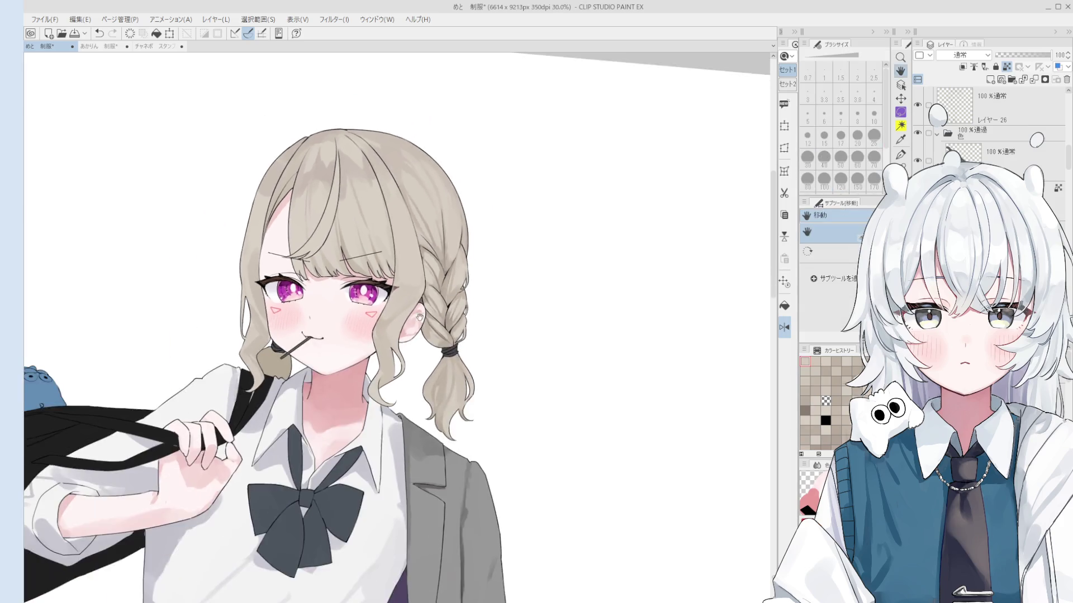
{"action": "scroll", "coordinate": [505, 254], "scroll_direction": "up", "scroll_amount": 2}
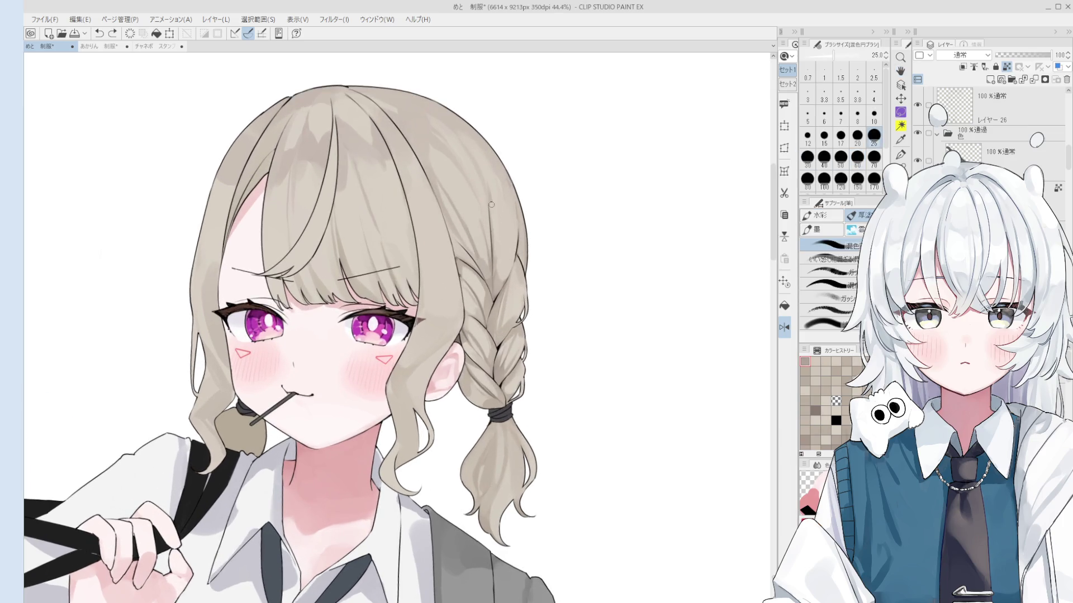
Zoom in and centre the girl's head, trying brush sizes 20, 80 and 15.
{"action": "key", "text": "bracketleft"}
{"action": "key", "text": "bracketleft"}
{"action": "key", "text": "bracketleft"}
{"action": "key", "text": "bracketright"}
{"action": "key", "text": "bracketright"}
{"action": "key", "text": "bracketright"}
{"action": "key", "text": "bracketright"}
{"action": "key", "text": "bracketright"}
{"action": "key", "text": "bracketright"}
{"action": "key", "text": "bracketright"}
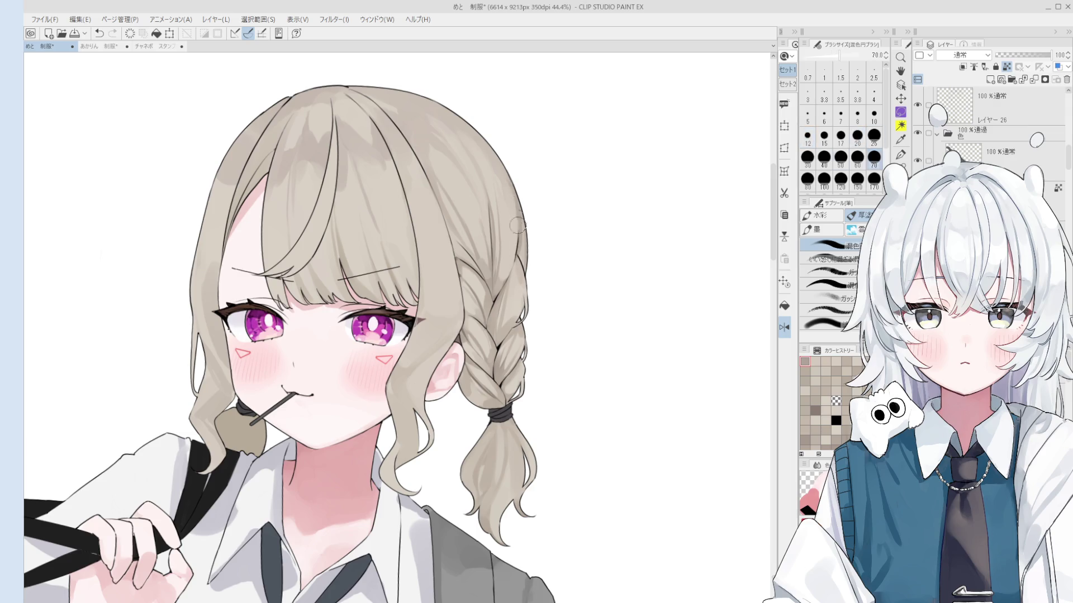
{"action": "scroll", "coordinate": [518, 255], "scroll_direction": "down", "scroll_amount": 1}
{"action": "scroll", "coordinate": [518, 255], "scroll_direction": "down", "scroll_amount": 1}
{"action": "scroll", "coordinate": [530, 234], "scroll_direction": "down", "scroll_amount": 2}
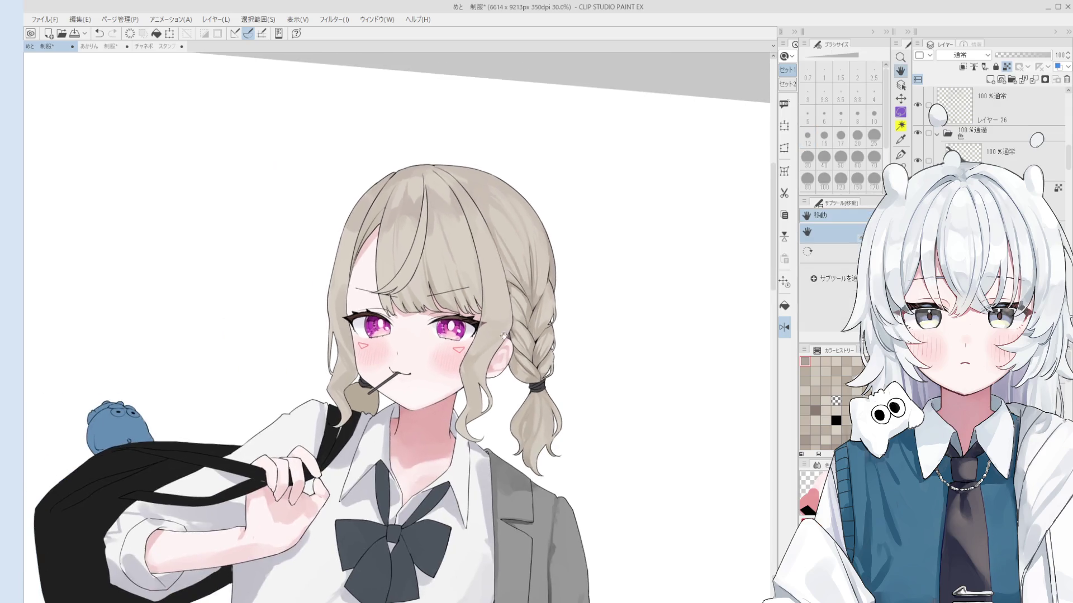
{"action": "key", "text": "bracketright"}
{"action": "key", "text": "bracketleft"}
{"action": "key", "text": "bracketleft"}
{"action": "key", "text": "bracketleft"}
{"action": "key", "text": "bracketleft"}
{"action": "key", "text": "bracketleft"}
{"action": "key", "text": "bracketleft"}
{"action": "key", "text": "bracketleft"}
{"action": "key", "text": "bracketleft"}
{"action": "scroll", "coordinate": [532, 235], "scroll_direction": "down", "scroll_amount": 1}
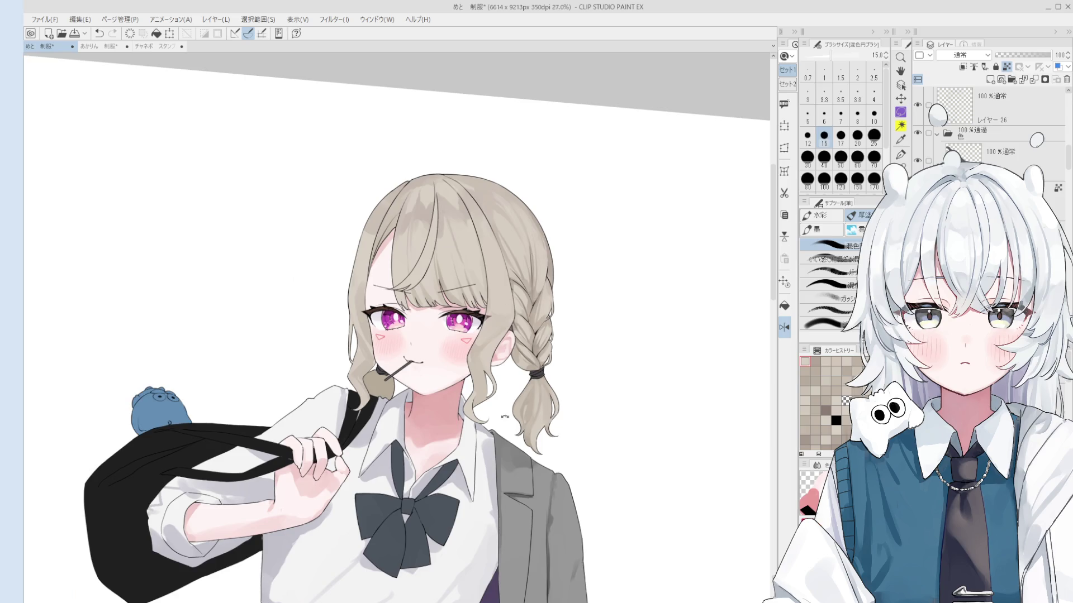
{"action": "scroll", "coordinate": [506, 414], "scroll_direction": "up", "scroll_amount": 3}
{"action": "key", "text": "b"}
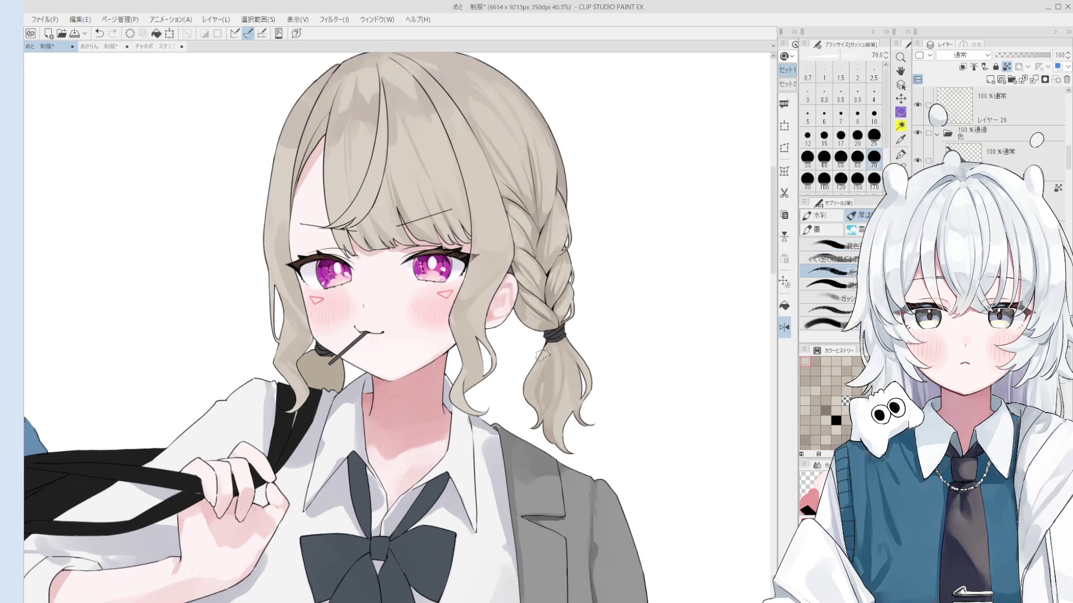
{"action": "scroll", "coordinate": [542, 355], "scroll_direction": "down", "scroll_amount": 1}
{"action": "left_click_drag", "start_coordinate": [537, 391], "coordinate": [506, 443]}
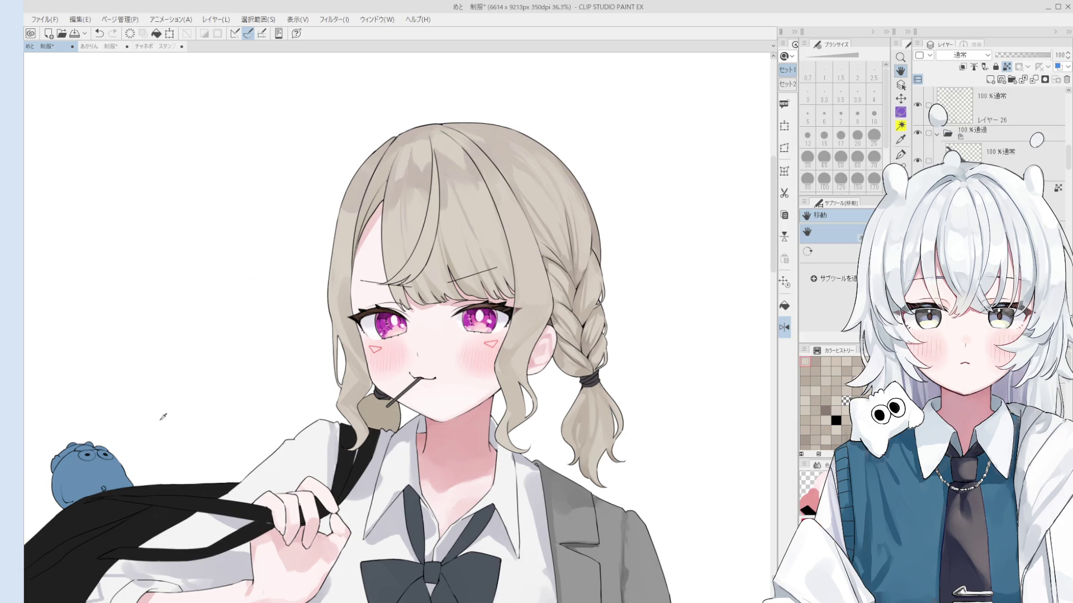
Pick new paint colours and resize the brush from 150 through 40 up to 120.
{"action": "key", "text": "b"}
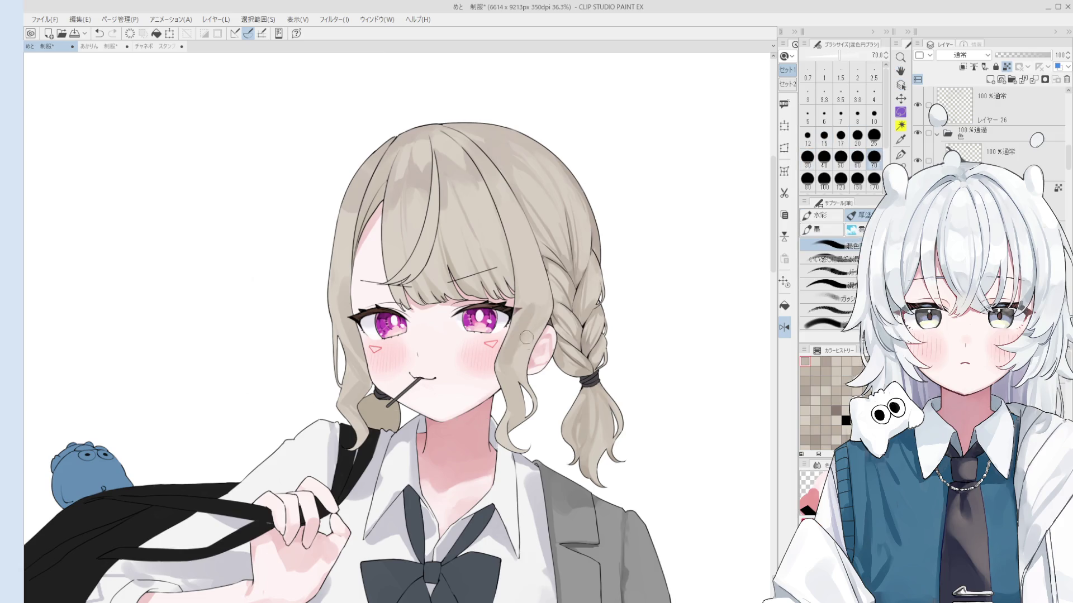
{"action": "key", "text": "bracketright"}
{"action": "key", "text": "bracketright"}
{"action": "key", "text": "bracketright"}
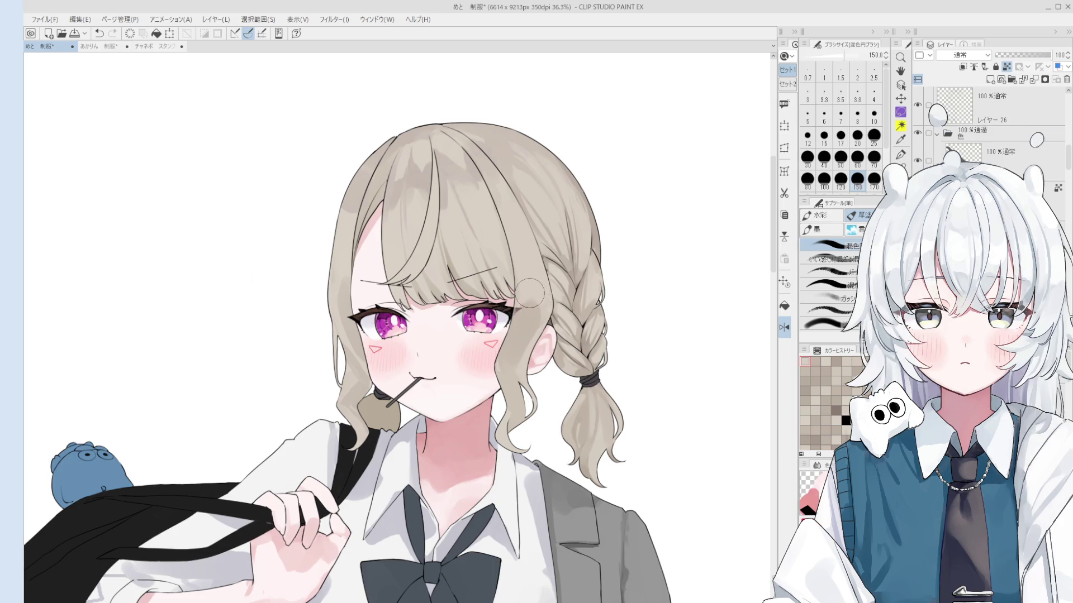
{"action": "key", "text": "bracketleft"}
{"action": "key", "text": "bracketleft"}
{"action": "key", "text": "bracketleft"}
{"action": "key", "text": "bracketleft"}
{"action": "key", "text": "bracketleft"}
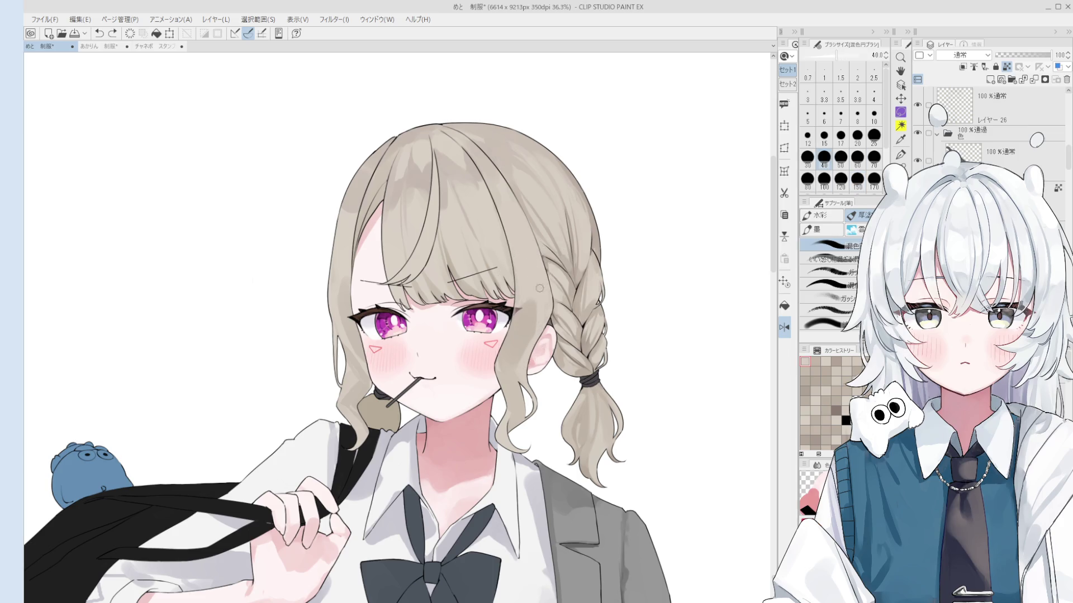
{"action": "key", "text": "bracketright"}
{"action": "key", "text": "bracketright"}
{"action": "left_click", "coordinate": [545, 304]}
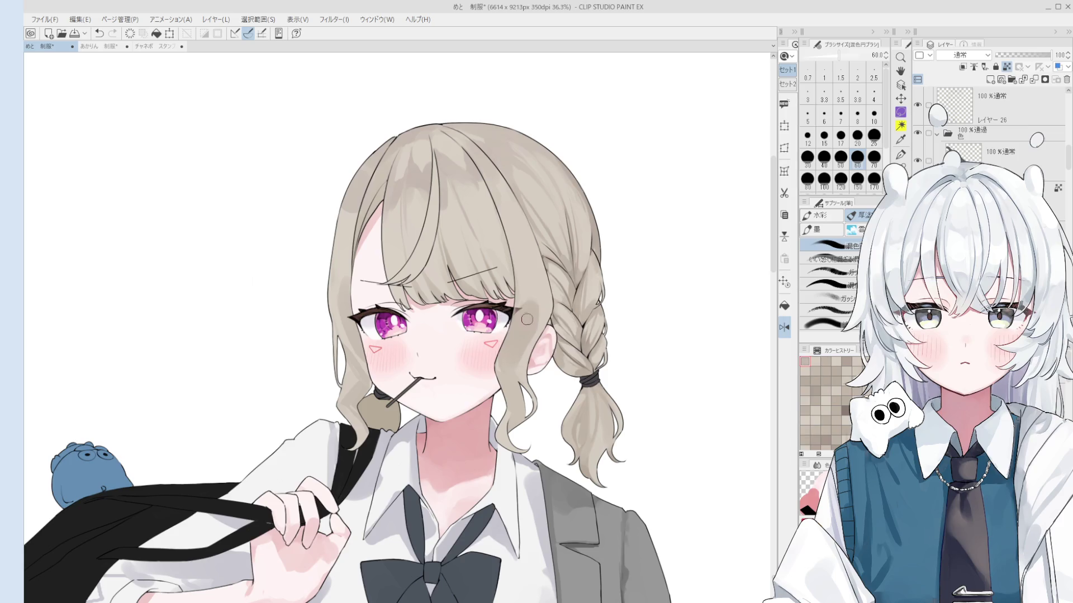
{"action": "key", "text": "bracketright"}
{"action": "left_click", "coordinate": [527, 273]}
{"action": "key", "text": "bracketright"}
{"action": "key", "text": "bracketright"}
{"action": "key", "text": "bracketright"}
{"action": "left_click", "coordinate": [517, 319]}
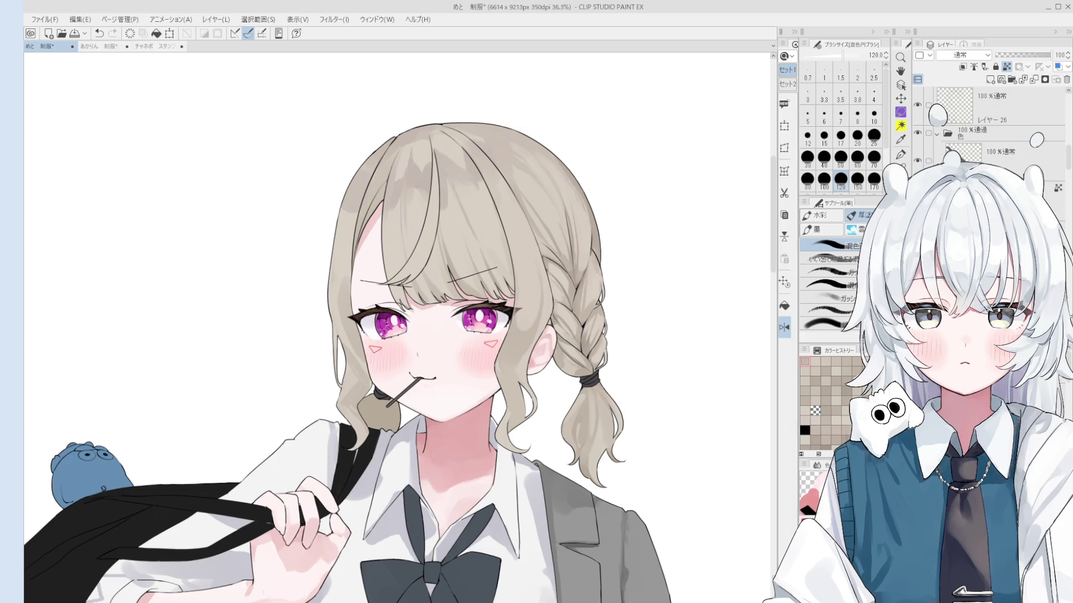
Dab soft beige strokes near the ear, undoing failed ones, then mirror and zoom out to check.
{"action": "left_click", "coordinate": [523, 312]}
{"action": "key", "text": "ctrl+z"}
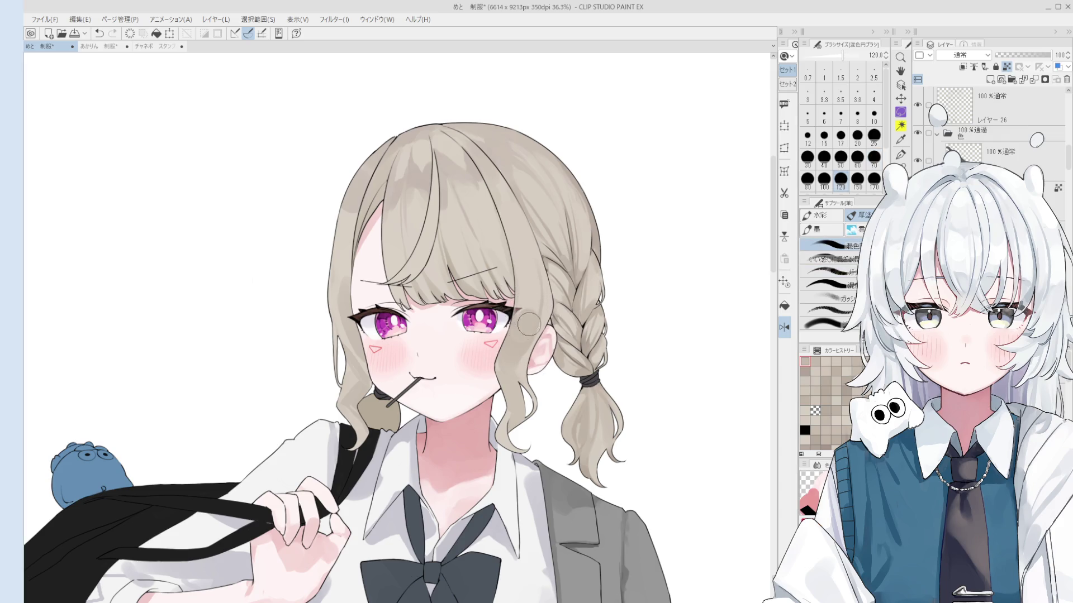
{"action": "scroll", "coordinate": [529, 323], "scroll_direction": "down", "scroll_amount": 1}
{"action": "scroll", "coordinate": [529, 323], "scroll_direction": "down", "scroll_amount": 1}
{"action": "left_click", "coordinate": [526, 304]}
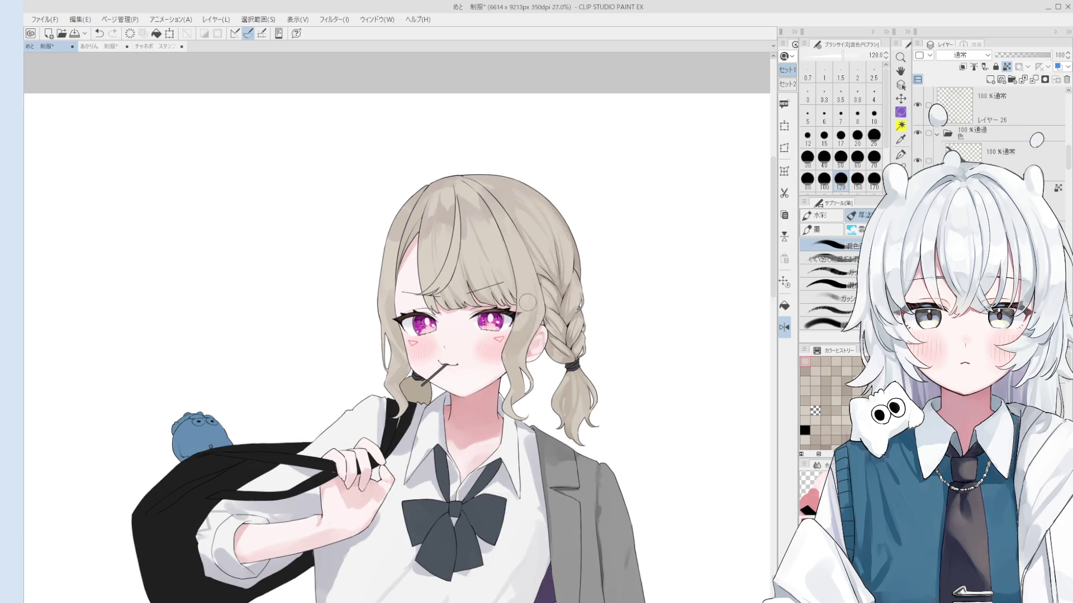
{"action": "left_click", "coordinate": [525, 307]}
{"action": "key", "text": "bracketleft"}
{"action": "key", "text": "bracketleft"}
{"action": "key", "text": "bracketleft"}
{"action": "key", "text": "ctrl+z"}
{"action": "left_click", "coordinate": [536, 327]}
{"action": "key", "text": "ctrl+z"}
{"action": "left_click", "coordinate": [536, 324]}
{"action": "key", "text": "bracketright"}
{"action": "key", "text": "bracketright"}
{"action": "key", "text": "bracketright"}
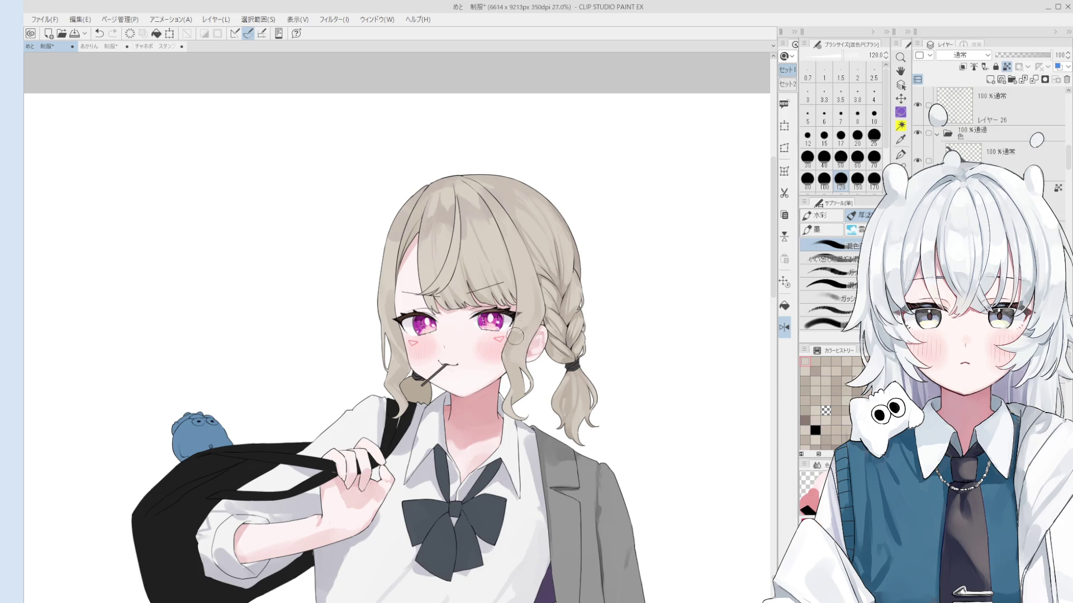
{"action": "key", "text": "h"}
{"action": "key", "text": "ctrl+at"}
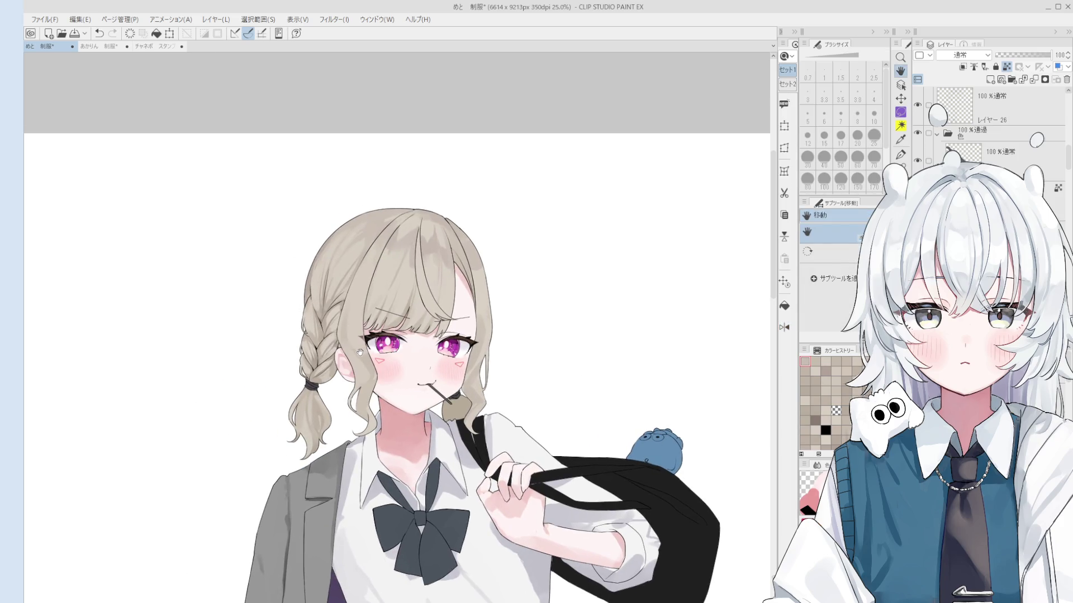
Paint a soft stroke on the hair beside the face, set brush size 80, and flip the canvas.
{"action": "key", "text": "b"}
{"action": "scroll", "coordinate": [360, 366], "scroll_direction": "up", "scroll_amount": 2}
{"action": "scroll", "coordinate": [363, 374], "scroll_direction": "down", "scroll_amount": 1}
{"action": "mouse_move", "coordinate": [358, 368]}
{"action": "left_mouse_down"}
{"action": "mouse_move", "coordinate": [349, 337]}
{"action": "mouse_move", "coordinate": [361, 355]}
{"action": "left_mouse_up"}
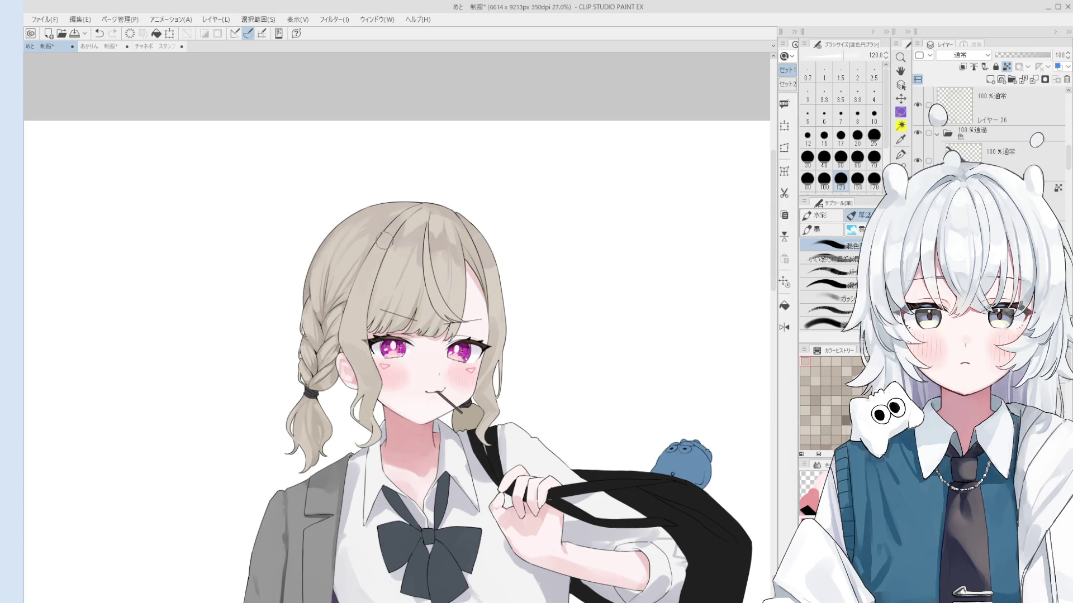
{"action": "left_click_drag", "start_coordinate": [388, 238], "coordinate": [408, 229]}
{"action": "scroll", "coordinate": [411, 213], "scroll_direction": "up", "scroll_amount": 1}
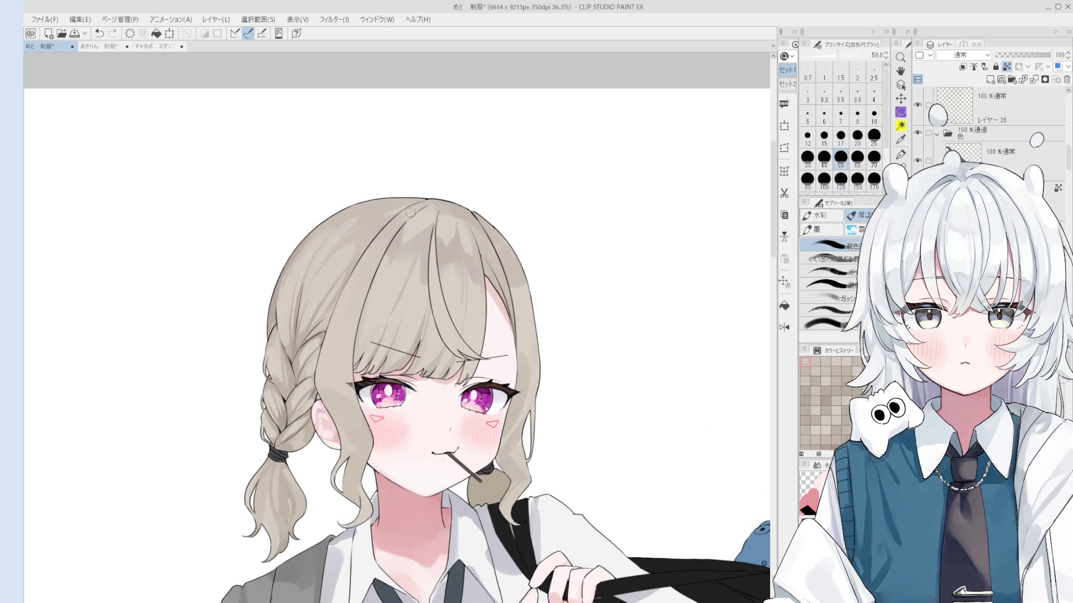
{"action": "key", "text": "bracketright"}
{"action": "key", "text": "bracketright"}
{"action": "key", "text": "bracketright"}
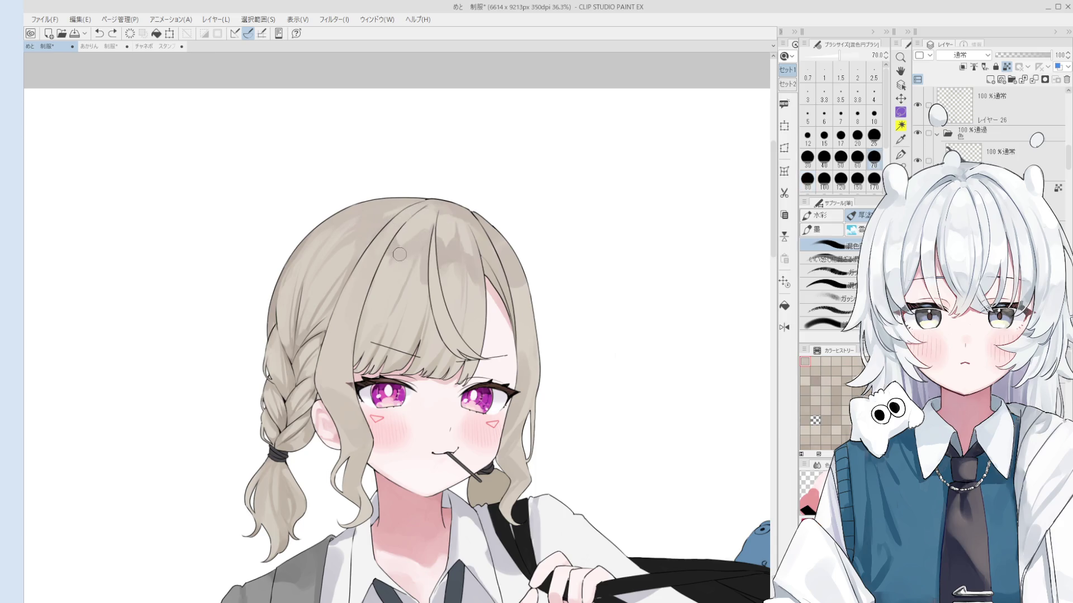
{"action": "key", "text": "h"}
{"action": "mouse_move", "coordinate": [421, 246]}
{"action": "left_mouse_down"}
{"action": "mouse_move", "coordinate": [414, 298]}
{"action": "mouse_move", "coordinate": [424, 253]}
{"action": "left_mouse_up"}
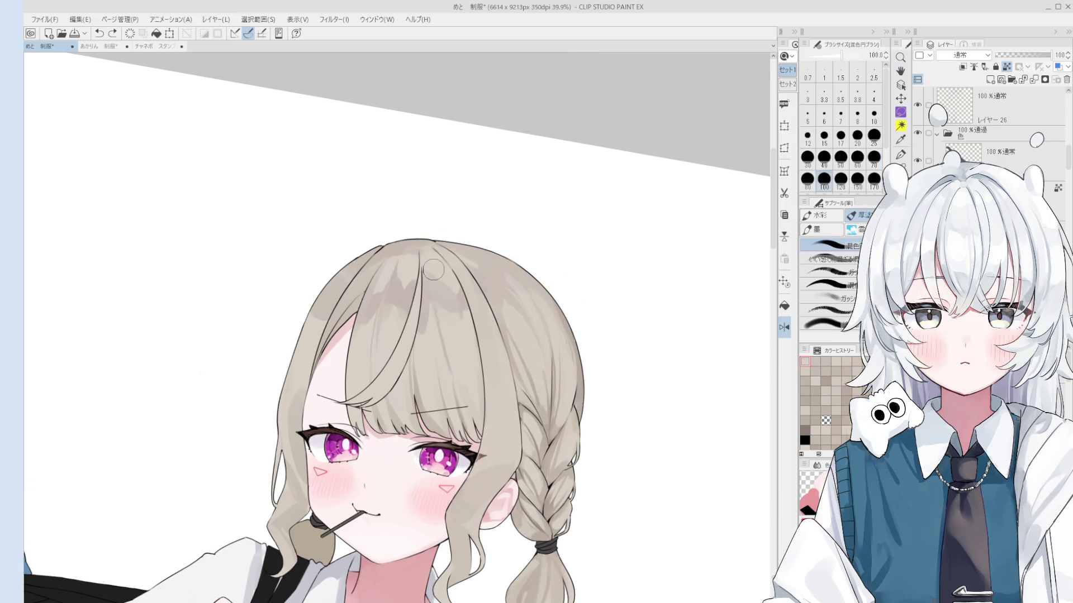
Shade the top of the hair with strokes at brush sizes 40 and 150.
{"action": "left_click_drag", "start_coordinate": [427, 263], "coordinate": [454, 301]}
{"action": "key", "text": "bracketleft"}
{"action": "key", "text": "bracketleft"}
{"action": "key", "text": "bracketleft"}
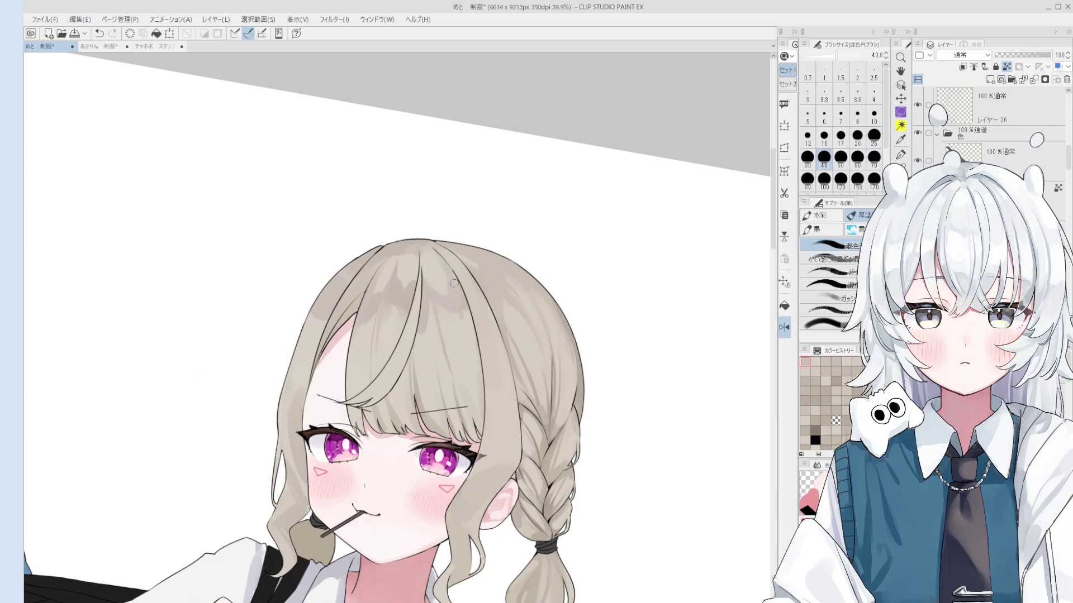
{"action": "scroll", "coordinate": [445, 278], "scroll_direction": "down", "scroll_amount": 1}
{"action": "key", "text": "bracketright"}
{"action": "key", "text": "bracketright"}
{"action": "key", "text": "bracketright"}
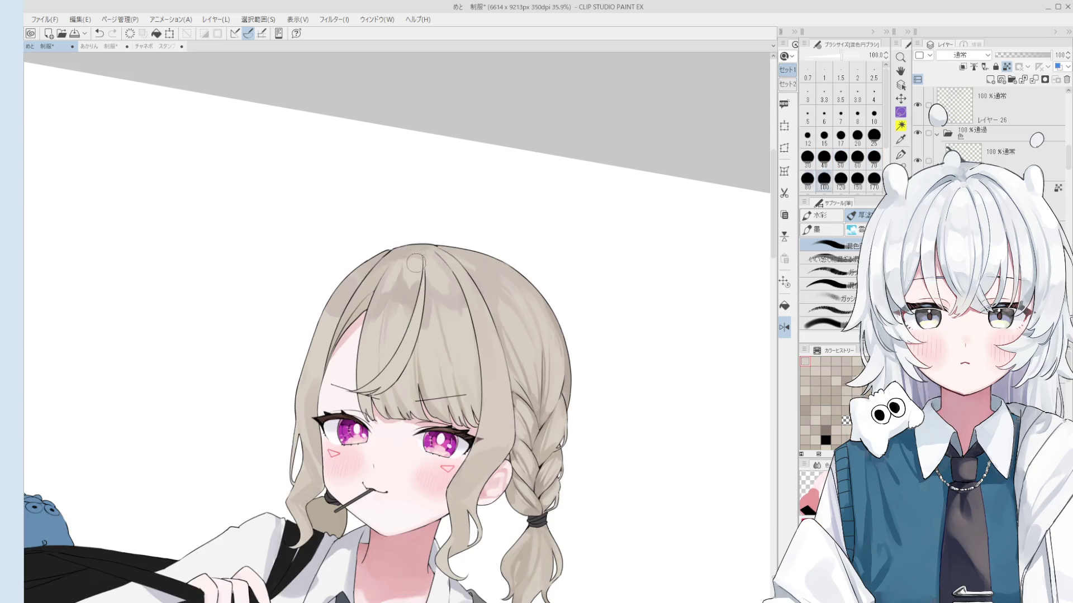
{"action": "left_click_drag", "start_coordinate": [407, 276], "coordinate": [420, 286]}
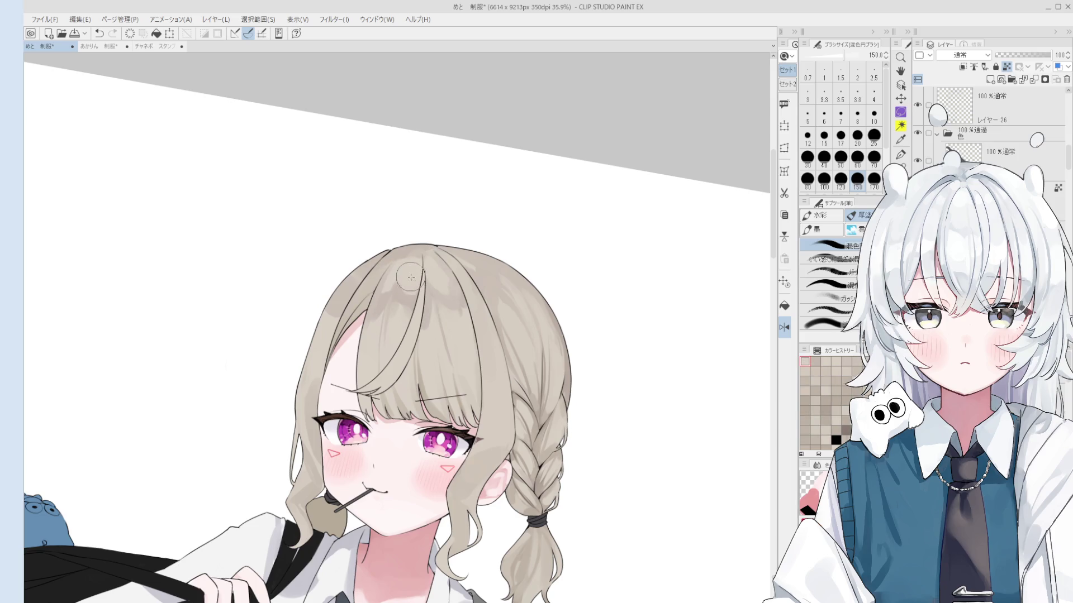
Zoom closer and paint a size-50 stroke on the hair, then undo it.
{"action": "key", "text": "bracketleft"}
{"action": "key", "text": "bracketleft"}
{"action": "key", "text": "bracketleft"}
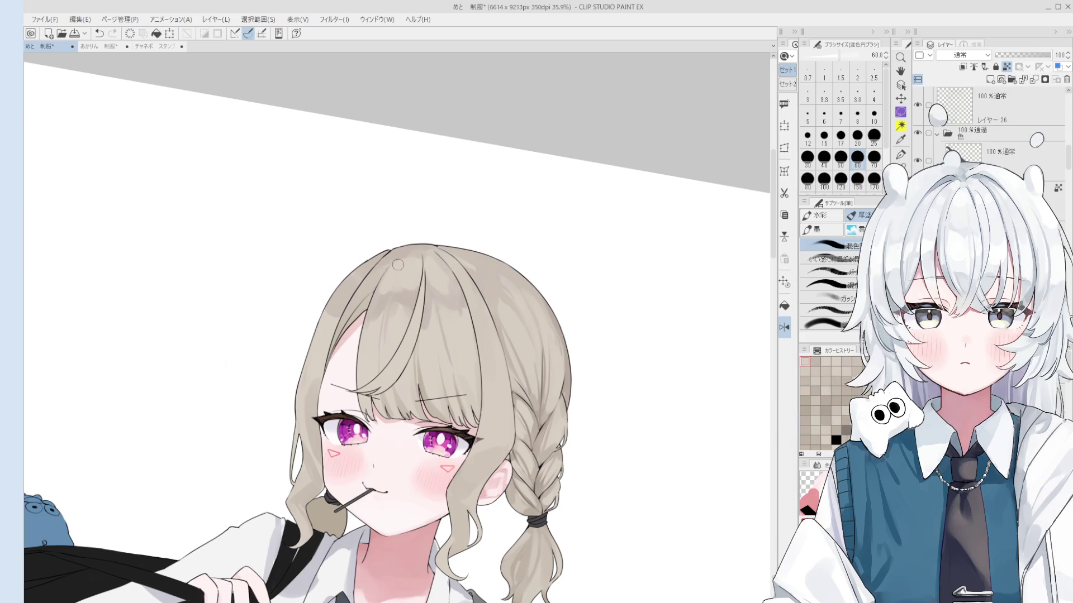
{"action": "key", "text": "bracketleft"}
{"action": "key", "text": "bracketleft"}
{"action": "key", "text": "bracketleft"}
{"action": "key", "text": "bracketleft"}
{"action": "key", "text": "bracketleft"}
{"action": "key", "text": "bracketleft"}
{"action": "key", "text": "bracketleft"}
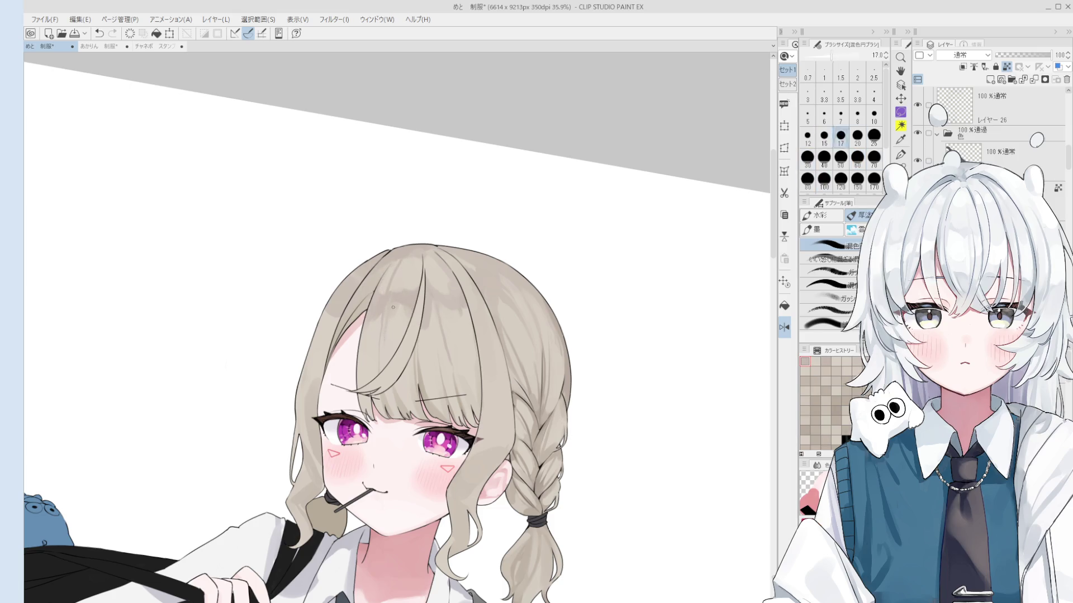
{"action": "key", "text": "bracketright"}
{"action": "key", "text": "bracketright"}
{"action": "scroll", "coordinate": [393, 303], "scroll_direction": "up", "scroll_amount": 1}
{"action": "scroll", "coordinate": [393, 304], "scroll_direction": "up", "scroll_amount": 1}
{"action": "key", "text": "bracketright"}
{"action": "key", "text": "bracketright"}
{"action": "key", "text": "bracketright"}
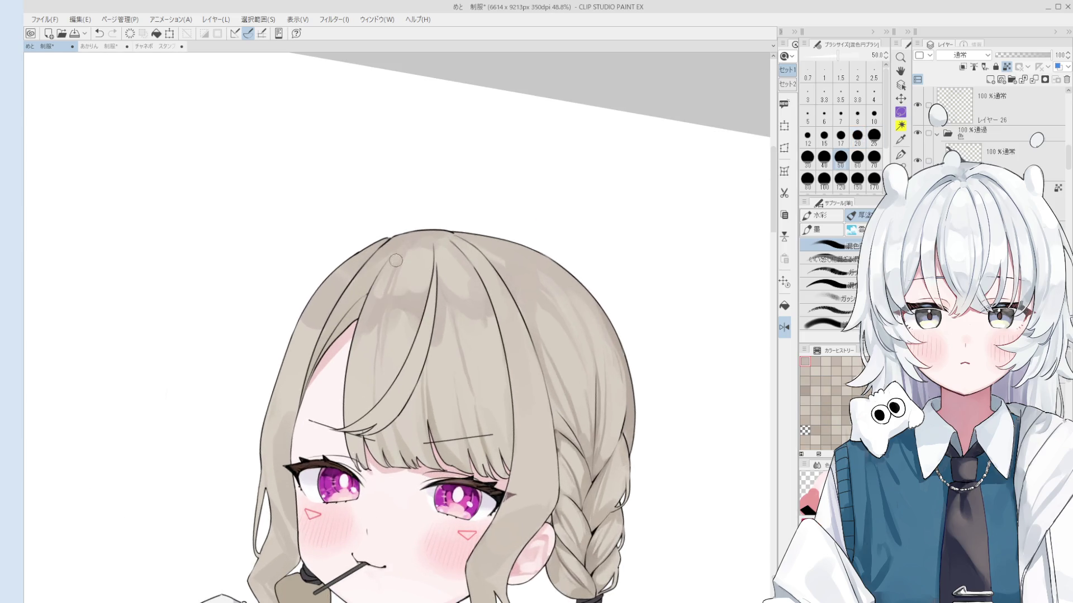
{"action": "left_click_drag", "start_coordinate": [395, 257], "coordinate": [394, 300]}
{"action": "key", "text": "ctrl+z"}
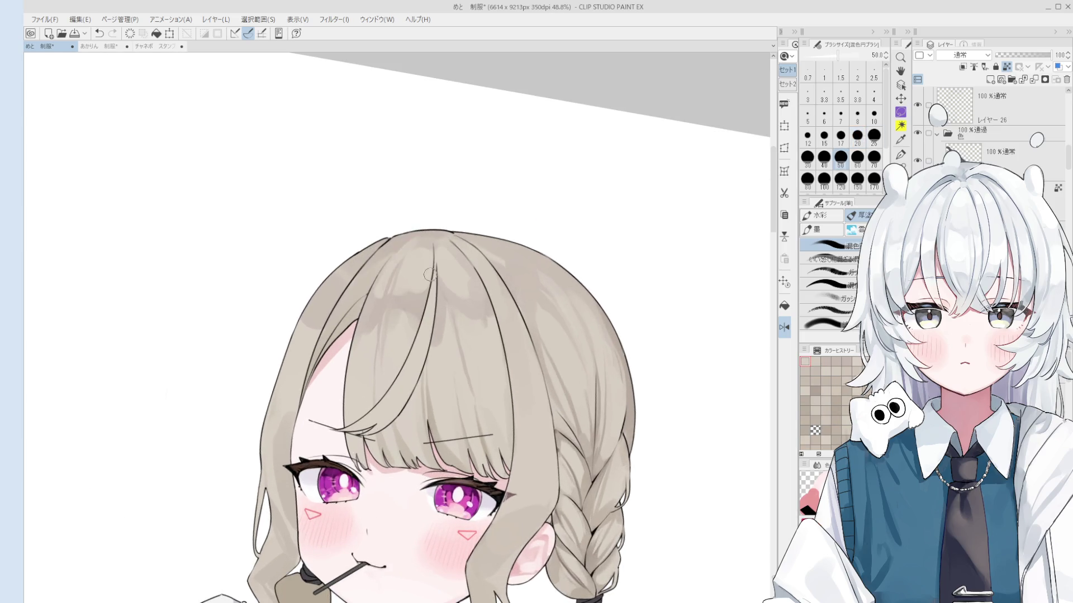
Try brush sizes 17 and 80 and flip the canvas horizontally to check the crown.
{"action": "key", "text": "bracketleft"}
{"action": "key", "text": "bracketleft"}
{"action": "key", "text": "bracketleft"}
{"action": "key", "text": "bracketleft"}
{"action": "key", "text": "bracketleft"}
{"action": "key", "text": "bracketright"}
{"action": "key", "text": "bracketright"}
{"action": "key", "text": "bracketright"}
{"action": "key", "text": "bracketright"}
{"action": "key", "text": "bracketright"}
{"action": "key", "text": "bracketright"}
{"action": "scroll", "coordinate": [429, 256], "scroll_direction": "down", "scroll_amount": 1}
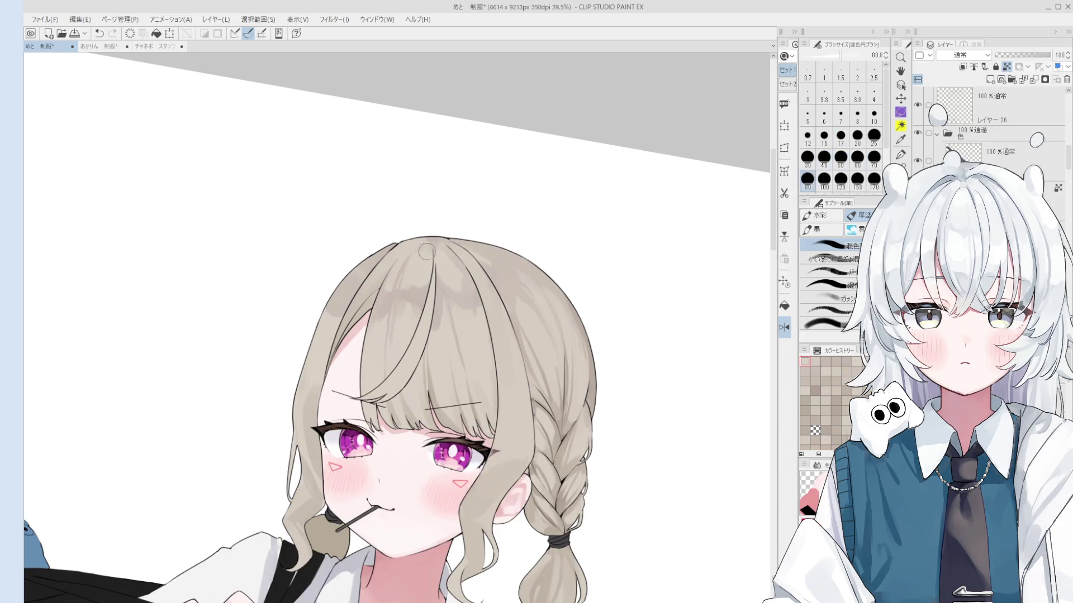
{"action": "scroll", "coordinate": [438, 263], "scroll_direction": "down", "scroll_amount": 2}
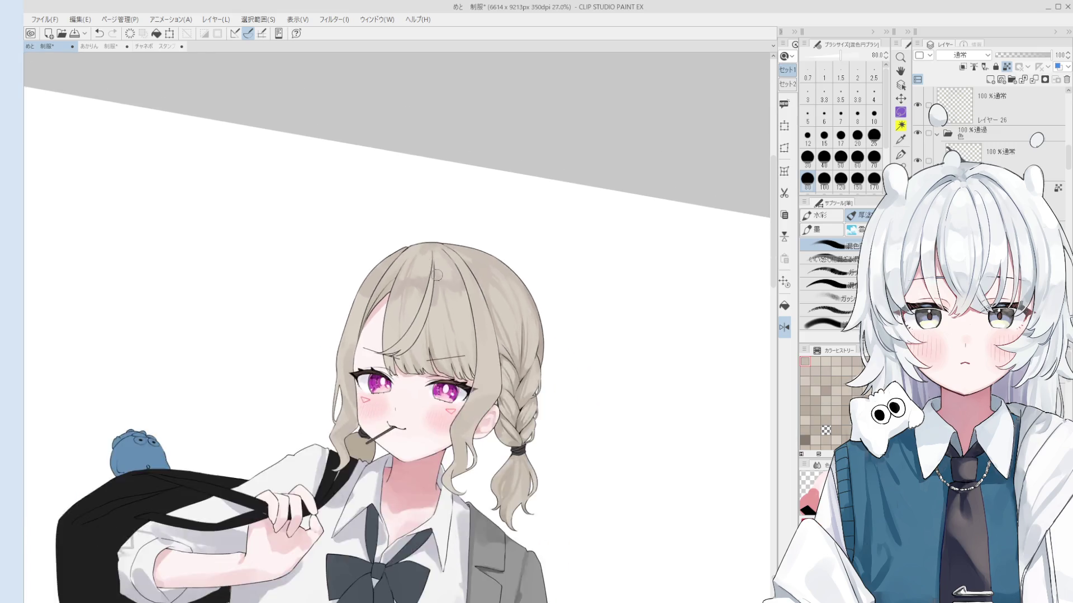
{"action": "key", "text": "h"}
{"action": "scroll", "coordinate": [437, 276], "scroll_direction": "down", "scroll_amount": 1}
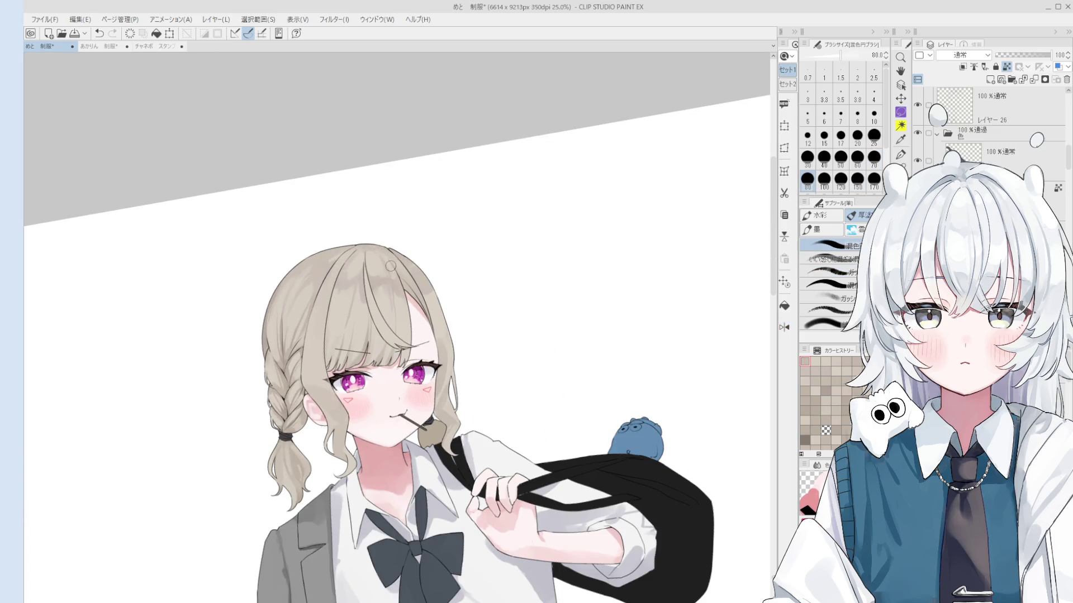
Paint a size-20 stroke on the bangs, then enlarge the brush to 170.
{"action": "key", "text": "bracketleft"}
{"action": "key", "text": "bracketleft"}
{"action": "key", "text": "bracketleft"}
{"action": "key", "text": "bracketright"}
{"action": "key", "text": "bracketright"}
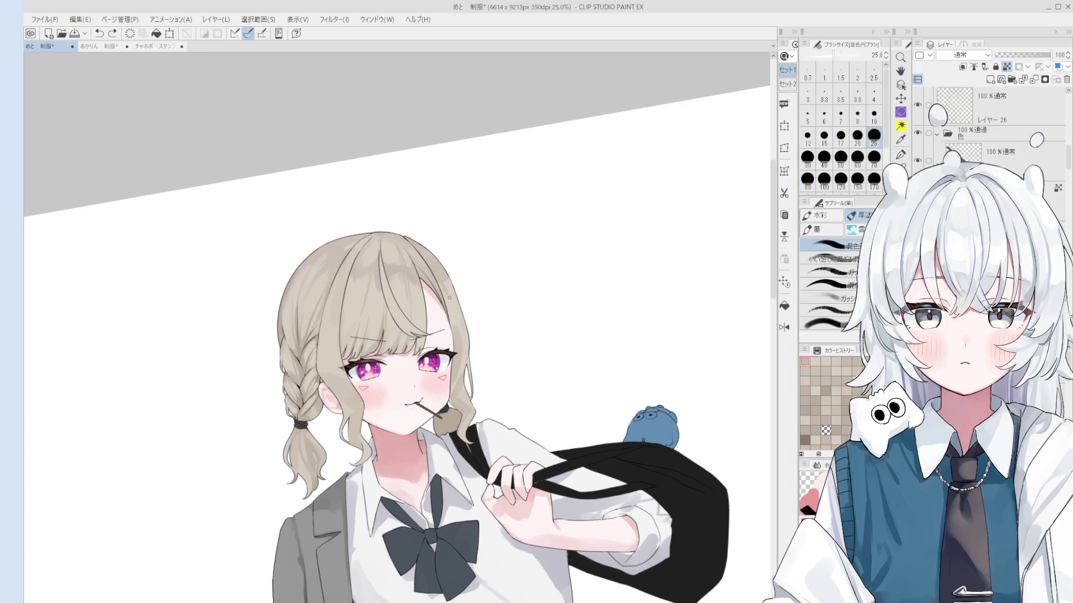
{"action": "left_click_drag", "start_coordinate": [449, 310], "coordinate": [448, 323]}
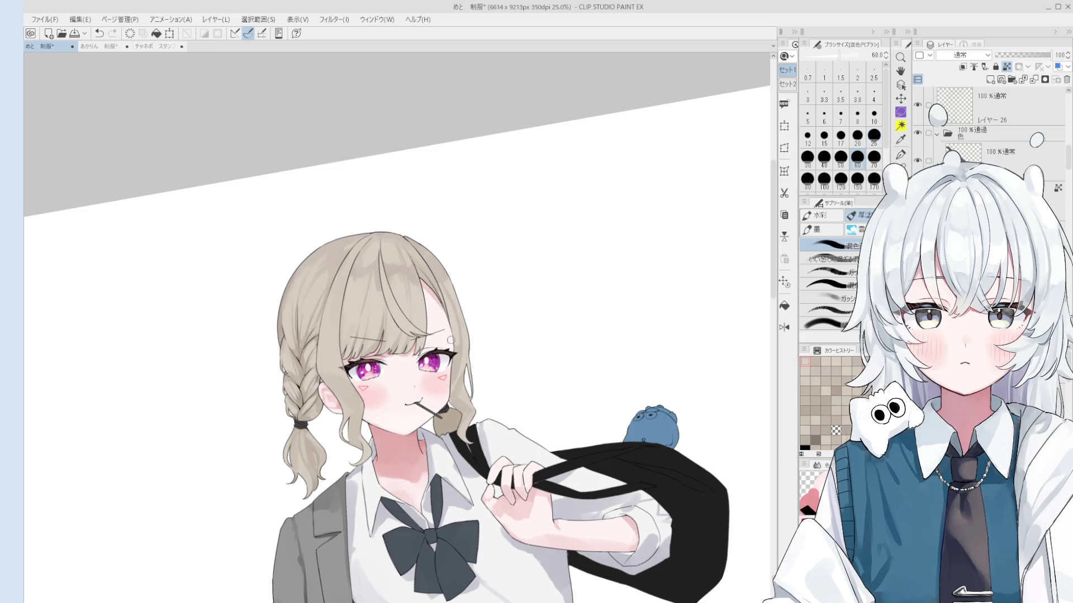
{"action": "key", "text": "bracketright"}
{"action": "key", "text": "bracketright"}
{"action": "key", "text": "bracketright"}
{"action": "scroll", "coordinate": [426, 271], "scroll_direction": "up", "scroll_amount": 1}
Zoom into the face while adjusting the brush between sizes 100 and 200.
{"action": "scroll", "coordinate": [386, 260], "scroll_direction": "up", "scroll_amount": 1}
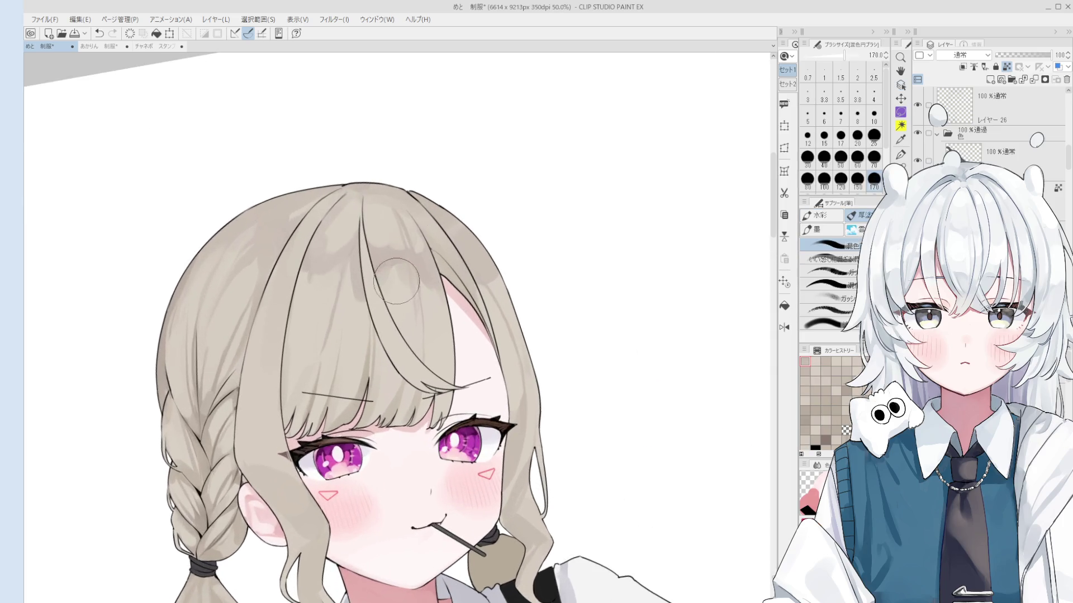
{"action": "key", "text": "bracketleft"}
{"action": "key", "text": "bracketleft"}
{"action": "key", "text": "bracketleft"}
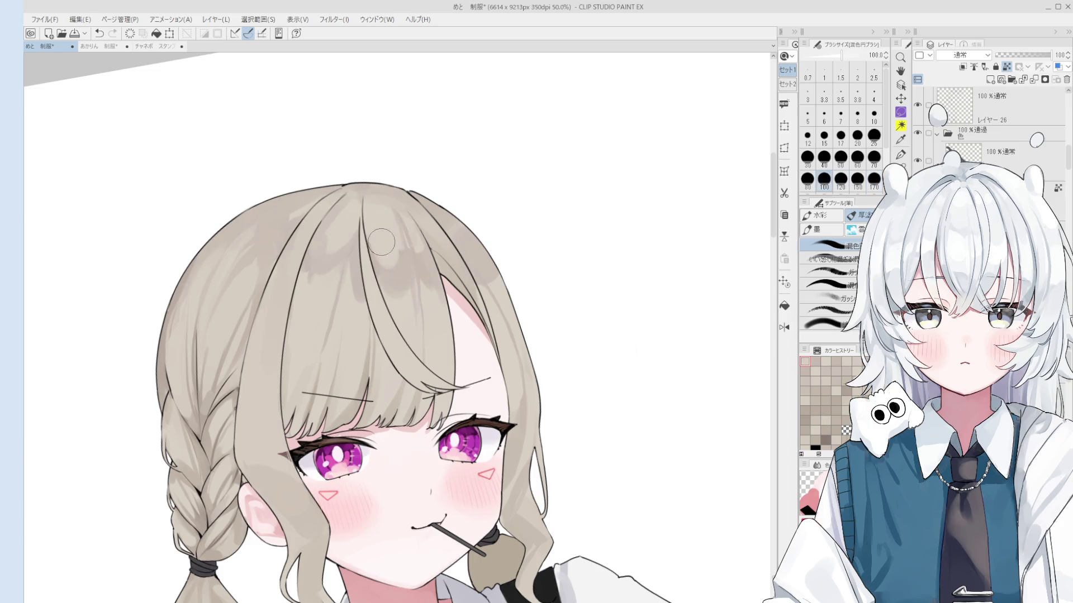
{"action": "scroll", "coordinate": [386, 250], "scroll_direction": "down", "scroll_amount": 2}
{"action": "key", "text": "bracketright"}
{"action": "key", "text": "bracketright"}
{"action": "key", "text": "bracketright"}
{"action": "scroll", "coordinate": [391, 246], "scroll_direction": "up", "scroll_amount": 1}
{"action": "scroll", "coordinate": [394, 238], "scroll_direction": "up", "scroll_amount": 1}
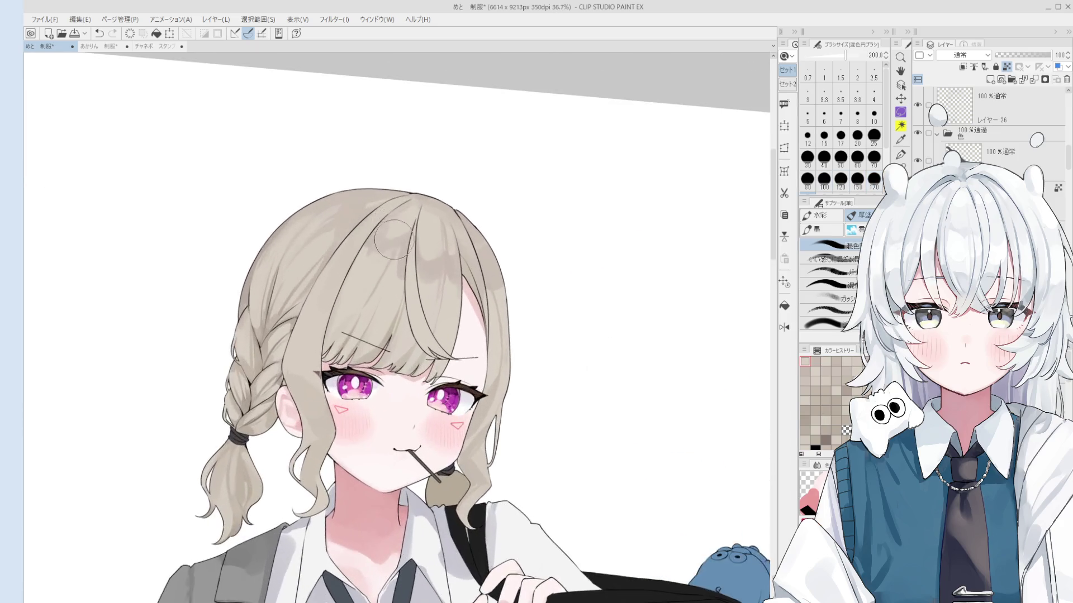
{"action": "scroll", "coordinate": [394, 239], "scroll_direction": "up", "scroll_amount": 1}
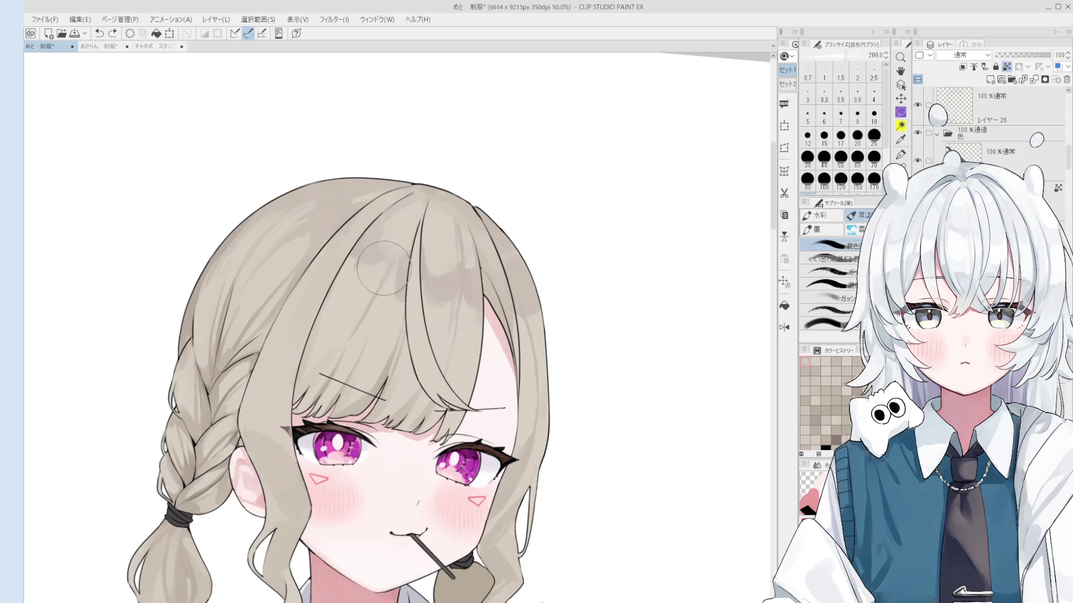
{"action": "scroll", "coordinate": [385, 268], "scroll_direction": "down", "scroll_amount": 1}
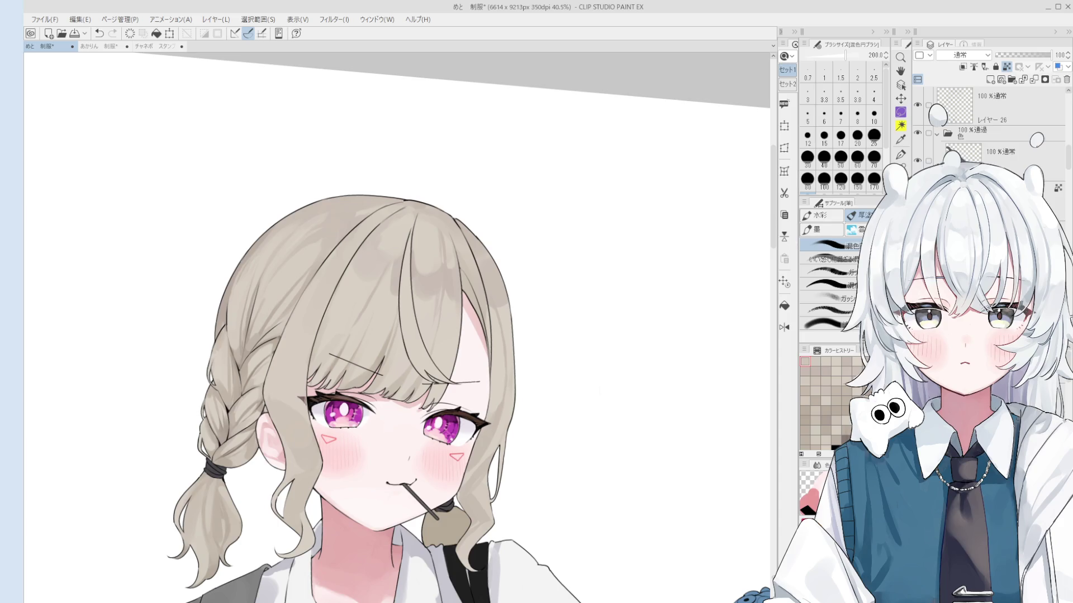
Switch to the Object tool and back, undo the last hair stroke, and repaint the crown shading.
{"action": "key", "text": "o"}
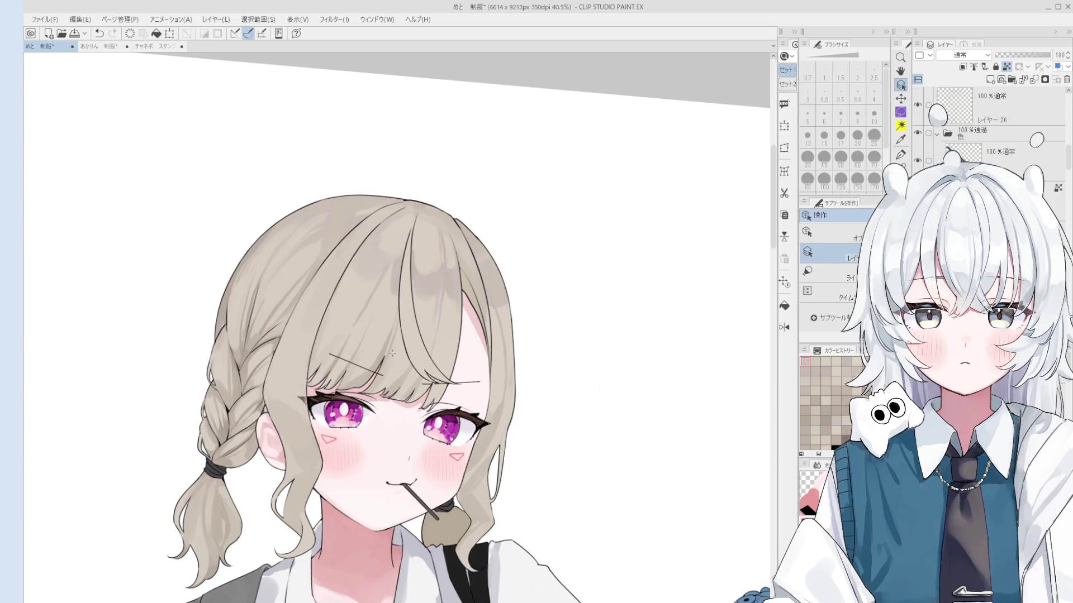
{"action": "key", "text": "b"}
{"action": "key", "text": "ctrl+z"}
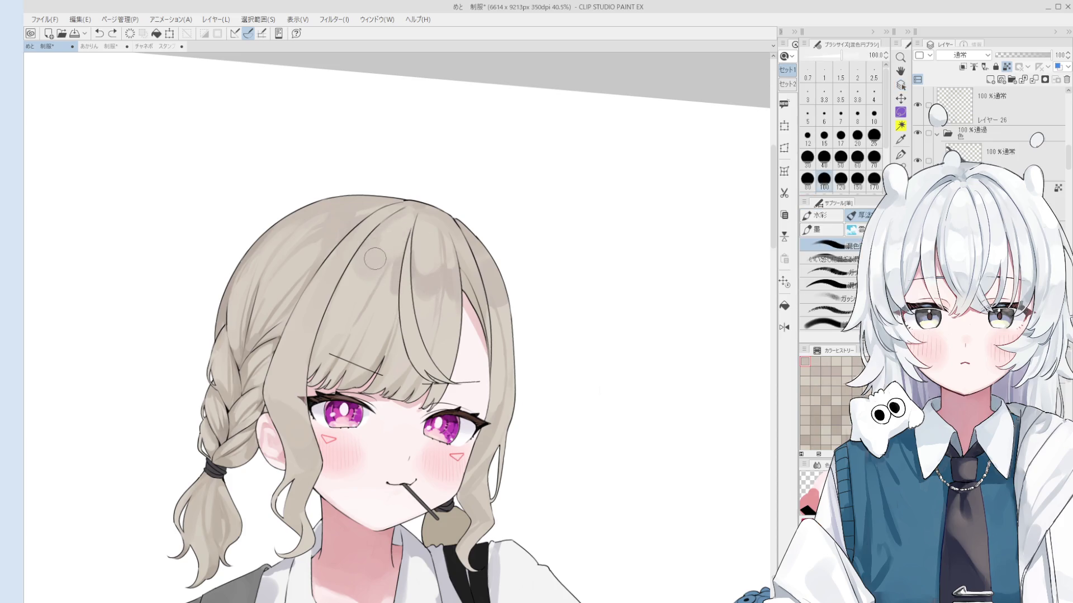
{"action": "mouse_move", "coordinate": [397, 246]}
{"action": "left_mouse_down"}
{"action": "mouse_move", "coordinate": [414, 233]}
{"action": "mouse_move", "coordinate": [394, 249]}
{"action": "left_mouse_up"}
Set the blending brush to size 70 and re-centre the face in the view.
{"action": "scroll", "coordinate": [404, 269], "scroll_direction": "down", "scroll_amount": 3}
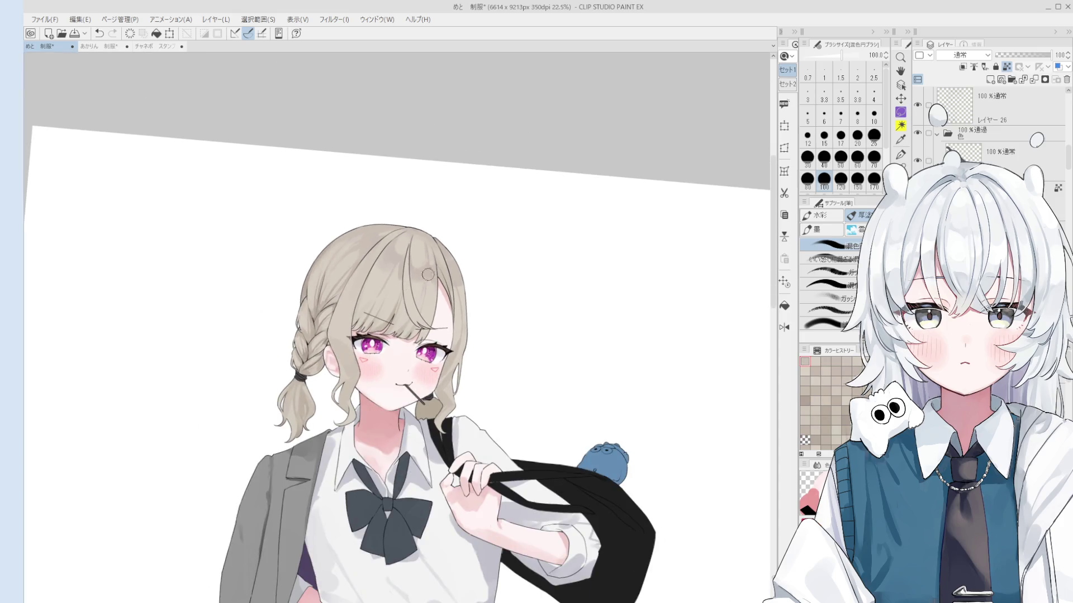
{"action": "key", "text": "b"}
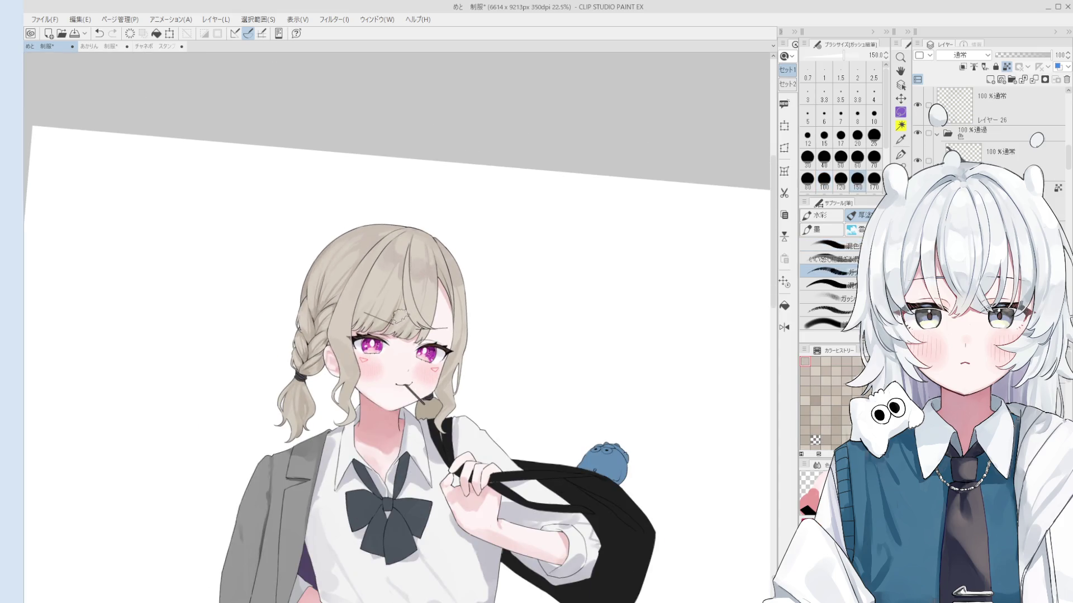
{"action": "scroll", "coordinate": [397, 314], "scroll_direction": "up", "scroll_amount": 2}
{"action": "key", "text": "o"}
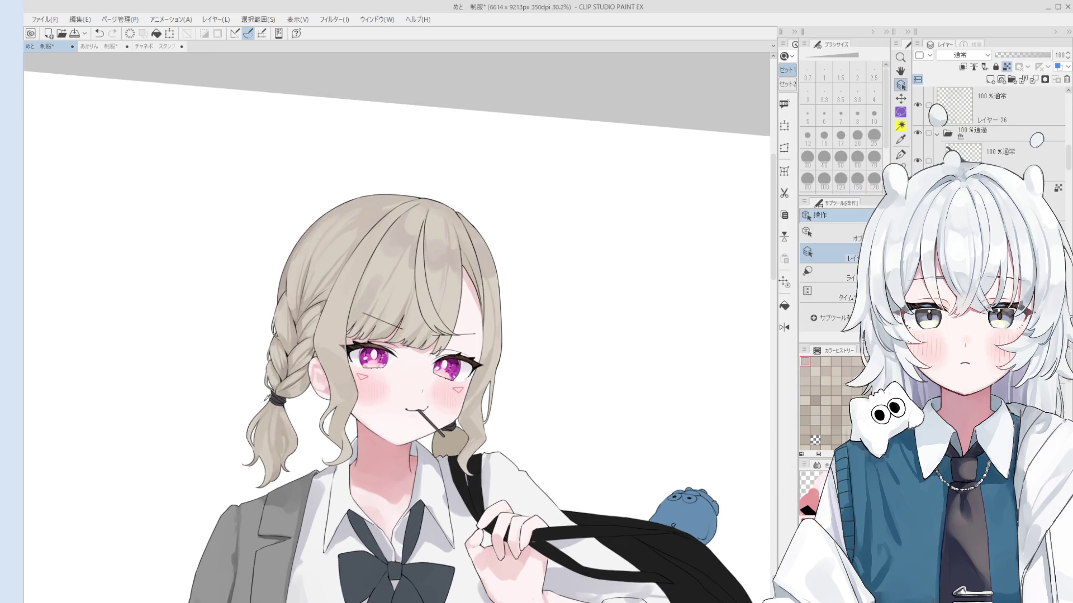
{"action": "key", "text": "b"}
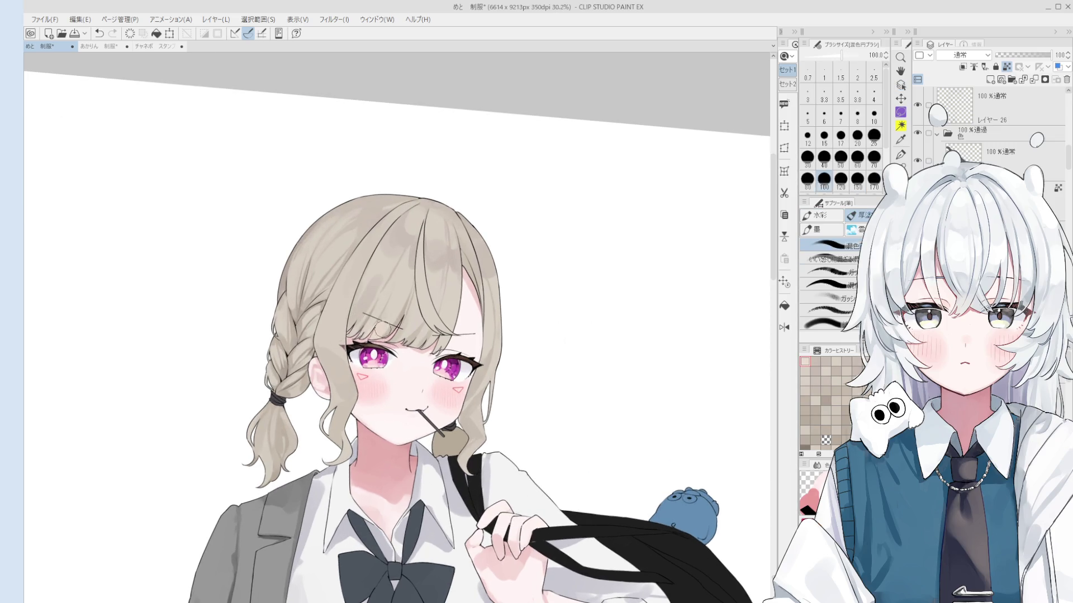
{"action": "scroll", "coordinate": [374, 334], "scroll_direction": "up", "scroll_amount": 2}
{"action": "key", "text": "bracketleft"}
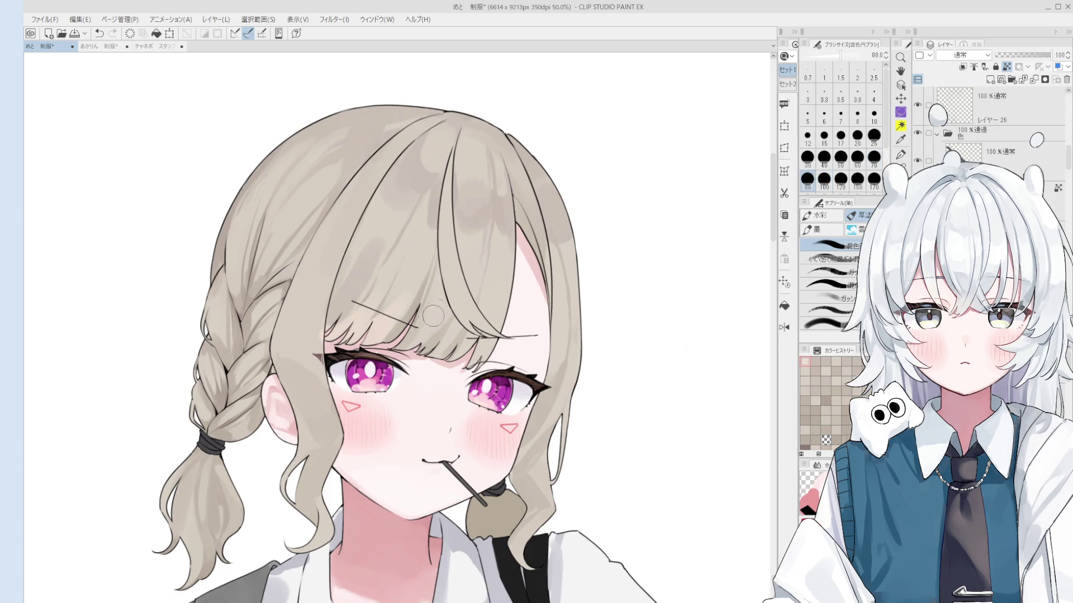
{"action": "key", "text": "bracketleft"}
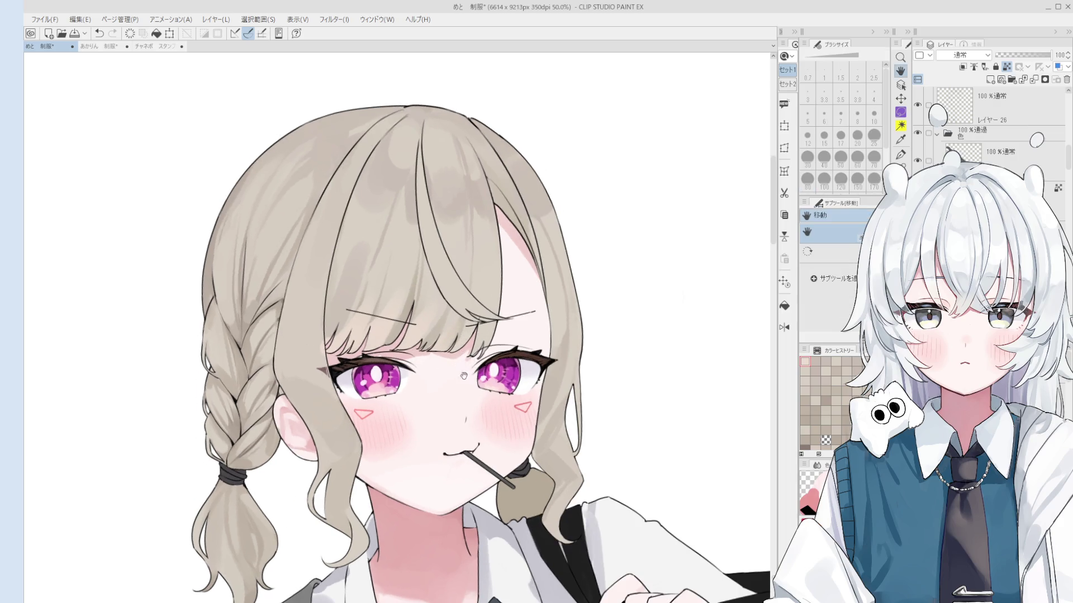
{"action": "left_click_drag", "start_coordinate": [459, 374], "coordinate": [460, 329]}
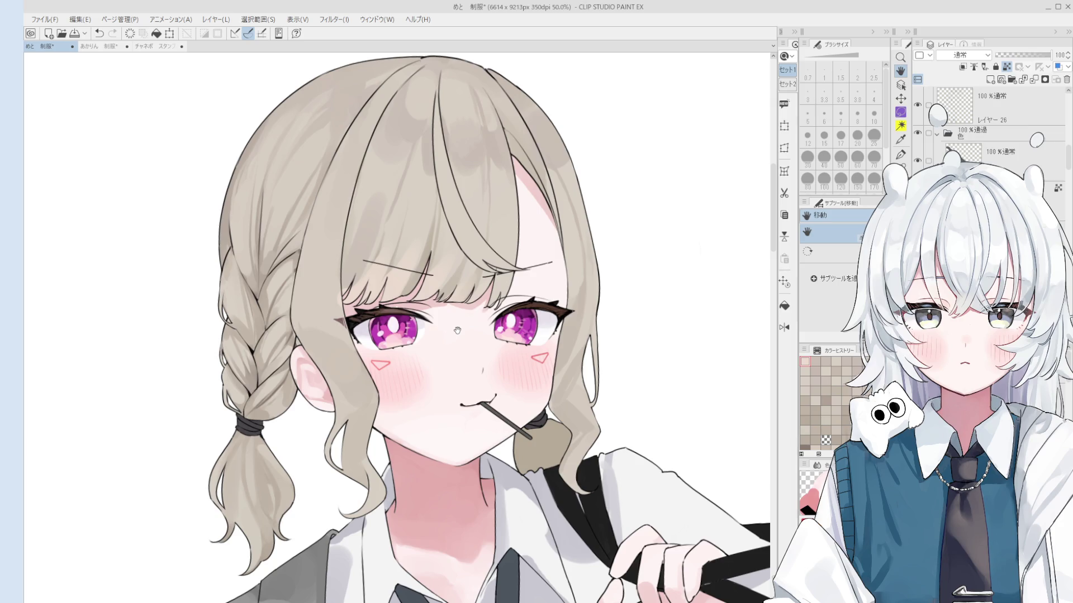
Set the brush to 60, flip the canvas horizontally with Ctrl+H, and frame the face.
{"action": "scroll", "coordinate": [525, 292], "scroll_direction": "up", "scroll_amount": 2}
{"action": "key", "text": "b"}
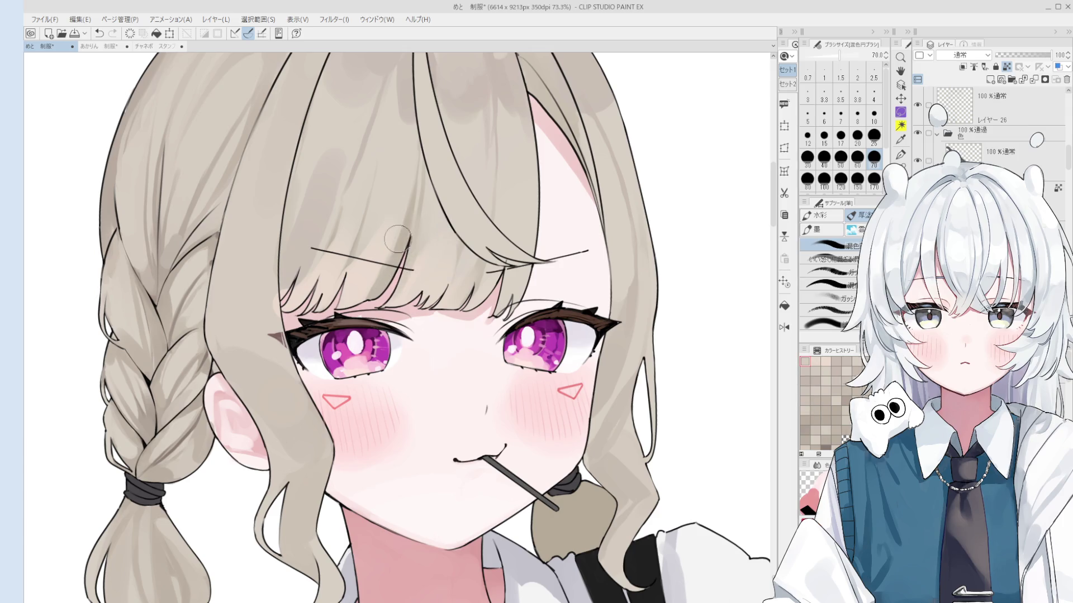
{"action": "key", "text": "bracketleft"}
{"action": "key", "text": "ctrl+h"}
{"action": "scroll", "coordinate": [431, 224], "scroll_direction": "down", "scroll_amount": 3}
{"action": "left_click_drag", "start_coordinate": [427, 251], "coordinate": [461, 267]}
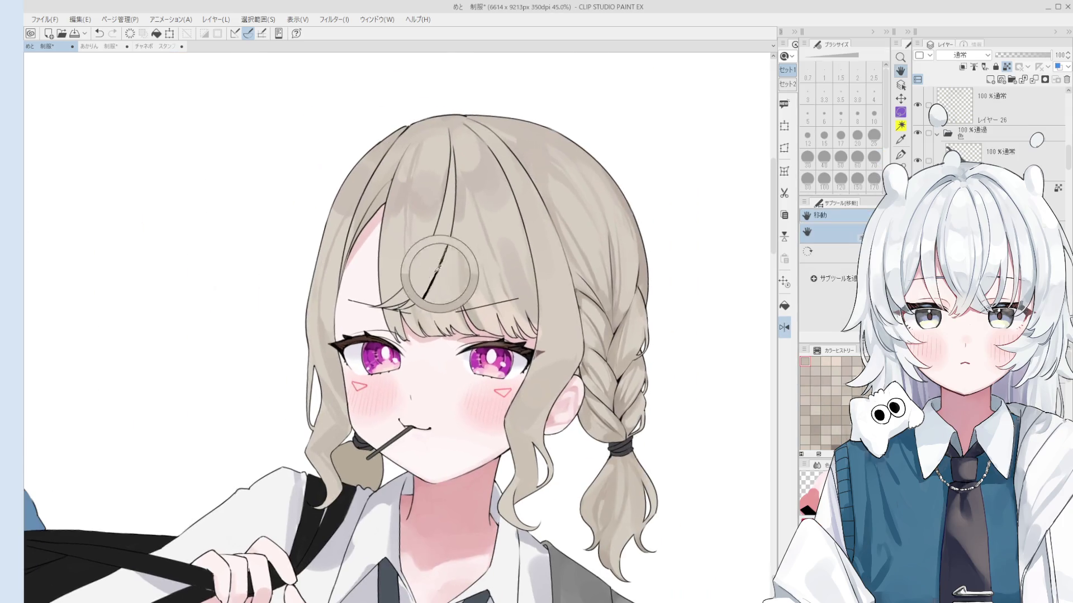
Try blending strokes over the bangs, undoing the one that covered the right eye's lashes.
{"action": "key", "text": "b"}
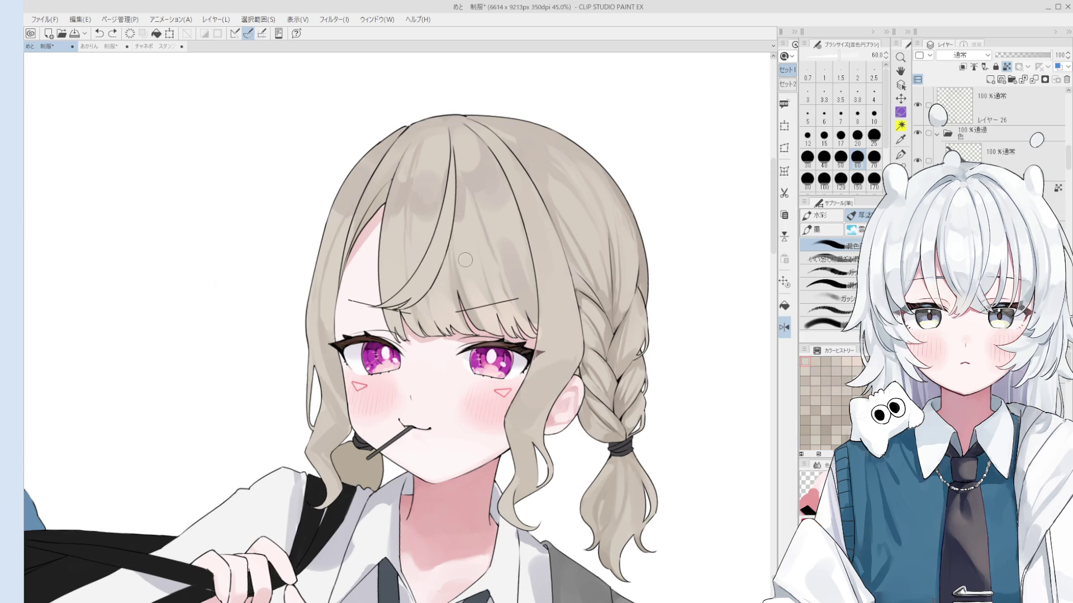
{"action": "left_click_drag", "start_coordinate": [458, 282], "coordinate": [503, 346]}
{"action": "key", "text": "ctrl+z"}
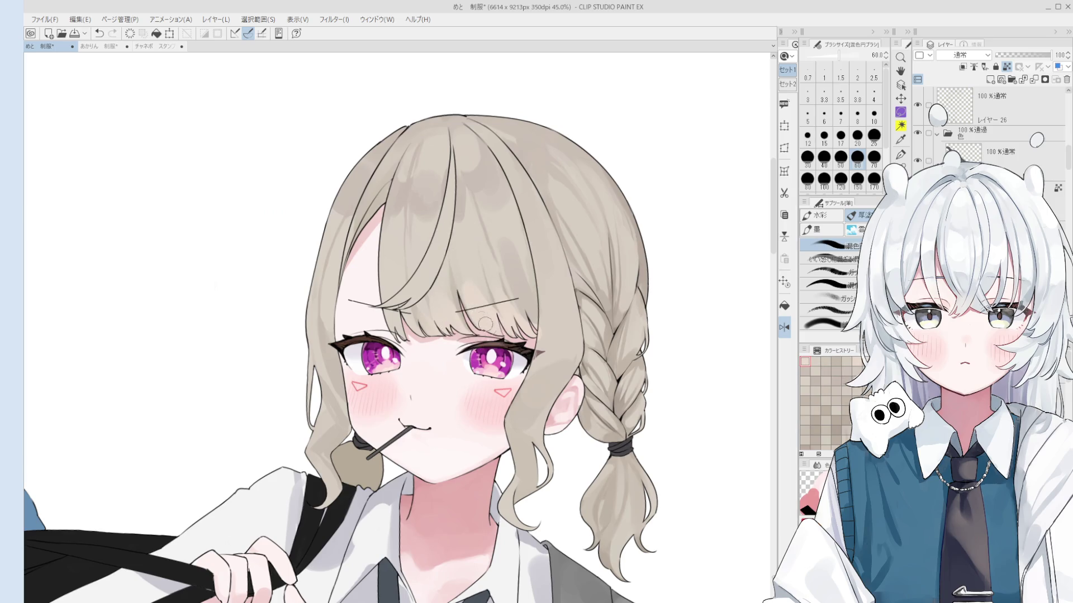
{"action": "key", "text": "bracketright"}
{"action": "key", "text": "bracketright"}
{"action": "key", "text": "bracketright"}
{"action": "left_click_drag", "start_coordinate": [478, 313], "coordinate": [495, 324]}
{"action": "key", "text": "ctrl+z"}
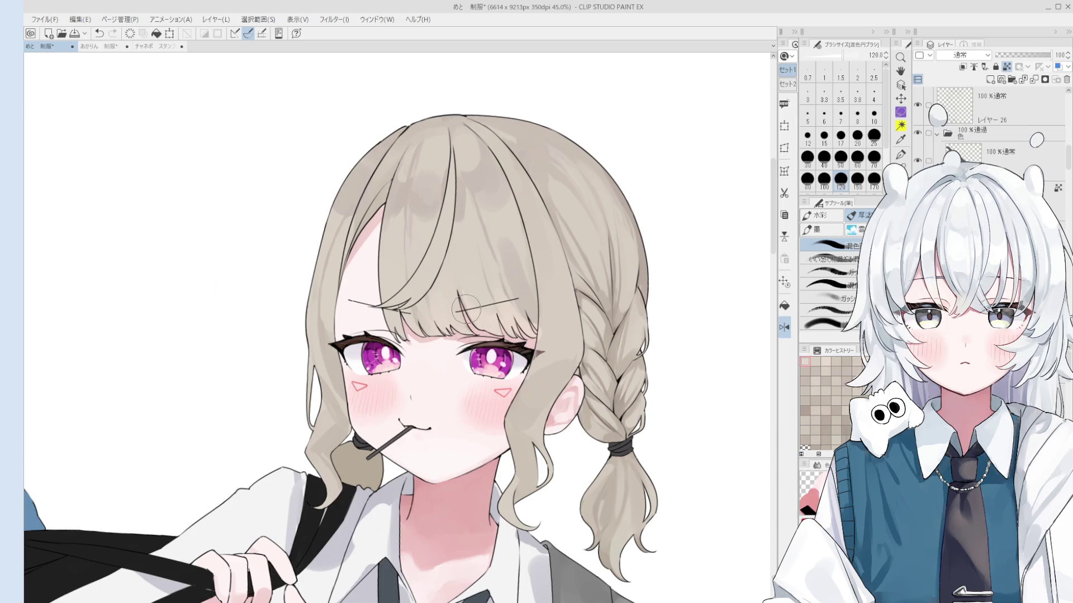
Re-blend and lighten the hair near the bangs at brush size 100, then shrink to 30.
{"action": "key", "text": "bracketleft"}
{"action": "key", "text": "bracketleft"}
{"action": "key", "text": "bracketleft"}
{"action": "key", "text": "bracketright"}
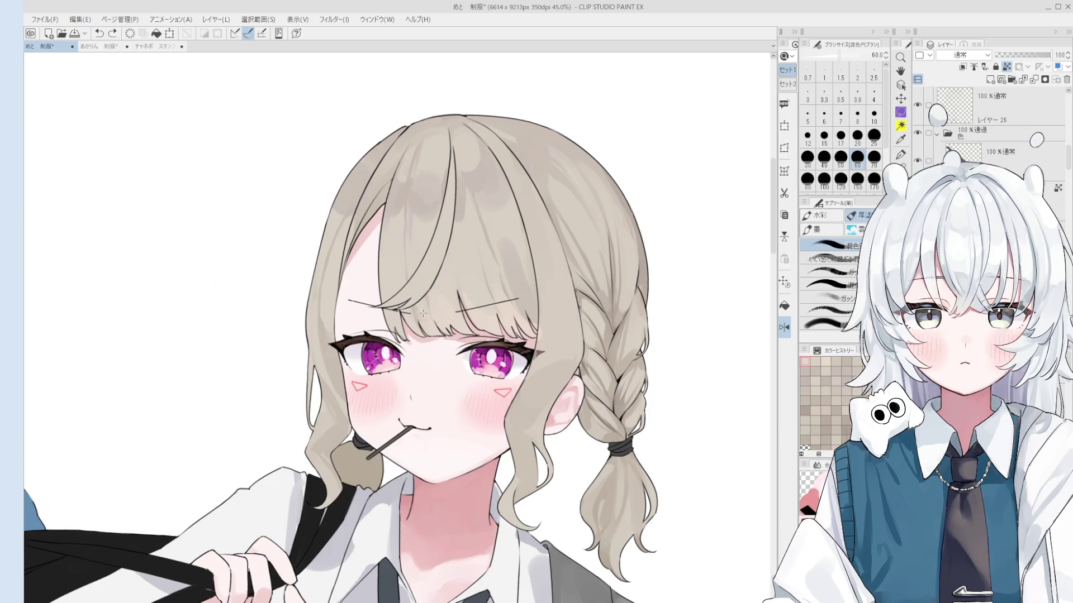
{"action": "key", "text": "bracketright"}
{"action": "key", "text": "bracketright"}
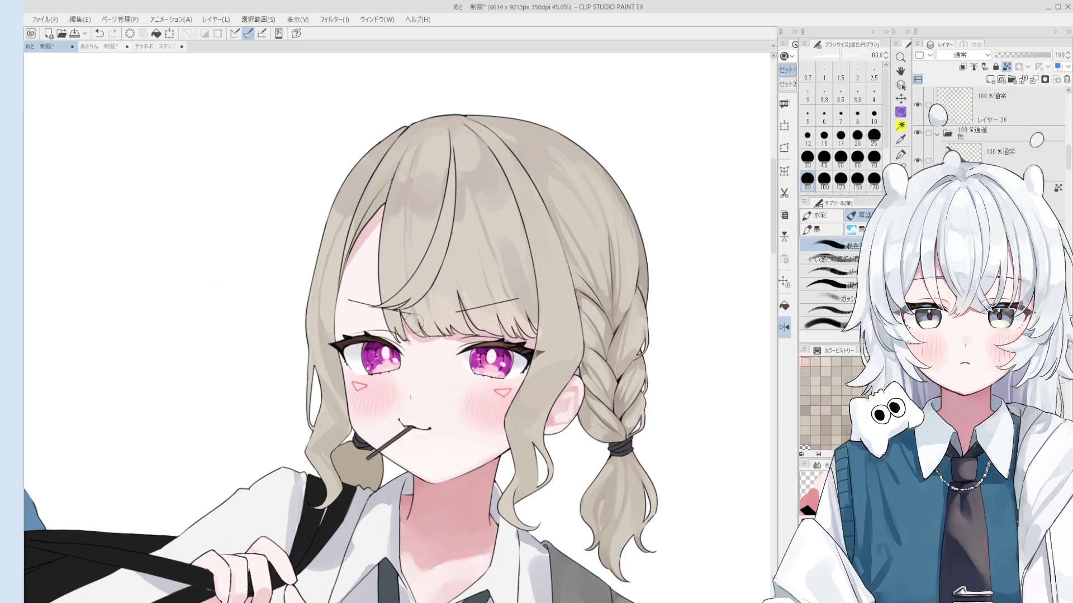
{"action": "key", "text": "bracketright"}
{"action": "key", "text": "bracketright"}
{"action": "key", "text": "bracketright"}
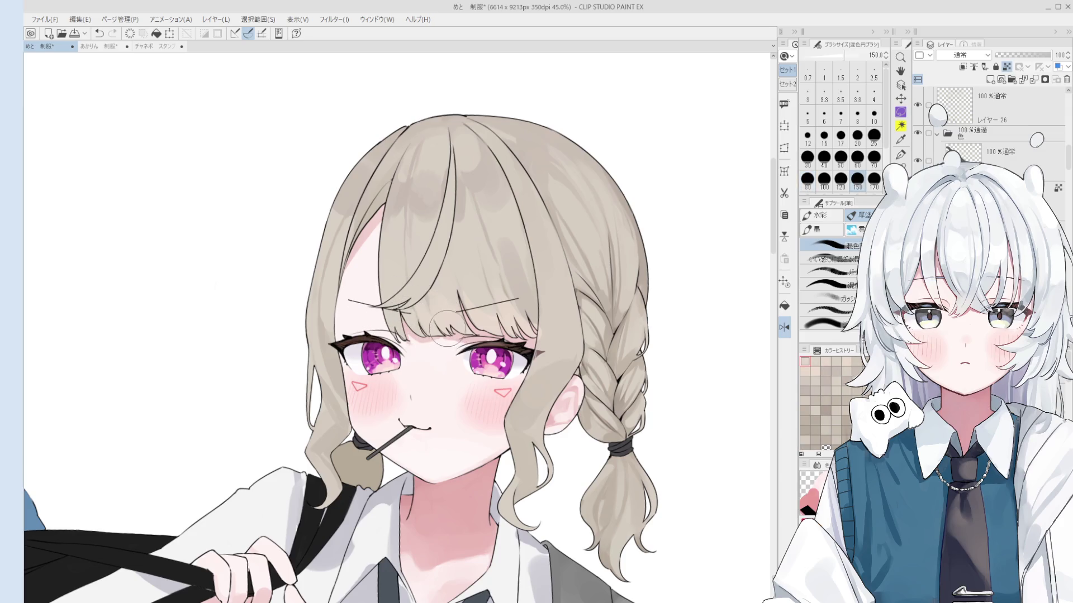
{"action": "scroll", "coordinate": [441, 322], "scroll_direction": "up", "scroll_amount": 1}
{"action": "key", "text": "bracketleft"}
{"action": "key", "text": "bracketleft"}
{"action": "key", "text": "bracketleft"}
{"action": "key", "text": "bracketleft"}
{"action": "key", "text": "bracketleft"}
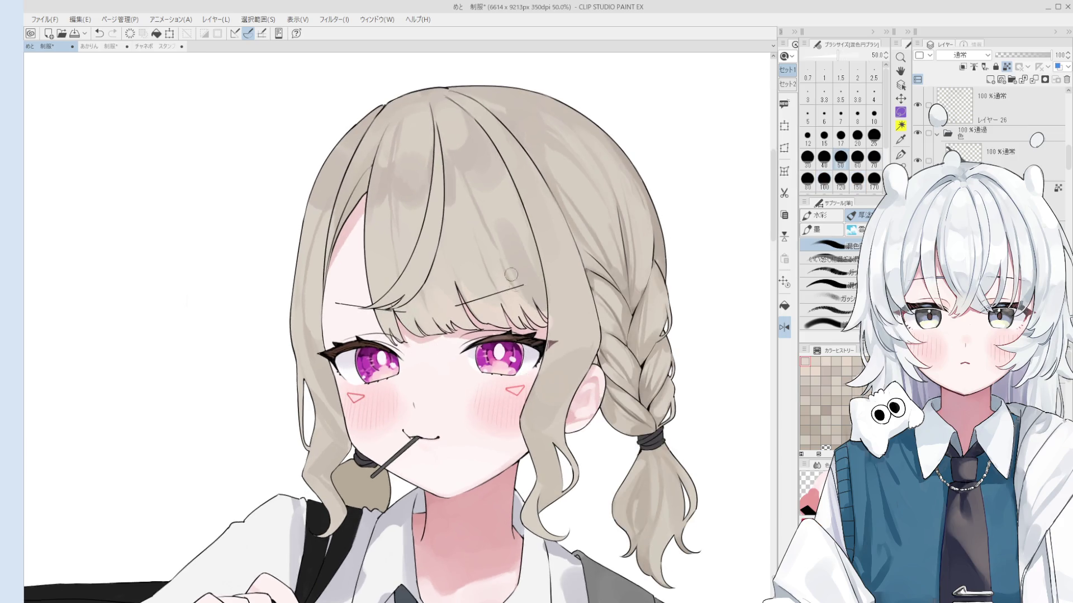
{"action": "mouse_move", "coordinate": [519, 301]}
{"action": "left_mouse_down"}
{"action": "mouse_move", "coordinate": [535, 314]}
{"action": "mouse_move", "coordinate": [536, 291]}
{"action": "left_mouse_up"}
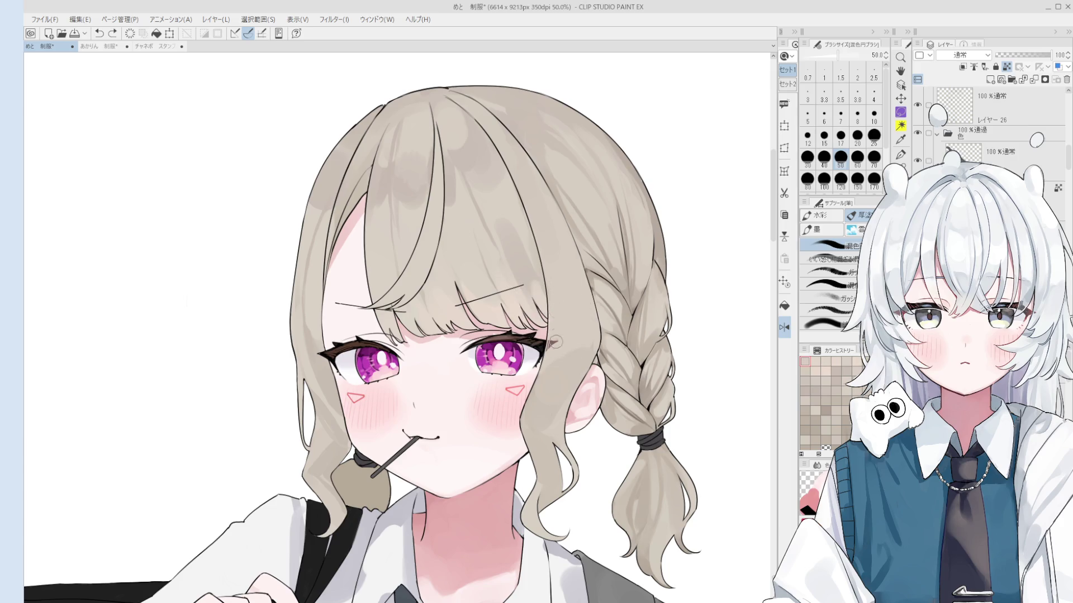
{"action": "key", "text": "bracketright"}
{"action": "scroll", "coordinate": [521, 293], "scroll_direction": "down", "scroll_amount": 2}
{"action": "key", "text": "bracketleft"}
{"action": "key", "text": "bracketleft"}
{"action": "key", "text": "bracketleft"}
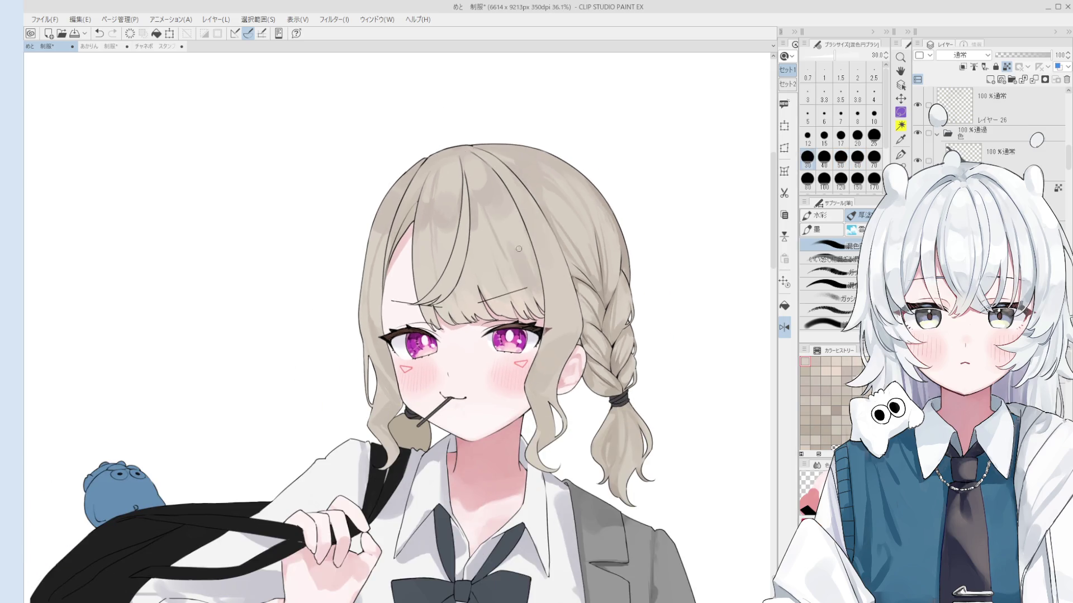
Cycle the brush through sizes 70, 100, 60, 80 and 40, then undo the last hair stroke.
{"action": "key", "text": "bracketright"}
{"action": "key", "text": "bracketright"}
{"action": "key", "text": "bracketright"}
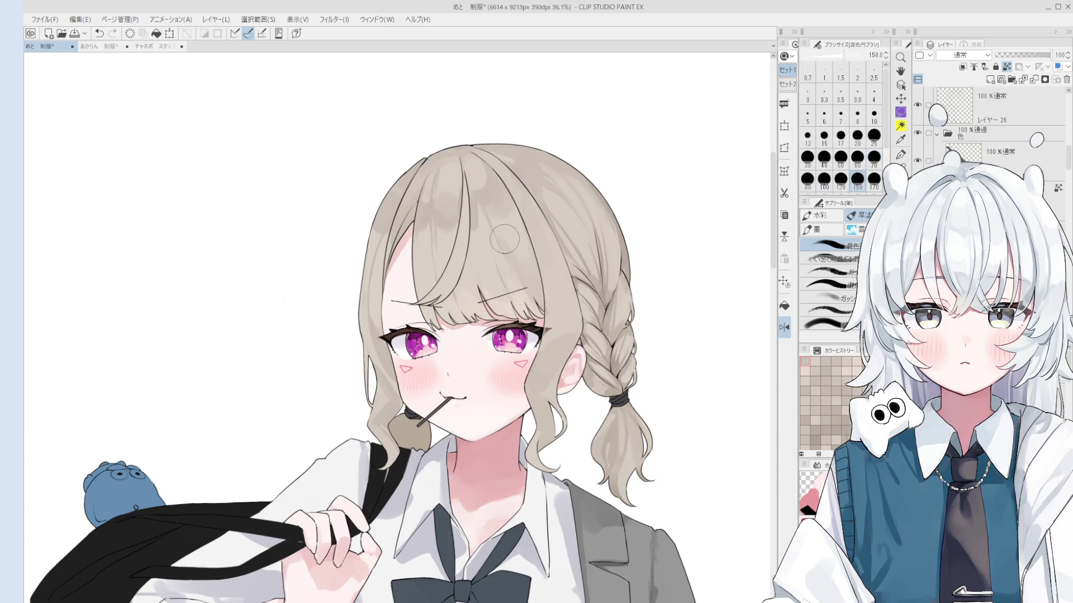
{"action": "key", "text": "bracketright"}
{"action": "key", "text": "bracketright"}
{"action": "key", "text": "bracketleft"}
{"action": "key", "text": "bracketleft"}
{"action": "key", "text": "bracketleft"}
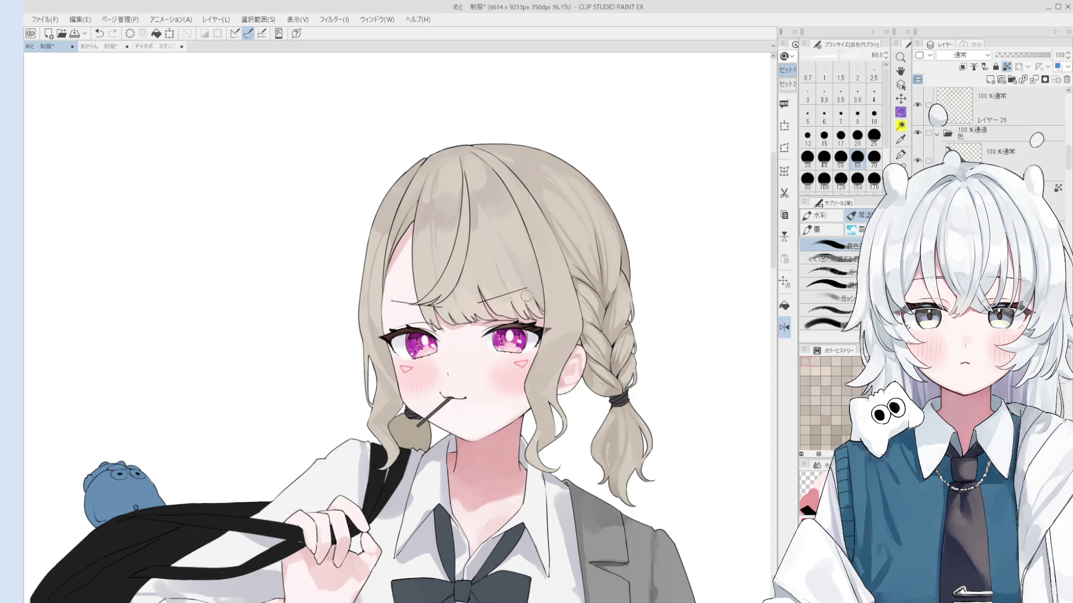
{"action": "key", "text": "bracketright"}
{"action": "key", "text": "bracketright"}
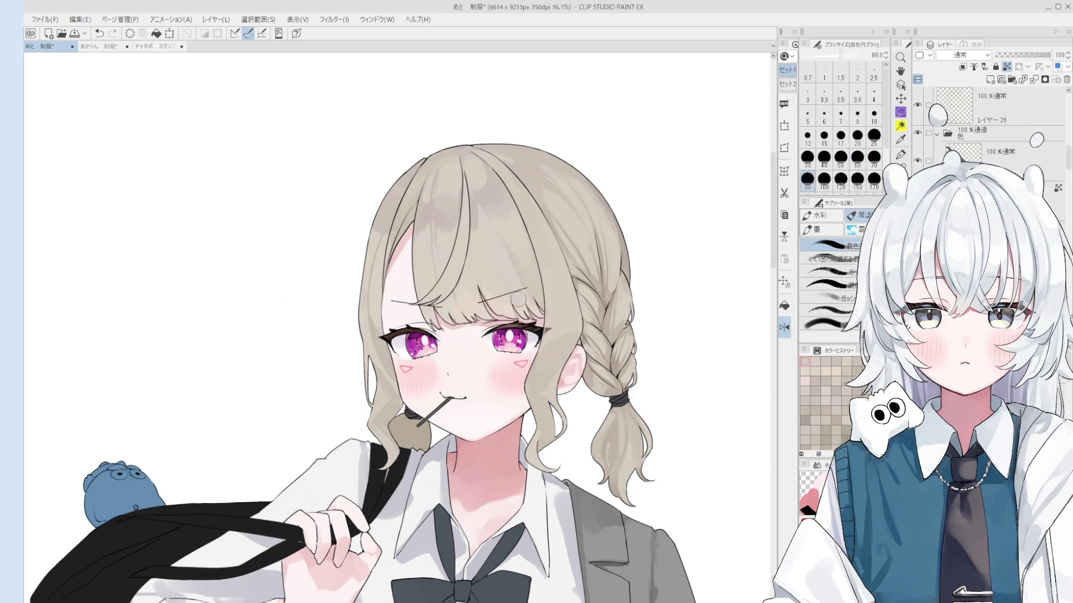
{"action": "scroll", "coordinate": [486, 225], "scroll_direction": "up", "scroll_amount": 1}
{"action": "key", "text": "bracketleft"}
{"action": "key", "text": "bracketleft"}
{"action": "key", "text": "bracketleft"}
{"action": "key", "text": "bracketleft"}
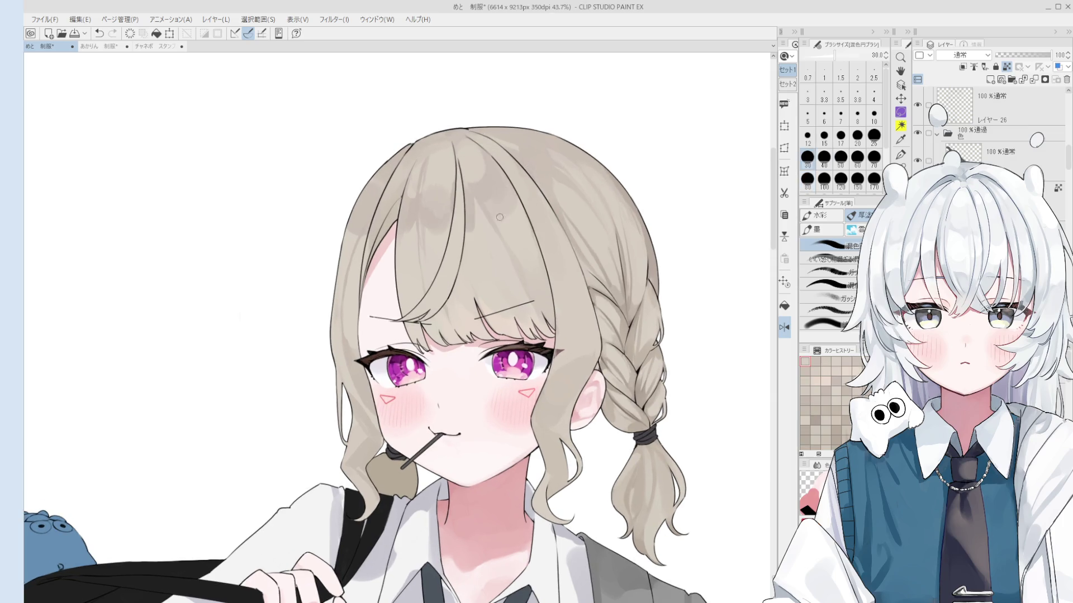
{"action": "key", "text": "ctrl+z"}
Settle the brush at size 10 for fine detail after trying 15, 50, 17 and 30.
{"action": "key", "text": "bracketleft"}
{"action": "key", "text": "bracketleft"}
{"action": "key", "text": "bracketleft"}
{"action": "key", "text": "bracketright"}
{"action": "key", "text": "bracketright"}
{"action": "key", "text": "bracketright"}
{"action": "key", "text": "bracketright"}
{"action": "key", "text": "bracketright"}
{"action": "key", "text": "bracketright"}
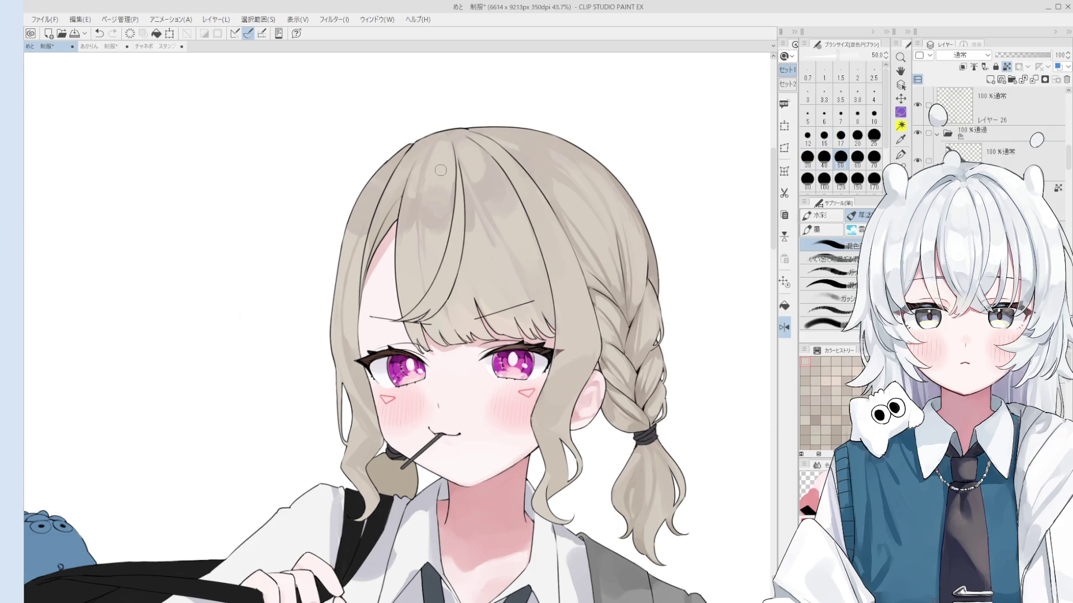
{"action": "scroll", "coordinate": [438, 174], "scroll_direction": "down", "scroll_amount": 1}
{"action": "key", "text": "bracketleft"}
{"action": "key", "text": "bracketleft"}
{"action": "key", "text": "bracketleft"}
{"action": "key", "text": "bracketleft"}
{"action": "key", "text": "bracketleft"}
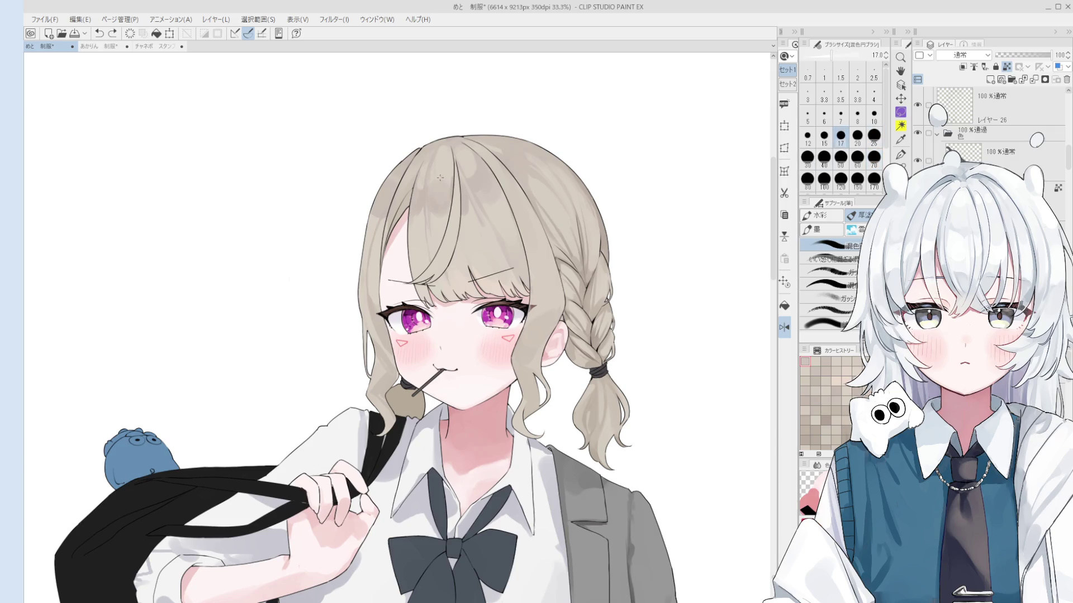
{"action": "key", "text": "bracketright"}
{"action": "key", "text": "bracketright"}
{"action": "key", "text": "bracketright"}
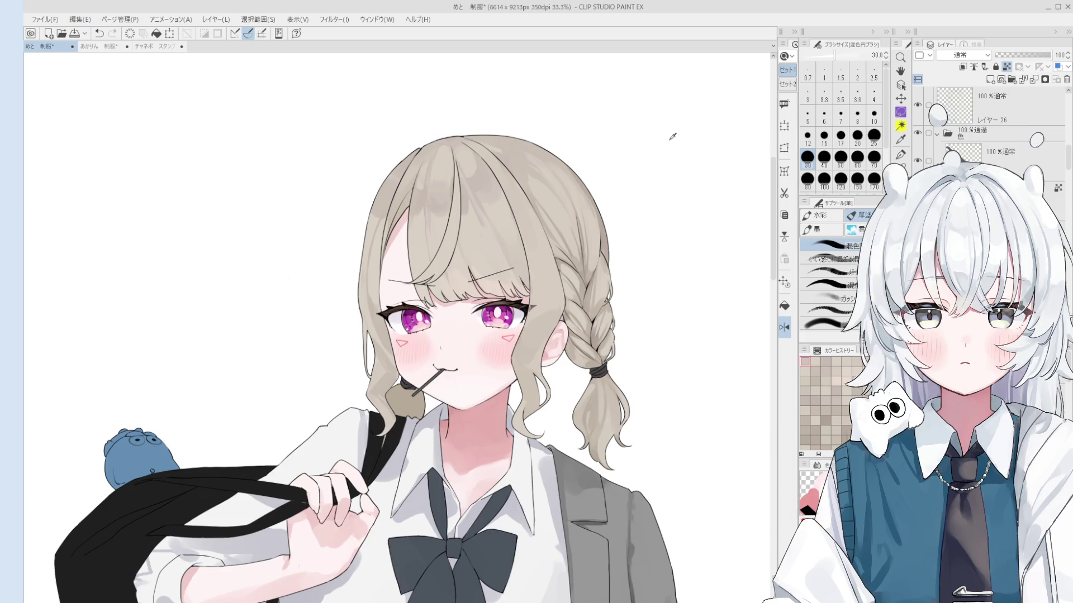
{"action": "scroll", "coordinate": [479, 218], "scroll_direction": "up", "scroll_amount": 1}
{"action": "key", "text": "bracketleft"}
{"action": "key", "text": "bracketleft"}
{"action": "key", "text": "bracketleft"}
{"action": "key", "text": "bracketleft"}
{"action": "key", "text": "bracketleft"}
{"action": "key", "text": "bracketleft"}
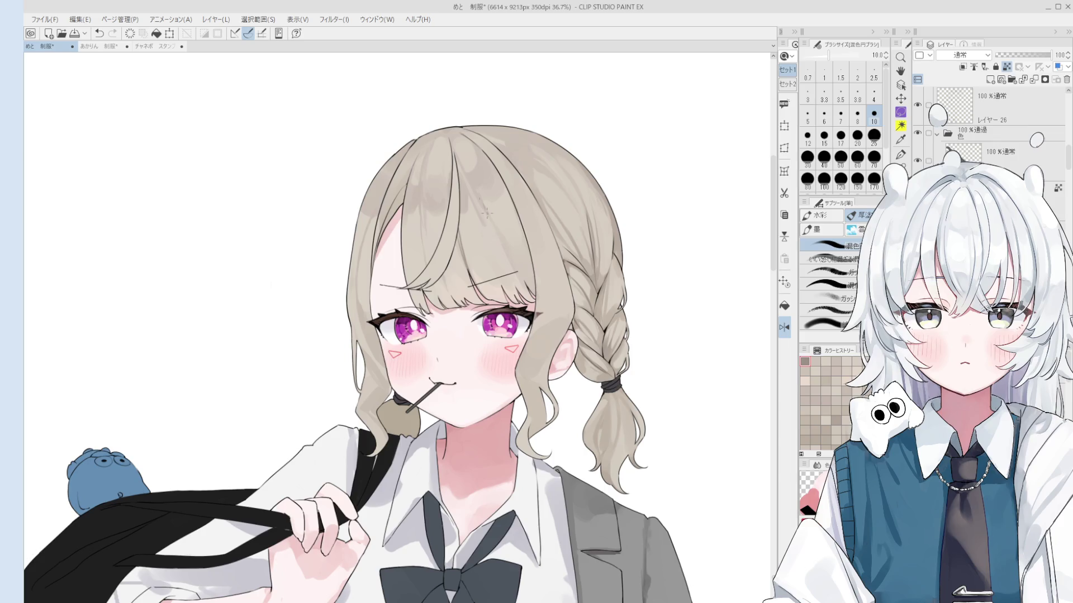